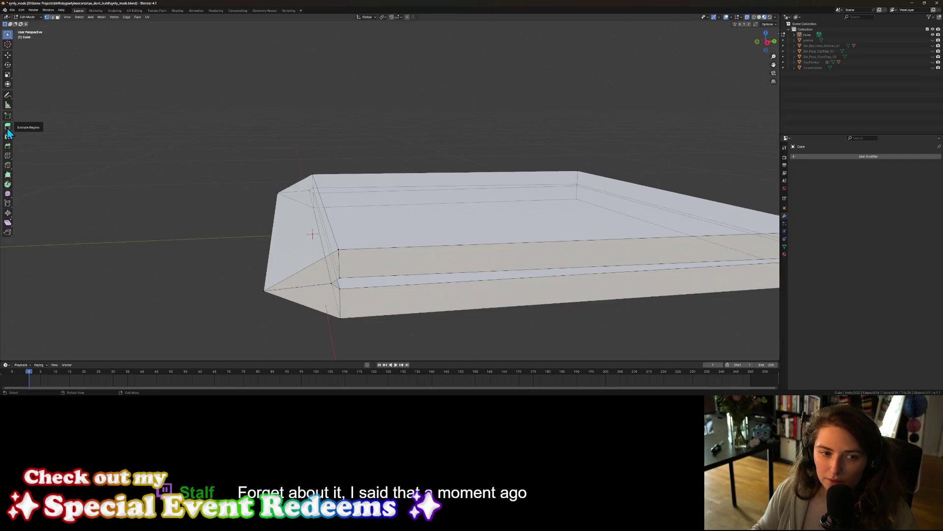
Add an edge loop near the bracket's pointed end, then switch to the Right side view
{"action": "left_click", "coordinate": [8, 155]}
{"action": "left_click", "coordinate": [308, 268]}
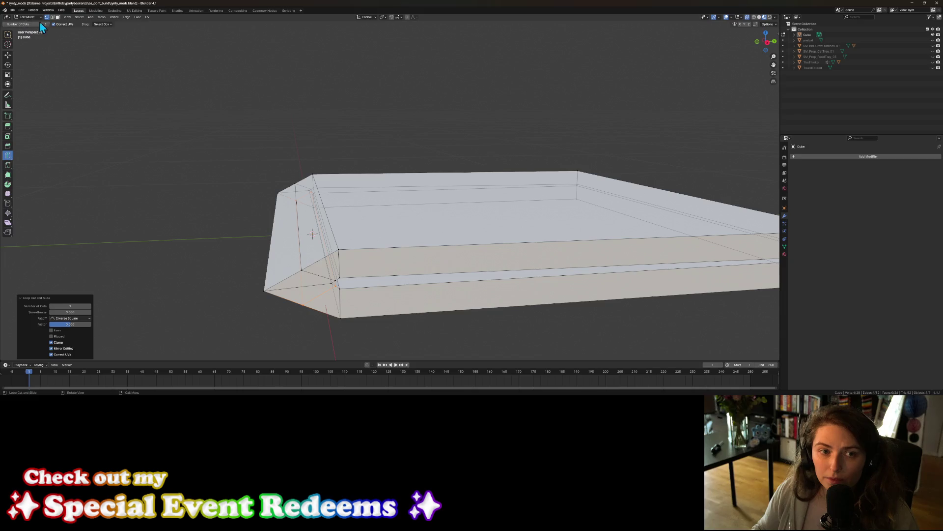
{"action": "key", "text": "w"}
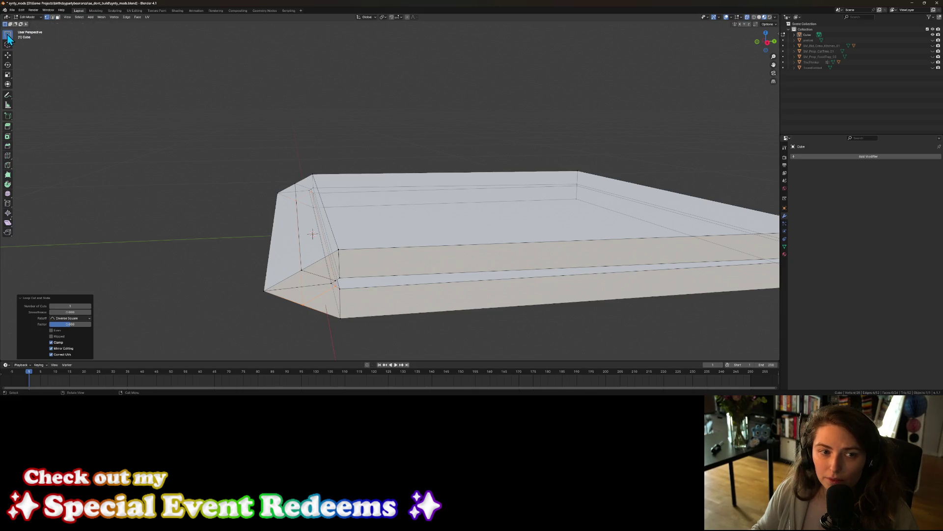
{"action": "key", "text": "KP_3"}
{"action": "scroll", "scroll_direction": "up", "scroll_amount": 3}
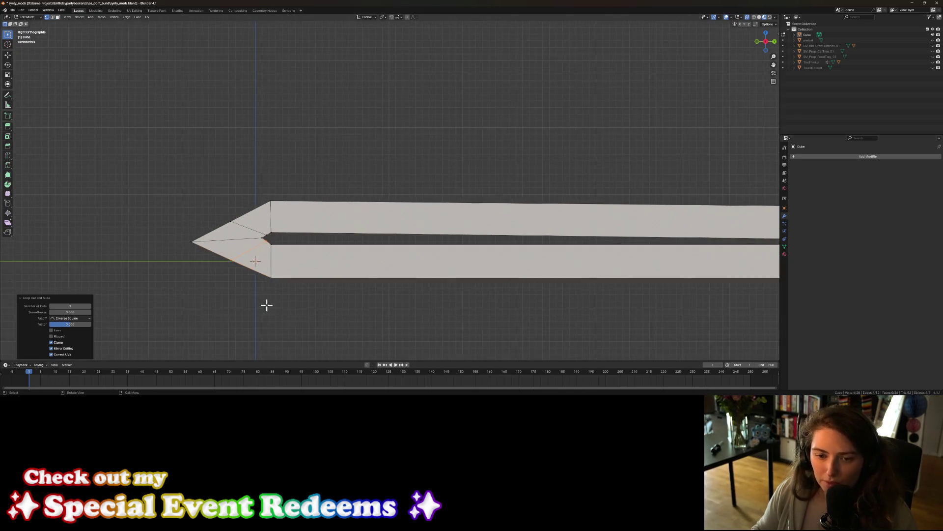
In wireframe side view, move the lower and upper vertices of the pointed end outward
{"action": "left_click", "coordinate": [755, 18]}
{"action": "left_click", "coordinate": [230, 260]}
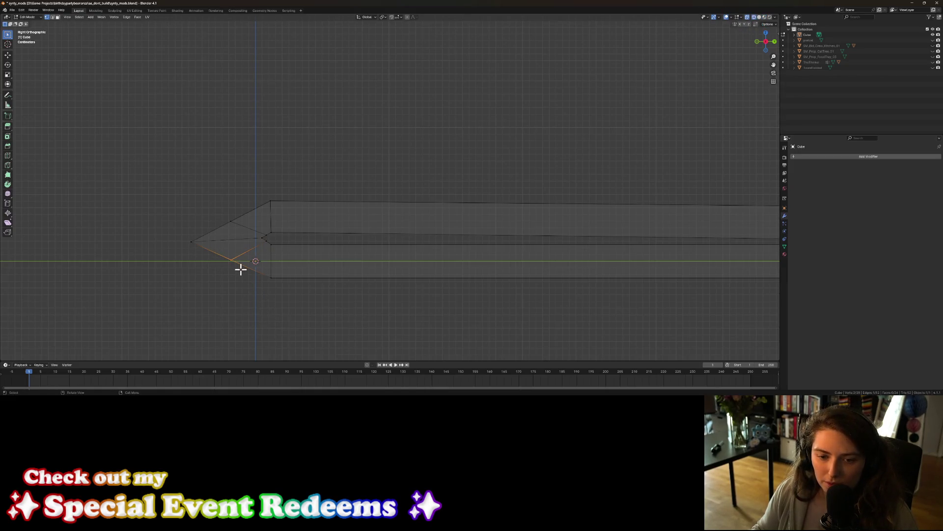
{"action": "key", "text": "g"}
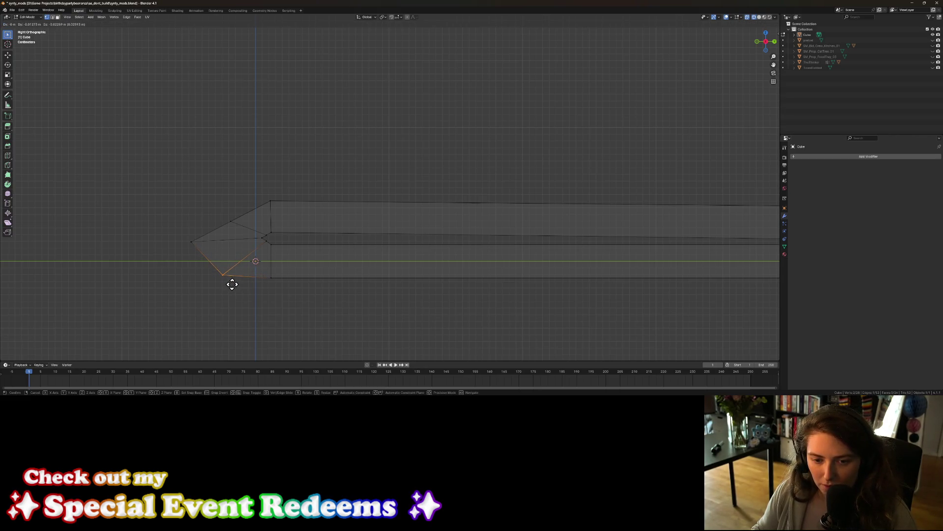
{"action": "left_click", "coordinate": [233, 280]}
{"action": "left_click_drag", "start_coordinate": [226, 204], "coordinate": [242, 226]}
{"action": "key", "text": "g"}
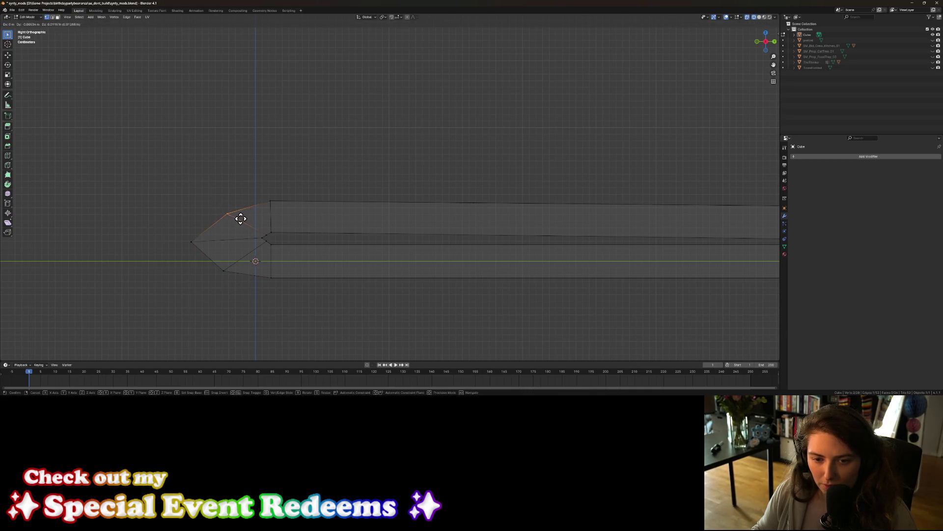
{"action": "left_click", "coordinate": [240, 215]}
{"action": "left_click", "coordinate": [309, 300]}
Pull the far-left tip vertex to the right and return to Object Mode
{"action": "left_click_drag", "start_coordinate": [168, 220], "coordinate": [202, 249]}
{"action": "key", "text": "g"}
{"action": "left_click", "coordinate": [215, 248]}
{"action": "left_click", "coordinate": [247, 301]}
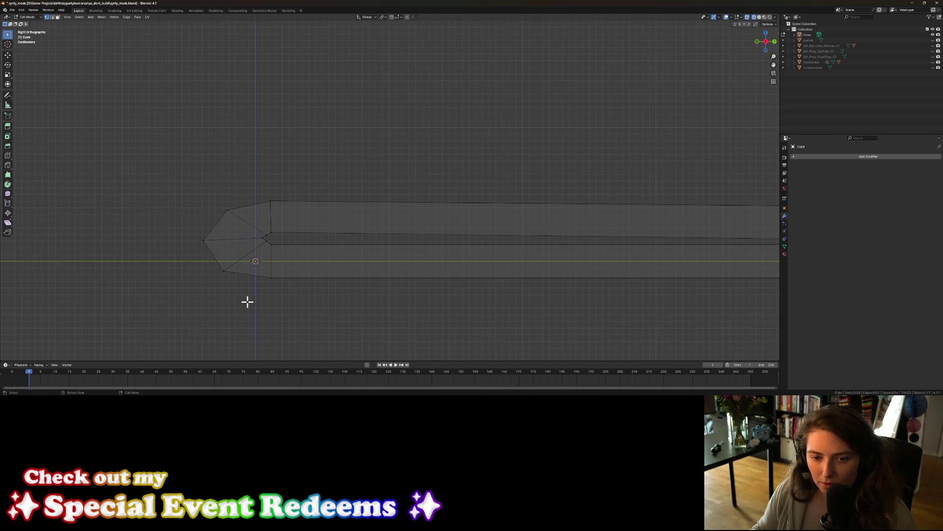
{"action": "key", "text": "Tab"}
{"action": "left_click_drag", "start_coordinate": [244, 299], "coordinate": [286, 297]}
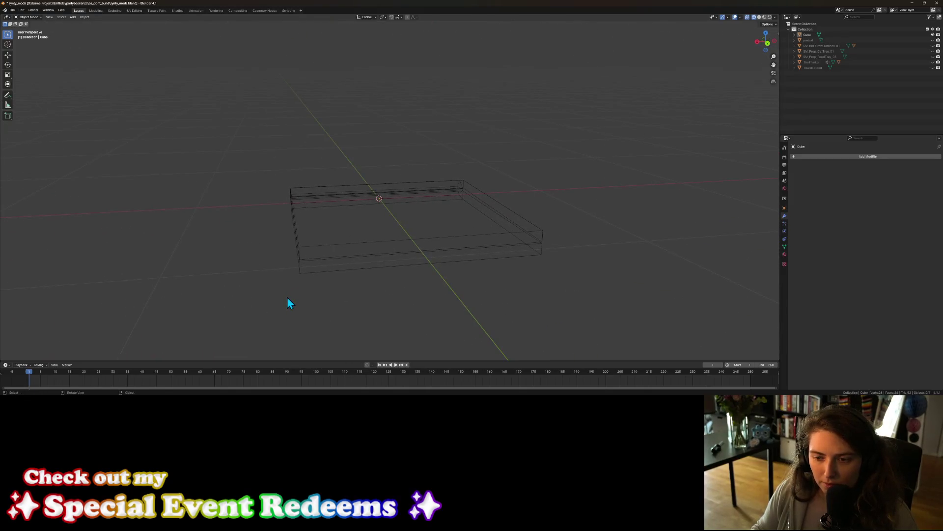
Change the viewport shading and start a scale on the whole bracket, then cancel it
{"action": "key", "text": "Tab"}
{"action": "key", "text": "Tab"}
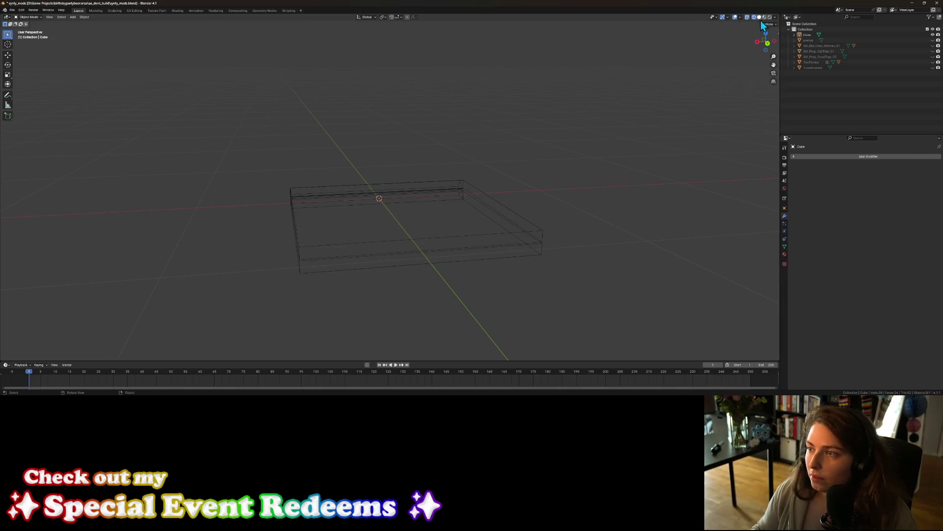
{"action": "left_click", "coordinate": [764, 18]}
{"action": "left_click_drag", "start_coordinate": [450, 314], "coordinate": [482, 305]}
{"action": "key", "text": "a"}
{"action": "key", "text": "s"}
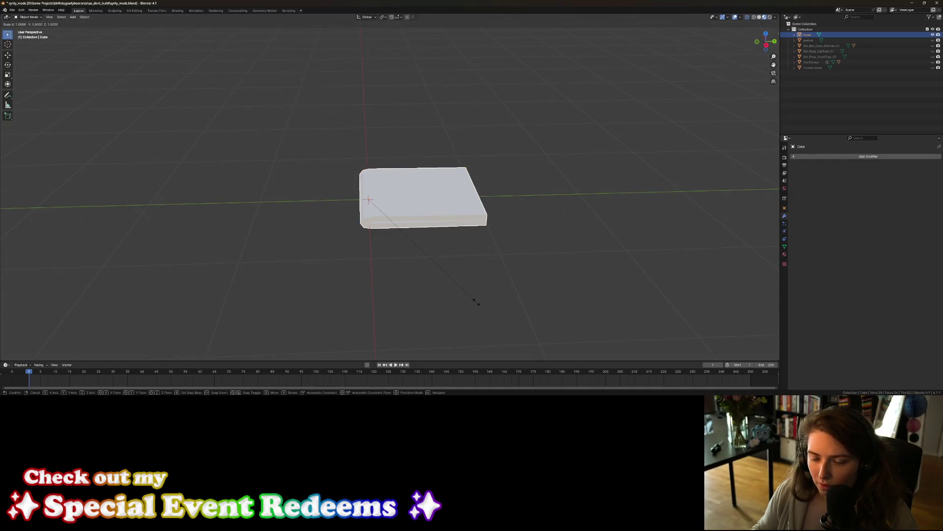
{"action": "key", "text": "Escape"}
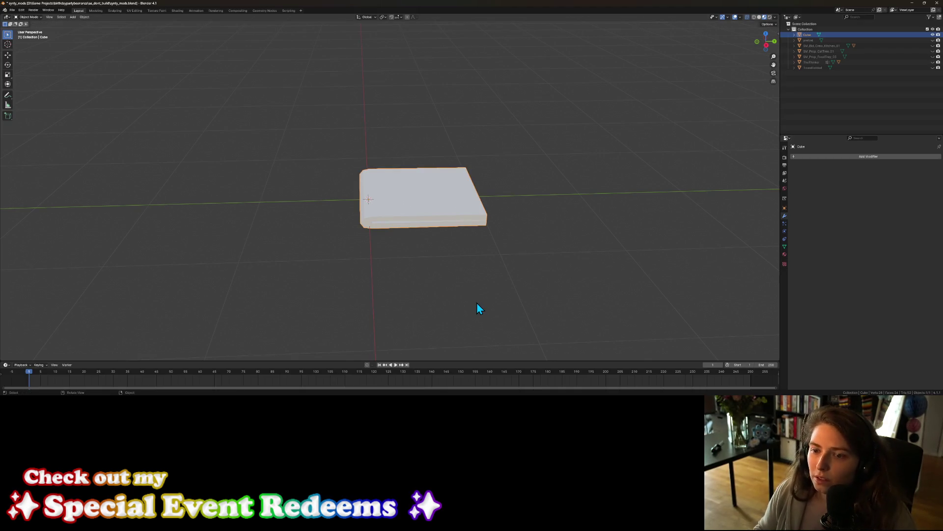
Shorten the bracket by moving its right-end vertices left in wireframe side view
{"action": "left_click", "coordinate": [755, 17]}
{"action": "key", "text": "KP_3"}
{"action": "scroll", "scroll_direction": "up", "scroll_amount": 3}
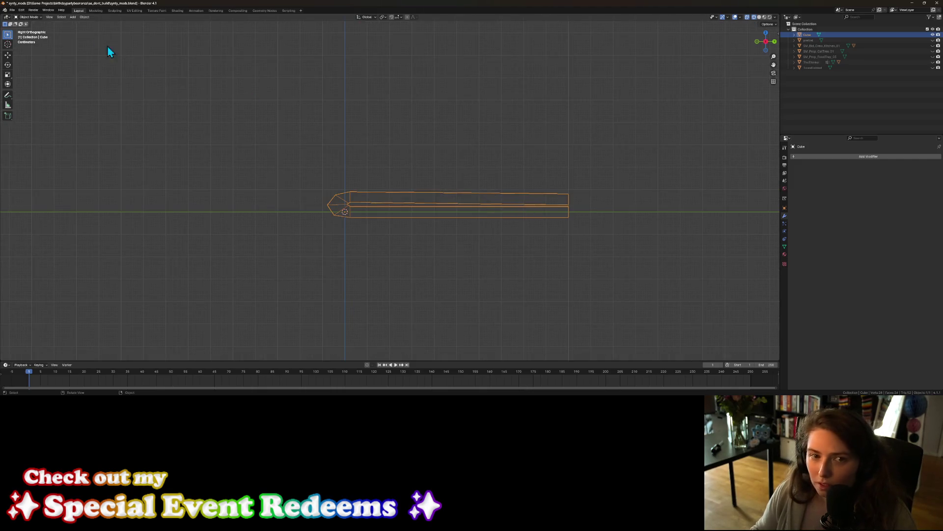
{"action": "key", "text": "Tab"}
{"action": "left_click_drag", "start_coordinate": [545, 162], "coordinate": [603, 235]}
{"action": "key", "text": "g"}
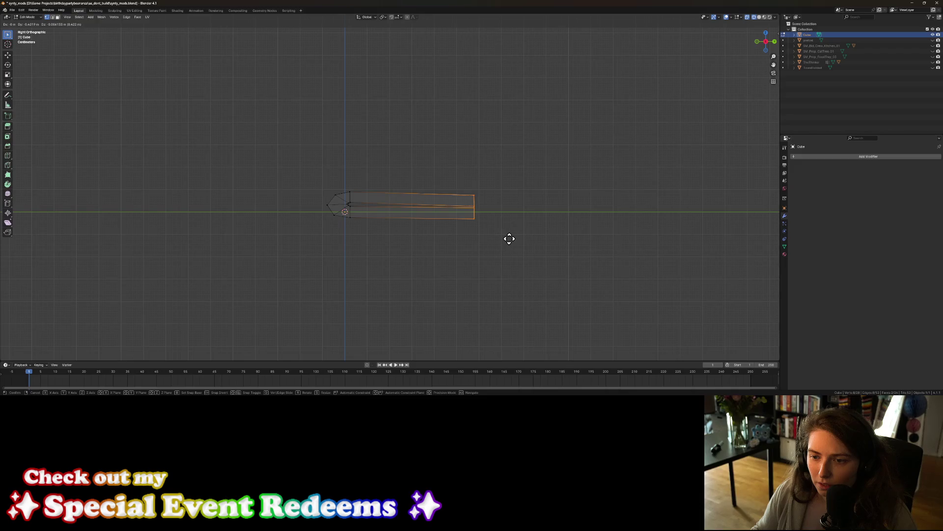
{"action": "left_click", "coordinate": [508, 237]}
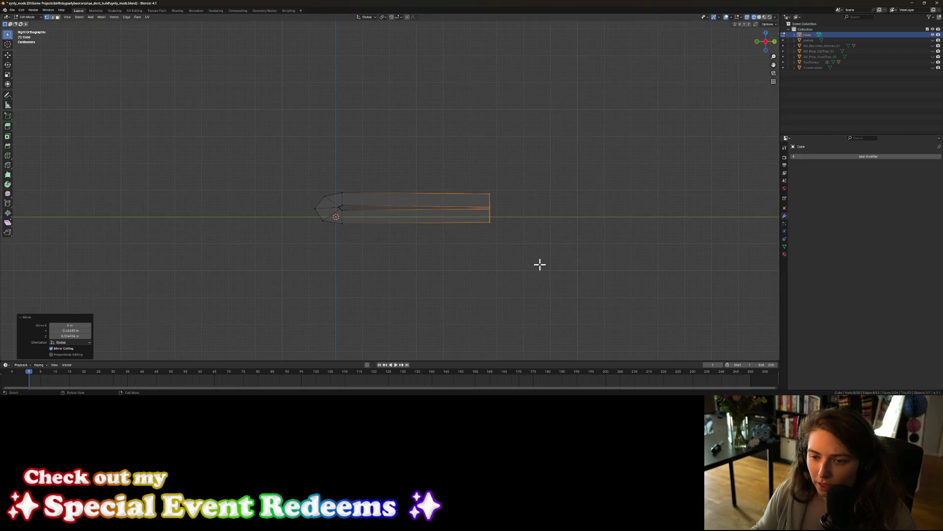
Halve the bracket's width by scaling it 0.5 along X in Object Mode
{"action": "key", "text": "Tab"}
{"action": "left_click_drag", "start_coordinate": [538, 263], "coordinate": [456, 280]}
{"action": "key", "text": "s"}
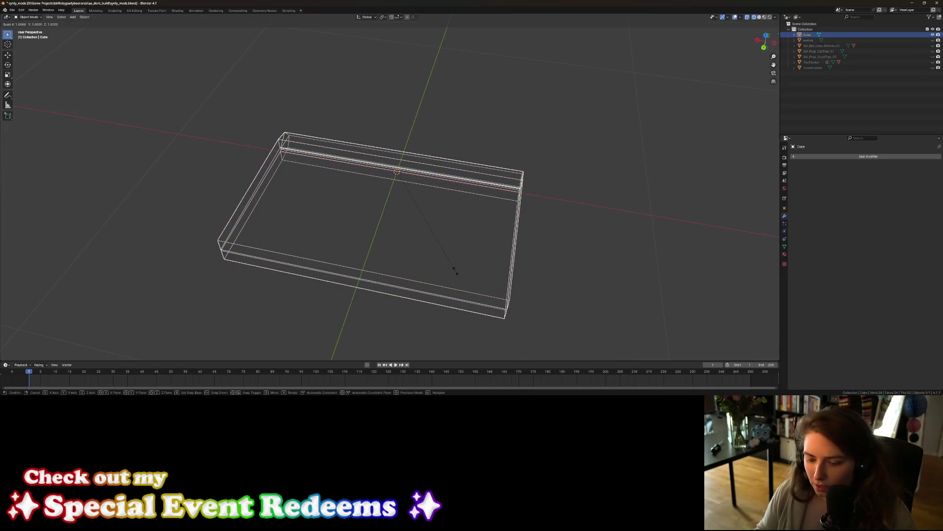
{"action": "type", "text": "x.5"}
{"action": "key", "text": "Return"}
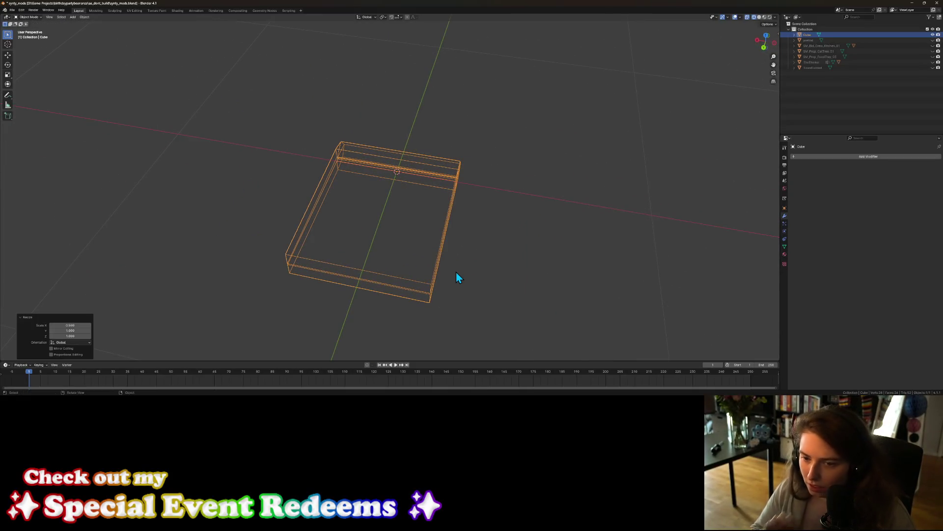
Switch to solid shading and go back into Edit Mode on the bracket
{"action": "key", "text": "shift+z"}
{"action": "key", "text": "shift+z"}
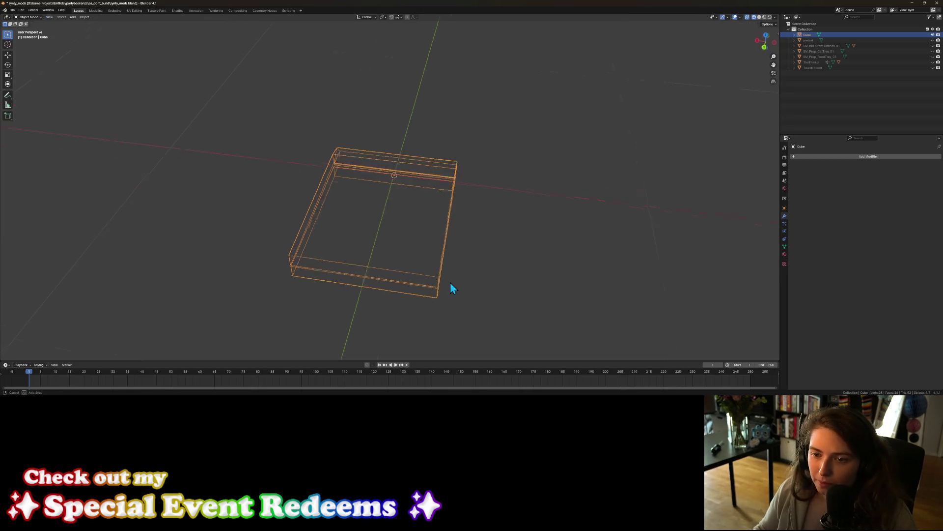
{"action": "left_click_drag", "start_coordinate": [448, 285], "coordinate": [553, 267]}
{"action": "left_click", "coordinate": [764, 17]}
{"action": "left_click_drag", "start_coordinate": [417, 280], "coordinate": [447, 301]}
{"action": "key", "text": "Tab"}
Lower the bracket's bottom edge by 0.05 m along Z
{"action": "key", "text": "KP_3"}
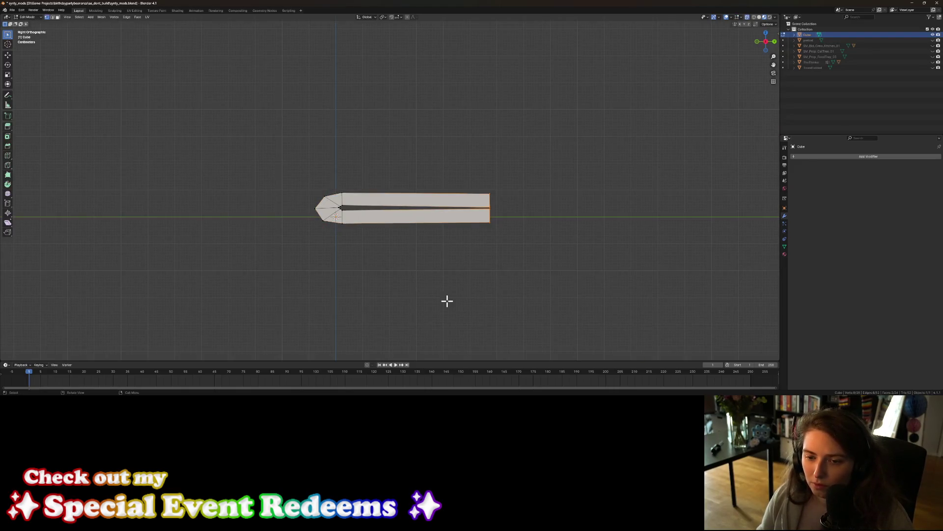
{"action": "scroll", "scroll_direction": "up", "scroll_amount": 3}
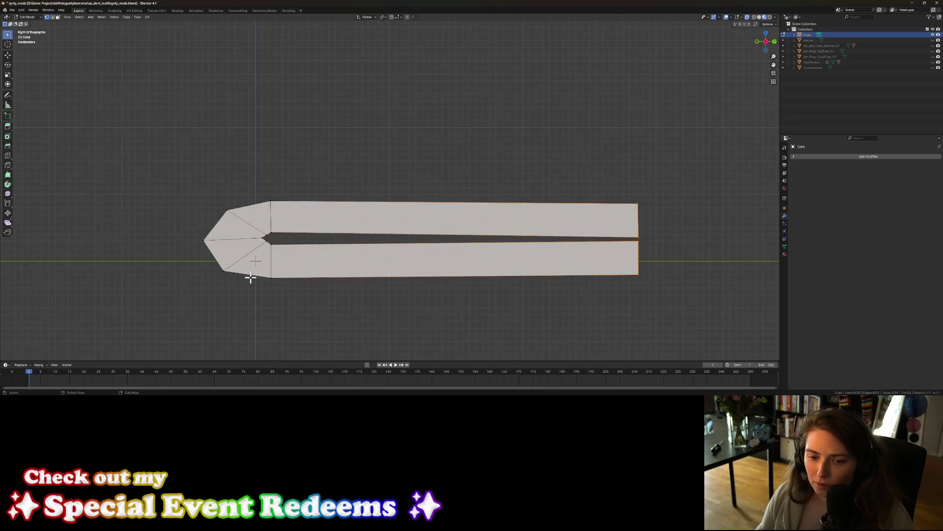
{"action": "left_click_drag", "start_coordinate": [258, 263], "coordinate": [664, 318]}
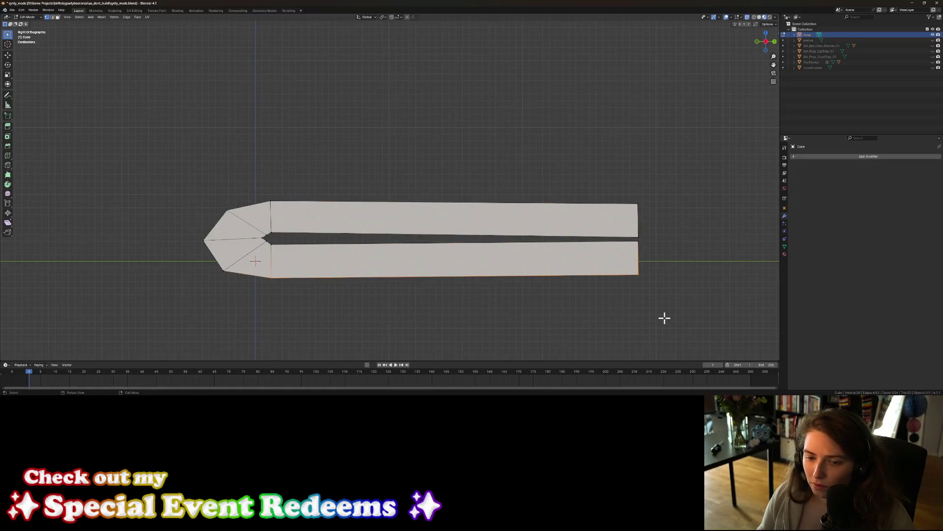
{"action": "key", "text": "g"}
{"action": "type", "text": "z"}
{"action": "type", "text": "-1"}
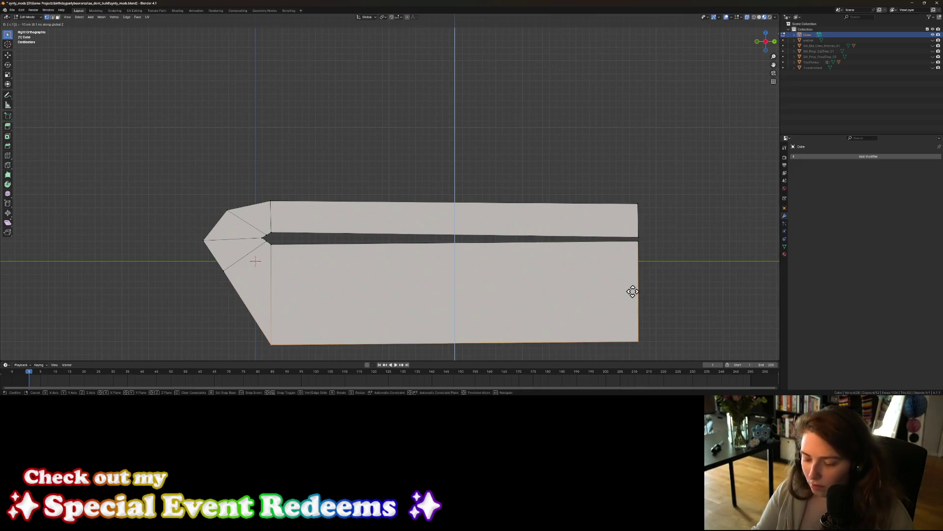
{"action": "key", "text": "BackSpace"}
{"action": "key", "text": "BackSpace"}
{"action": "type", "text": "-.05"}
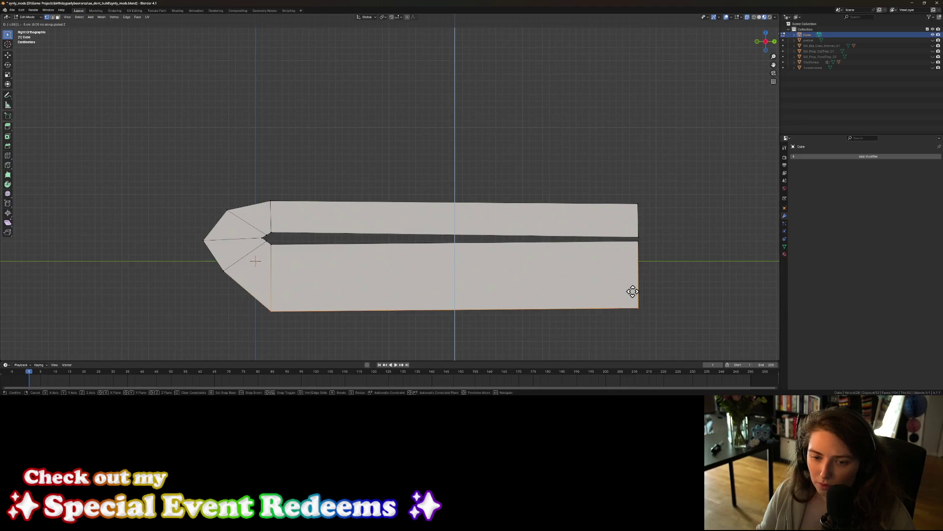
{"action": "key", "text": "Return"}
Raise the top edge by 0.05 m along Z and select the left-tip vertices
{"action": "left_click_drag", "start_coordinate": [251, 177], "coordinate": [683, 214]}
{"action": "key", "text": "g"}
{"action": "type", "text": "z"}
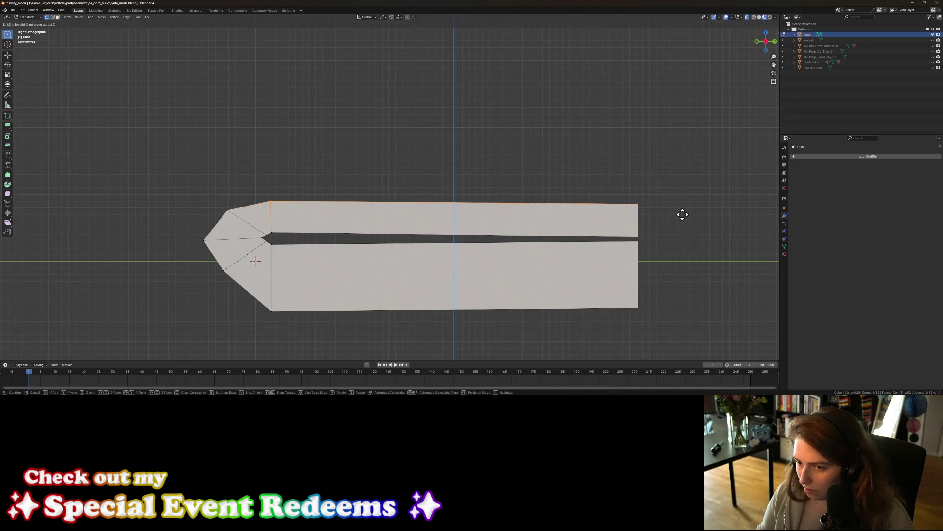
{"action": "type", "text": "0.05"}
{"action": "key", "text": "Return"}
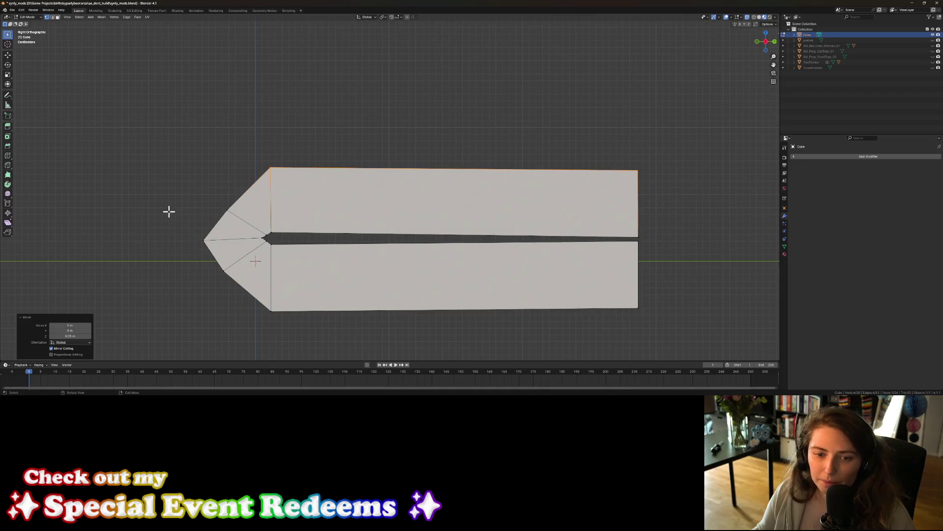
{"action": "left_click_drag", "start_coordinate": [205, 195], "coordinate": [250, 222]}
{"action": "left_click_drag", "start_coordinate": [252, 227], "coordinate": [266, 233]}
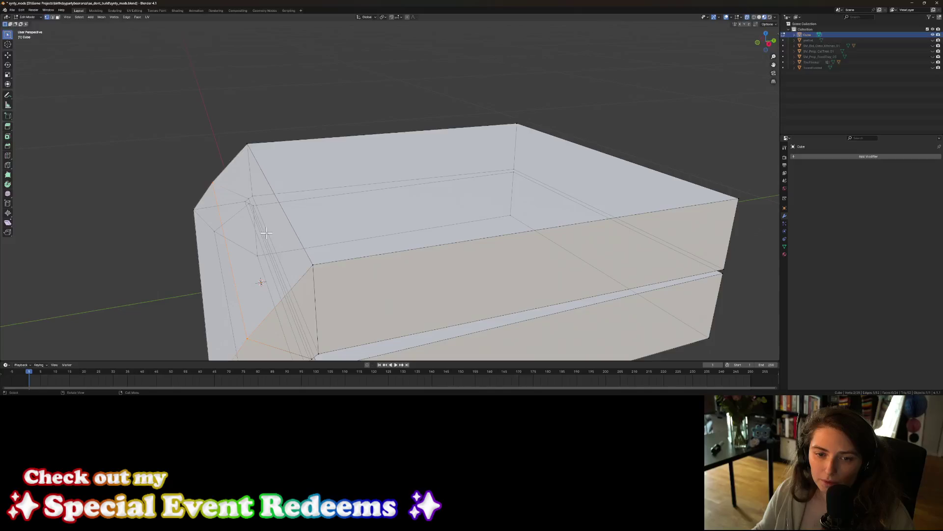
Reposition the left tip vertices to blunt the pointed end
{"action": "key", "text": "KP_3"}
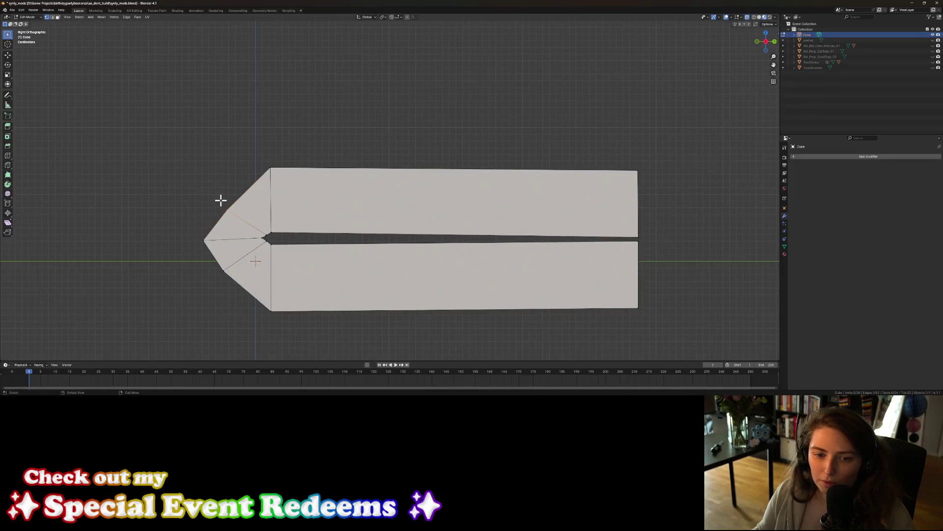
{"action": "key", "text": "g"}
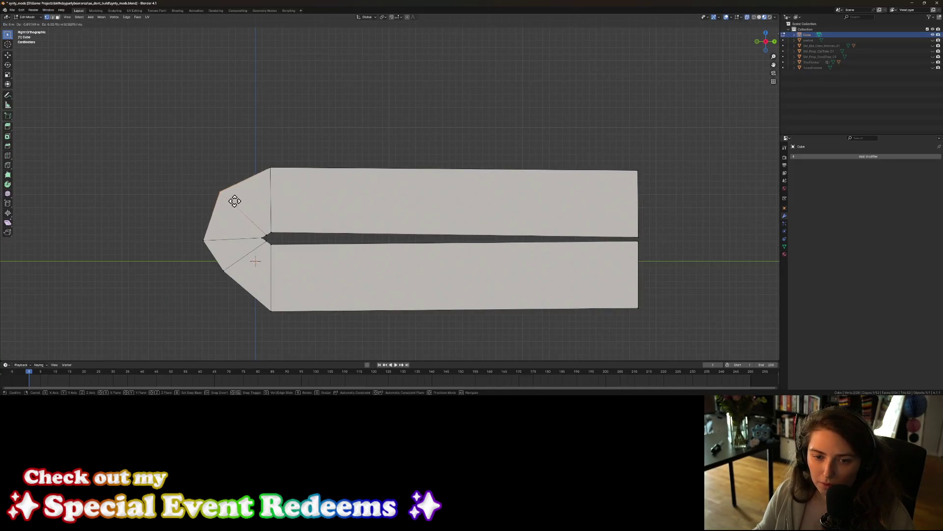
{"action": "left_click", "coordinate": [232, 196]}
{"action": "left_click", "coordinate": [203, 240]}
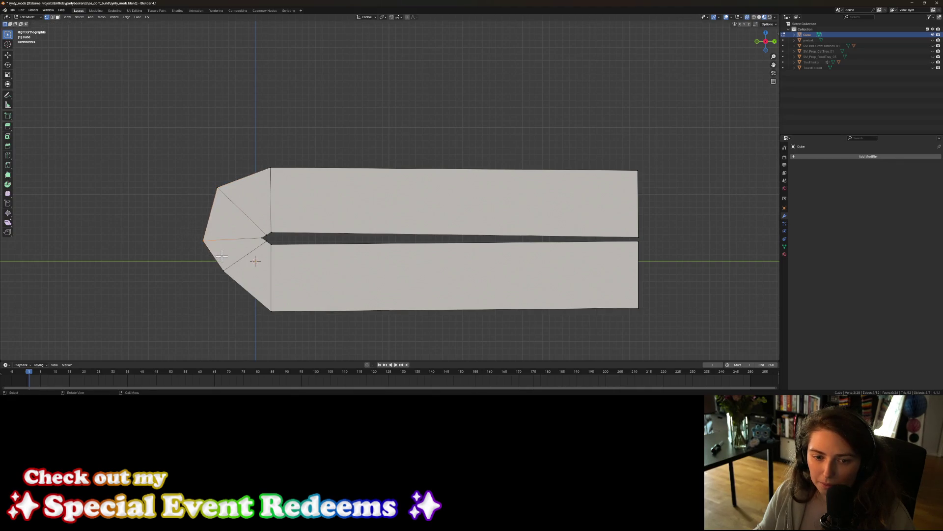
{"action": "key", "text": "g"}
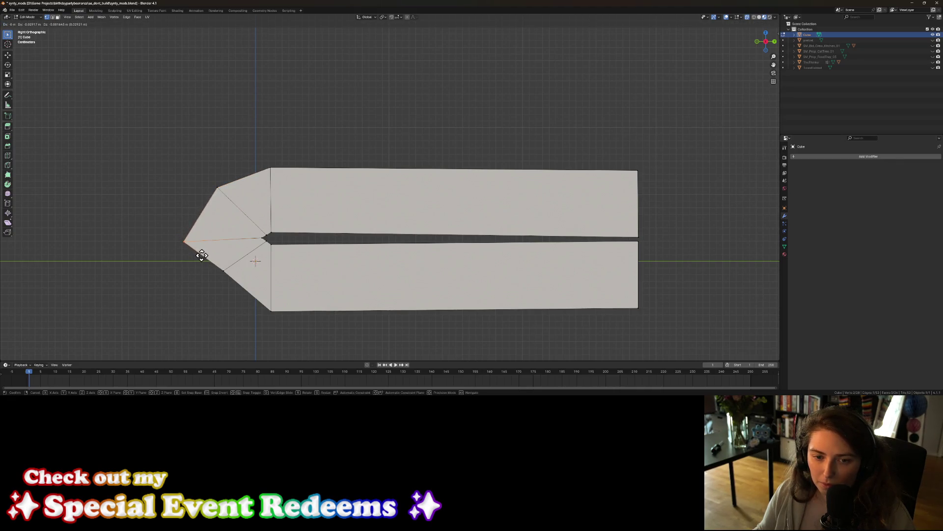
{"action": "left_click", "coordinate": [214, 258]}
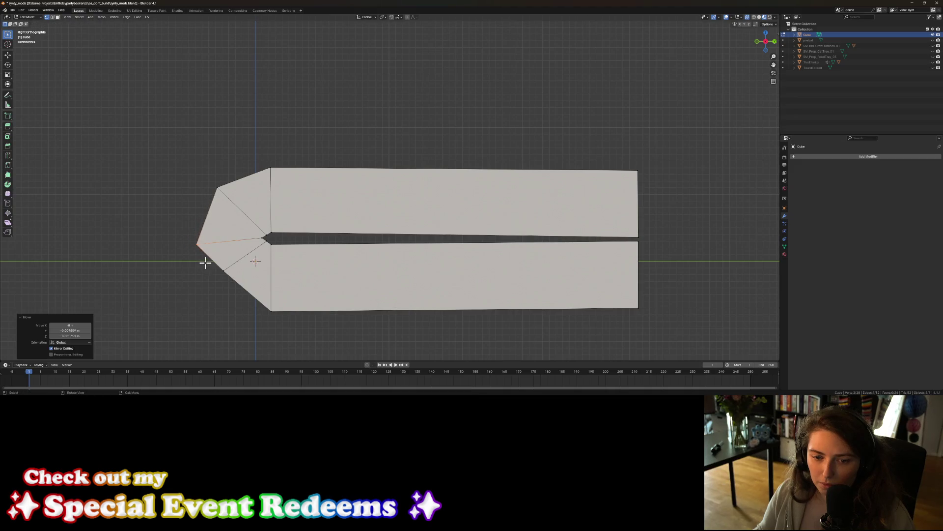
{"action": "left_click", "coordinate": [224, 270]}
{"action": "key", "text": "g"}
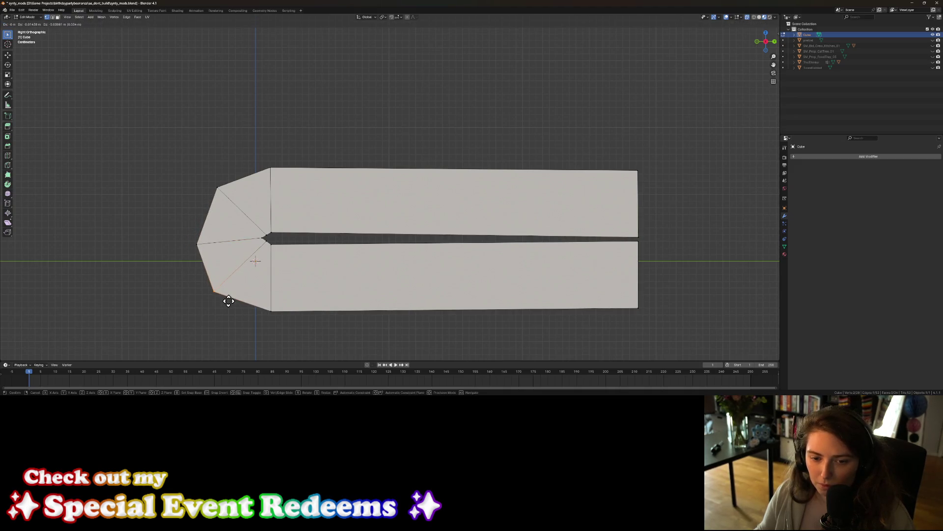
{"action": "left_click", "coordinate": [228, 301]}
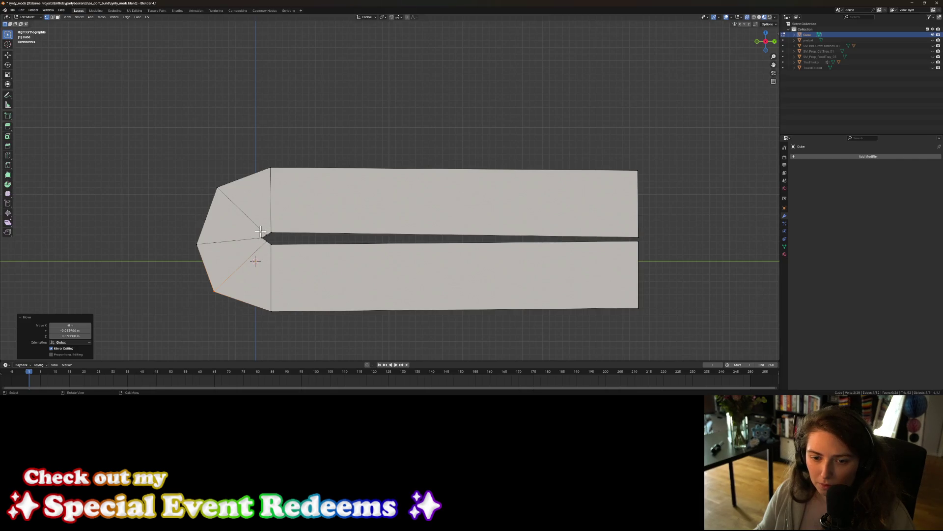
Adjust the gap's inner-end vertices, placing one onto the gap's lower edge
{"action": "left_click", "coordinate": [267, 236]}
{"action": "key", "text": "g"}
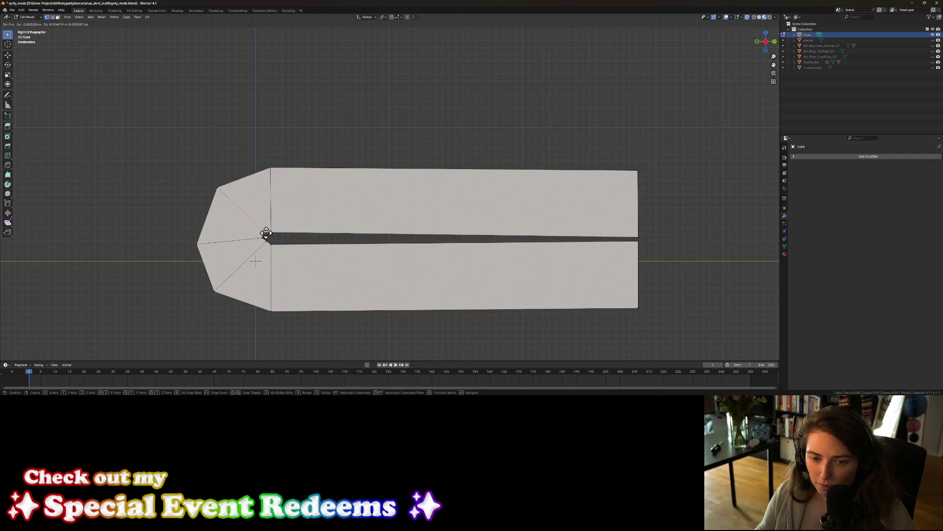
{"action": "left_click", "coordinate": [266, 232]}
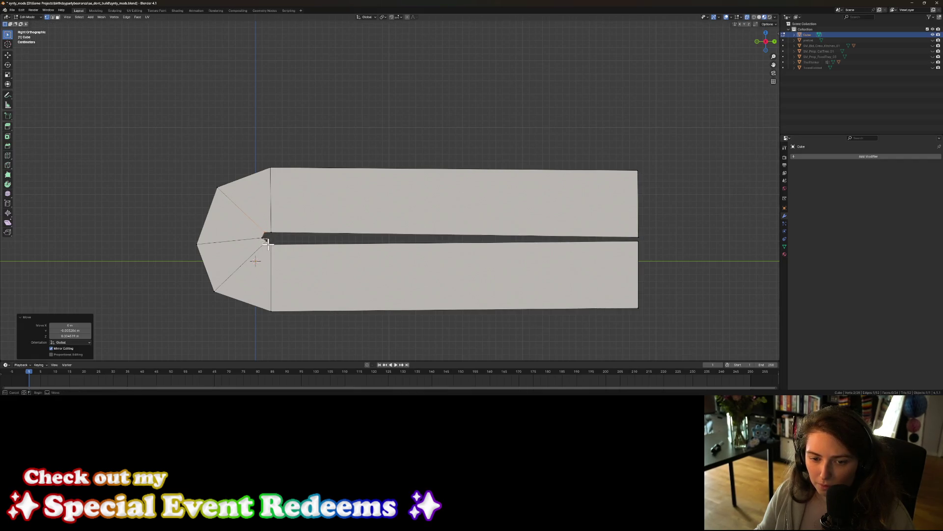
{"action": "left_click", "coordinate": [302, 266]}
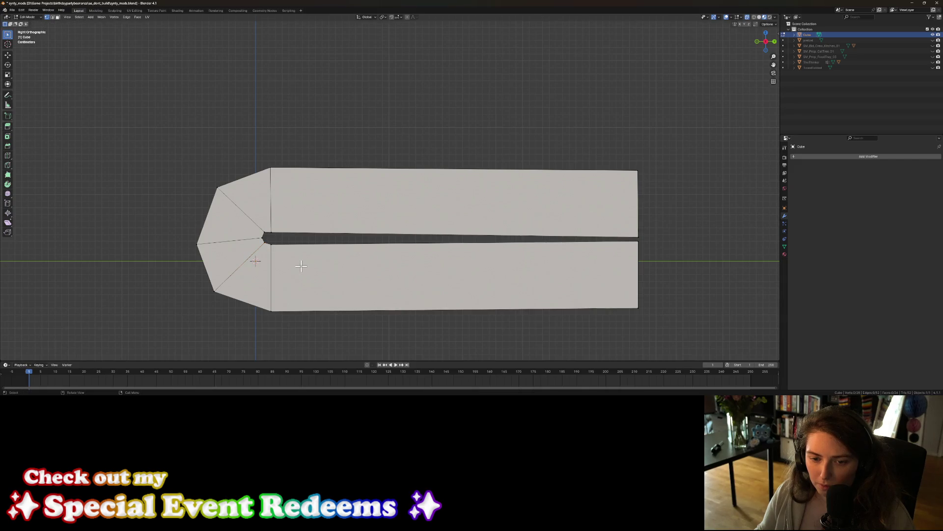
{"action": "left_click_drag", "start_coordinate": [271, 236], "coordinate": [272, 236]}
{"action": "key", "text": "g"}
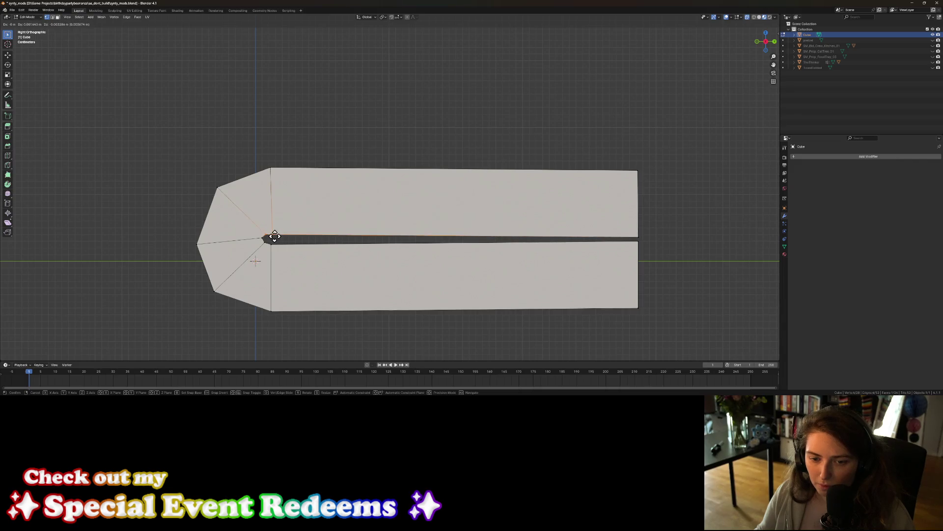
{"action": "left_click", "coordinate": [273, 237]}
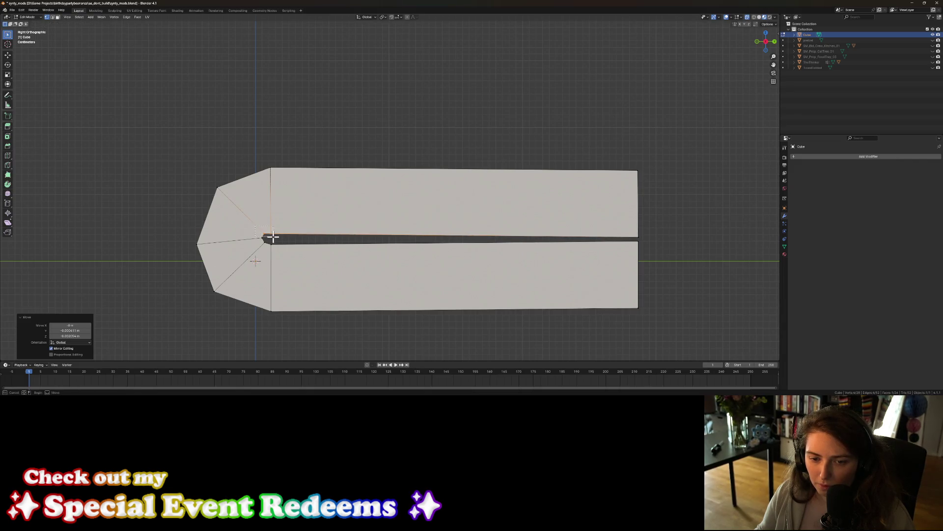
{"action": "key", "text": "g"}
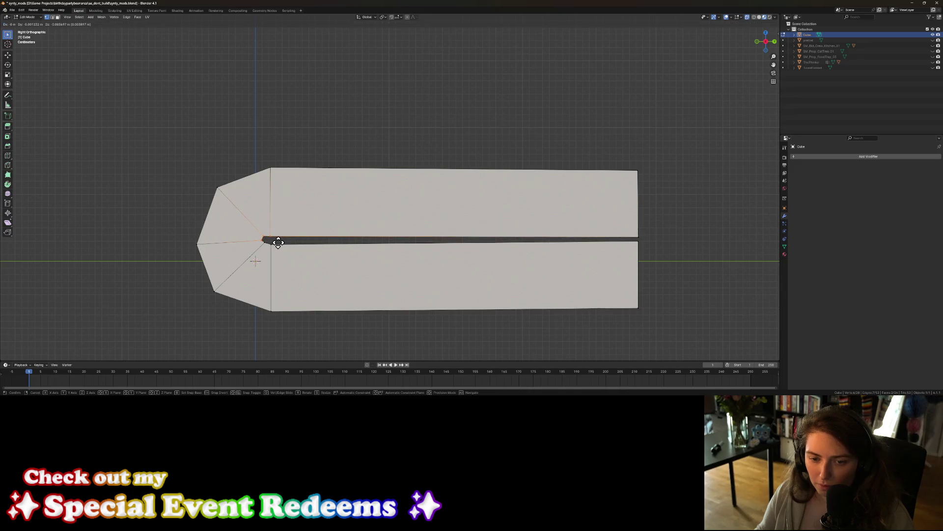
{"action": "left_click", "coordinate": [278, 241]}
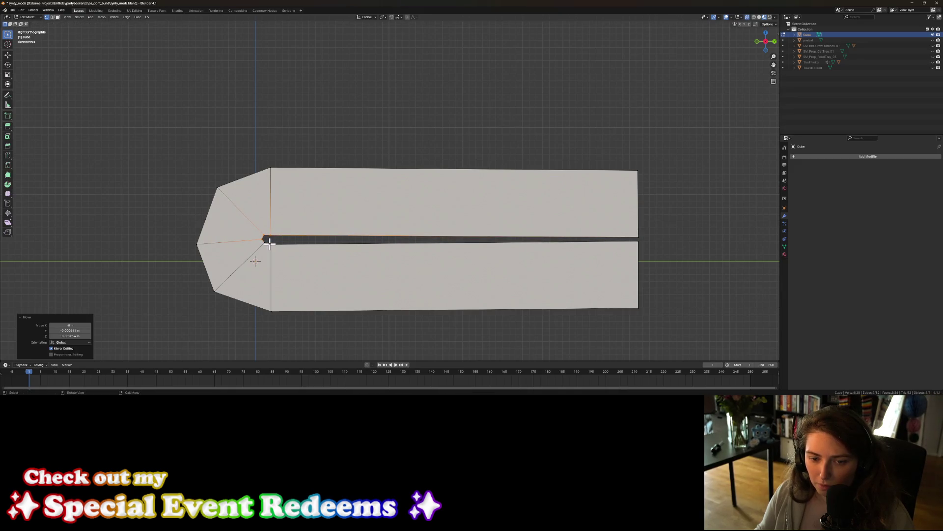
{"action": "left_click_drag", "start_coordinate": [272, 245], "coordinate": [274, 247]}
Clear the vertex selection and return to Object Mode
{"action": "left_click", "coordinate": [320, 277]}
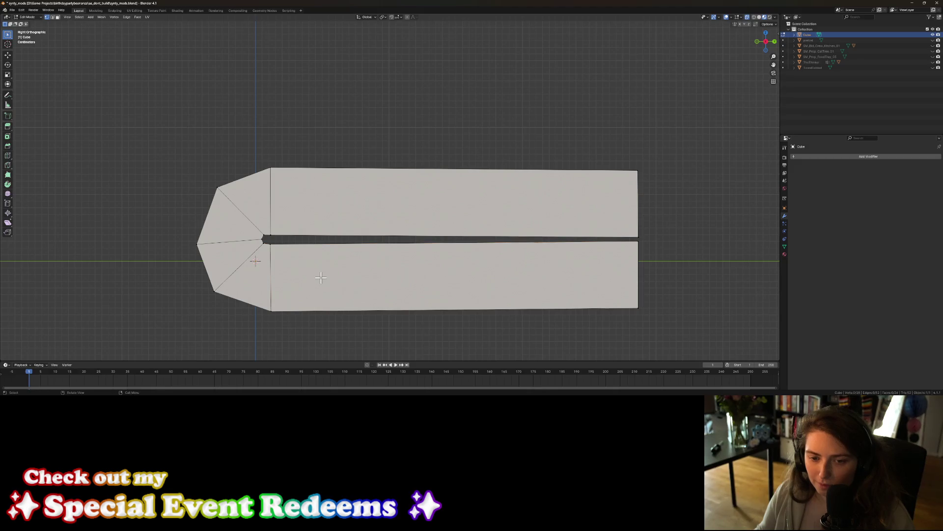
{"action": "key", "text": "Tab"}
{"action": "left_click_drag", "start_coordinate": [357, 292], "coordinate": [451, 298]}
Nudge the upper arm's right-end vertices slightly inward in side view
{"action": "key", "text": "KP_3"}
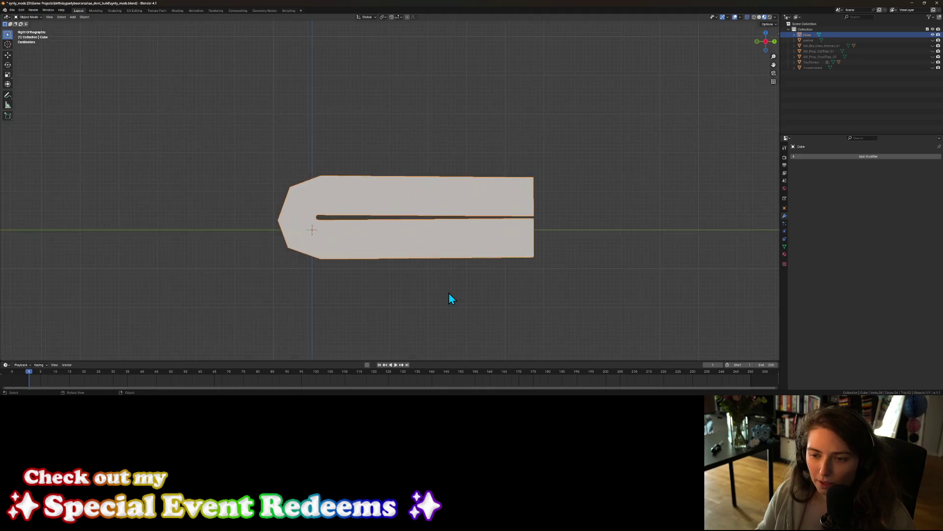
{"action": "key", "text": "Tab"}
{"action": "scroll", "scroll_direction": "up", "scroll_amount": 3}
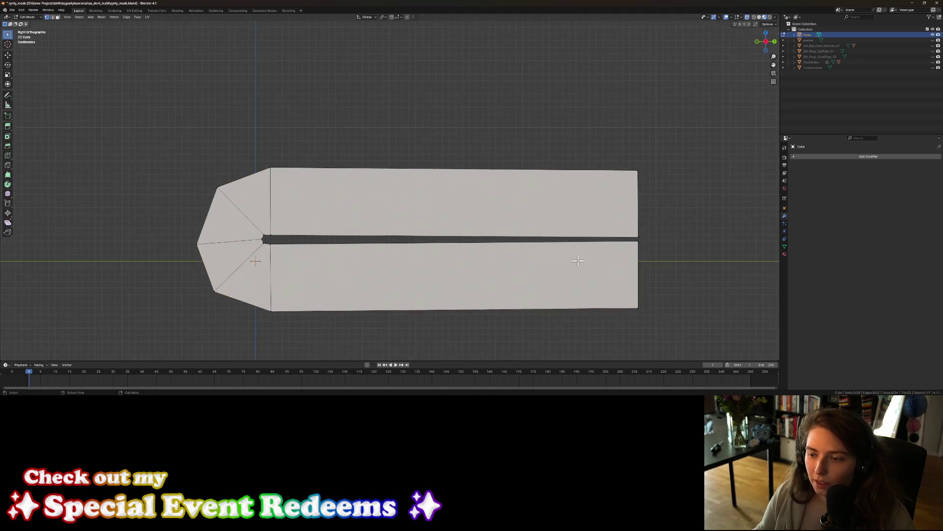
{"action": "left_click_drag", "start_coordinate": [624, 154], "coordinate": [659, 238]}
{"action": "key", "text": "g"}
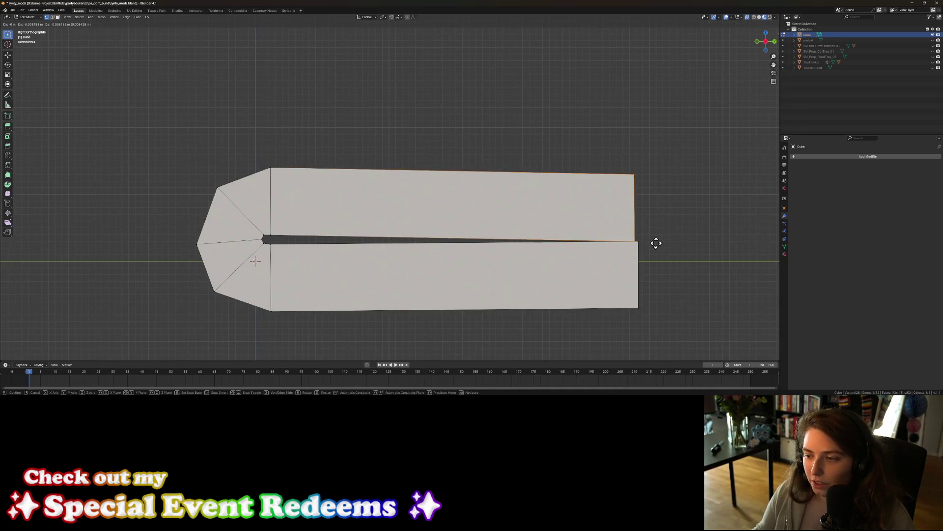
{"action": "left_click", "coordinate": [657, 243]}
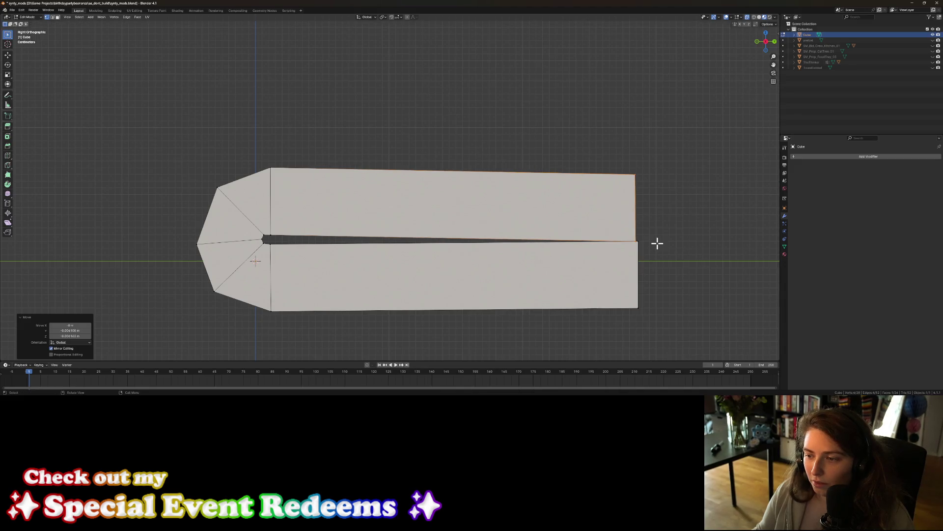
{"action": "key", "text": "Tab"}
{"action": "left_click", "coordinate": [655, 276]}
{"action": "left_click_drag", "start_coordinate": [658, 301], "coordinate": [494, 268]}
In edge select mode, pick the lower edge loop, then select the entire mesh
{"action": "key", "text": "Tab"}
{"action": "scroll", "scroll_direction": "down", "scroll_amount": 3}
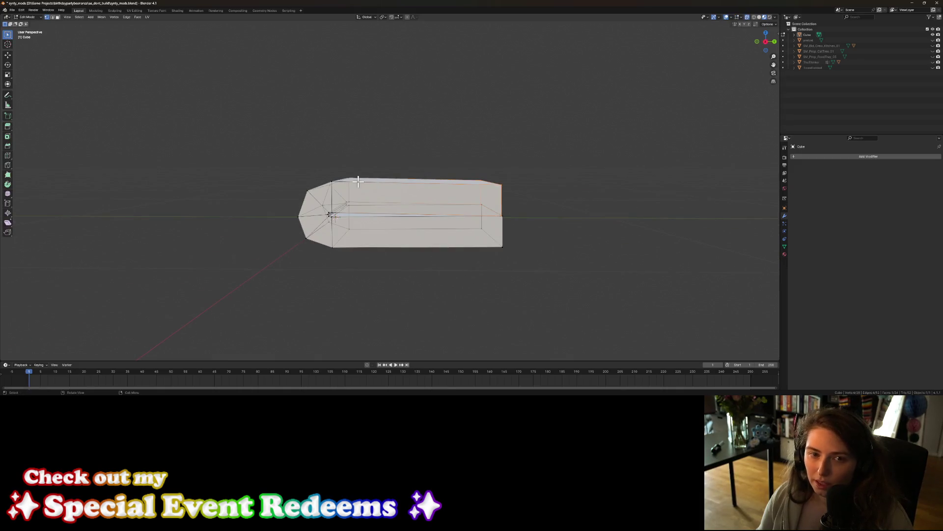
{"action": "left_click", "coordinate": [52, 16]}
{"action": "left_click_drag", "start_coordinate": [354, 216], "coordinate": [361, 207]}
{"action": "left_click", "coordinate": [367, 212]}
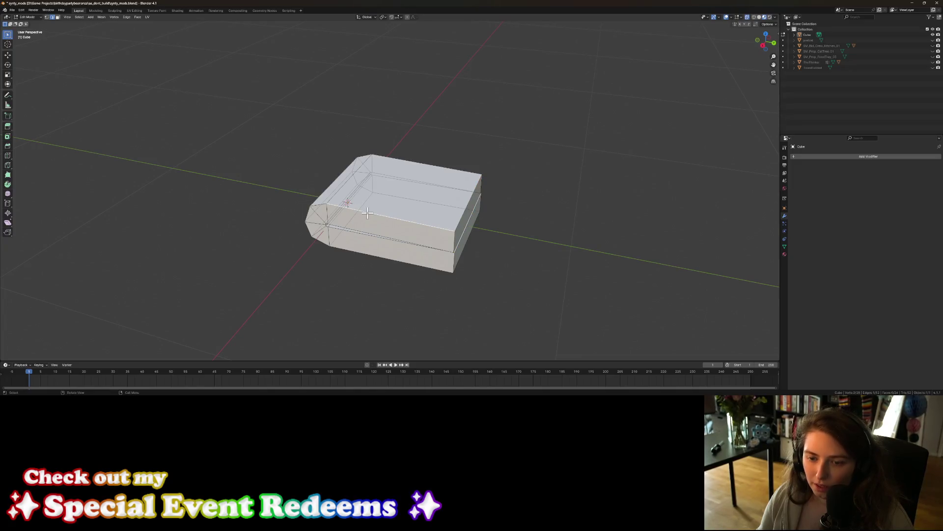
{"action": "left_click", "coordinate": [369, 212]}
{"action": "left_click_drag", "start_coordinate": [388, 227], "coordinate": [469, 249]}
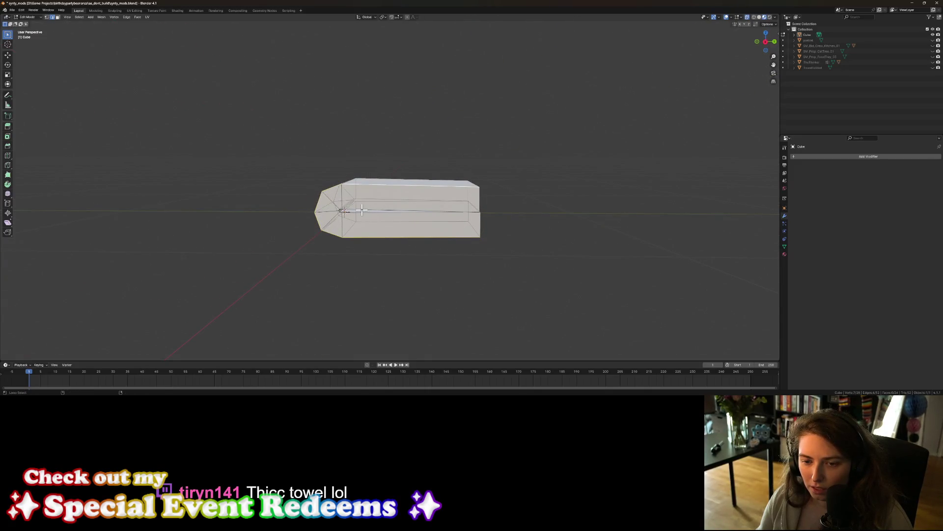
{"action": "left_click_drag", "start_coordinate": [455, 243], "coordinate": [419, 226]}
{"action": "key", "text": "a"}
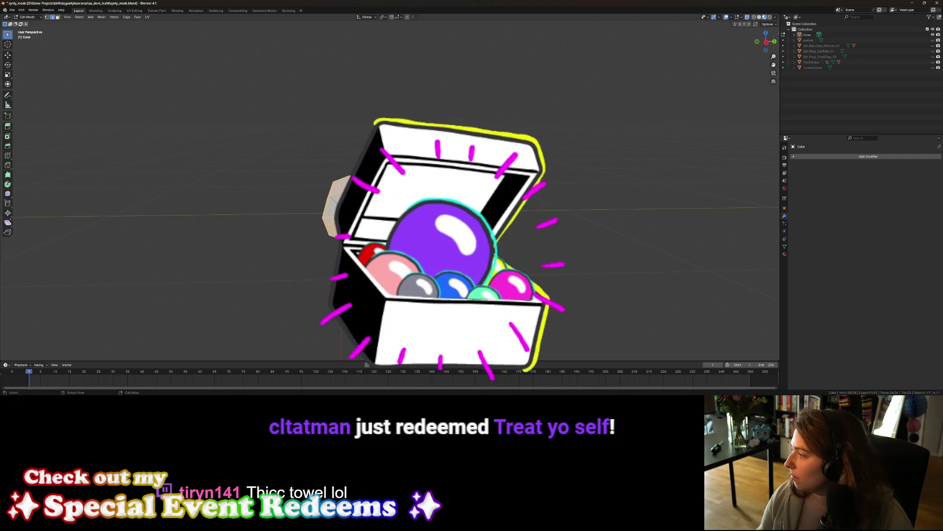
{"action": "scroll", "scroll_direction": "up", "scroll_amount": 3}
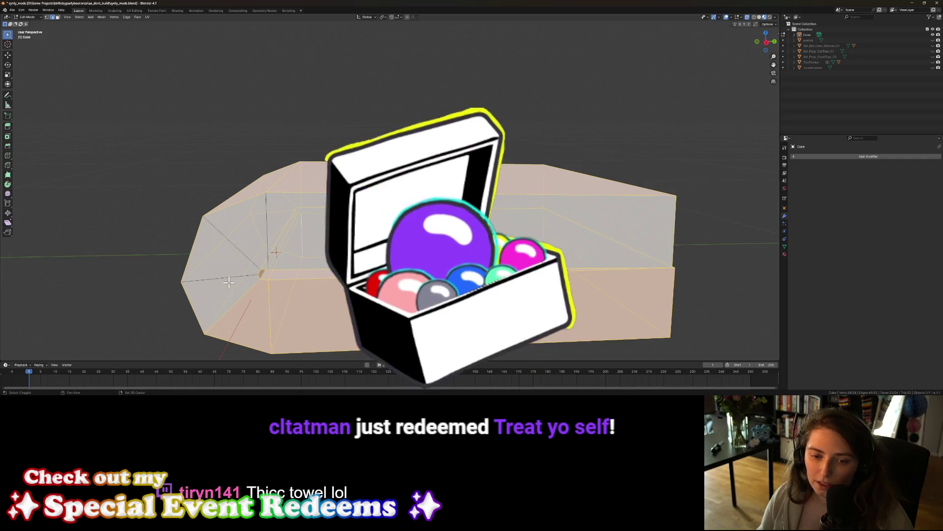
Deselect the left-end and large lower front faces, adjusting the face selection from below
{"action": "left_click", "coordinate": [239, 301]}
{"action": "left_click", "coordinate": [269, 310]}
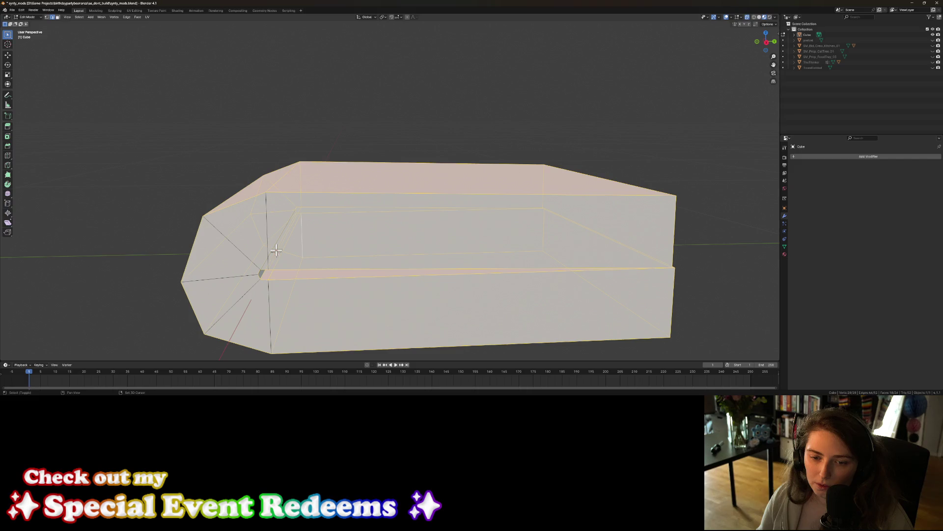
{"action": "left_click_drag", "start_coordinate": [279, 250], "coordinate": [279, 207]}
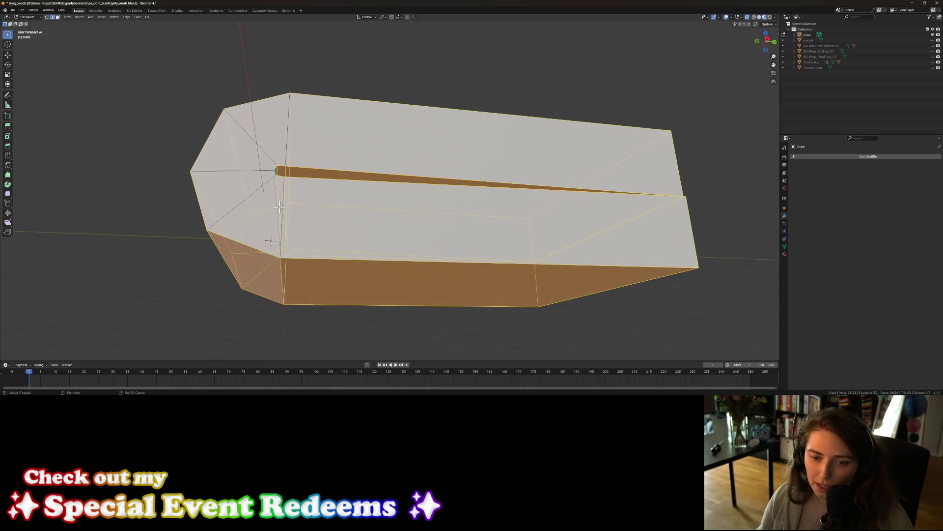
{"action": "left_click", "coordinate": [278, 203]}
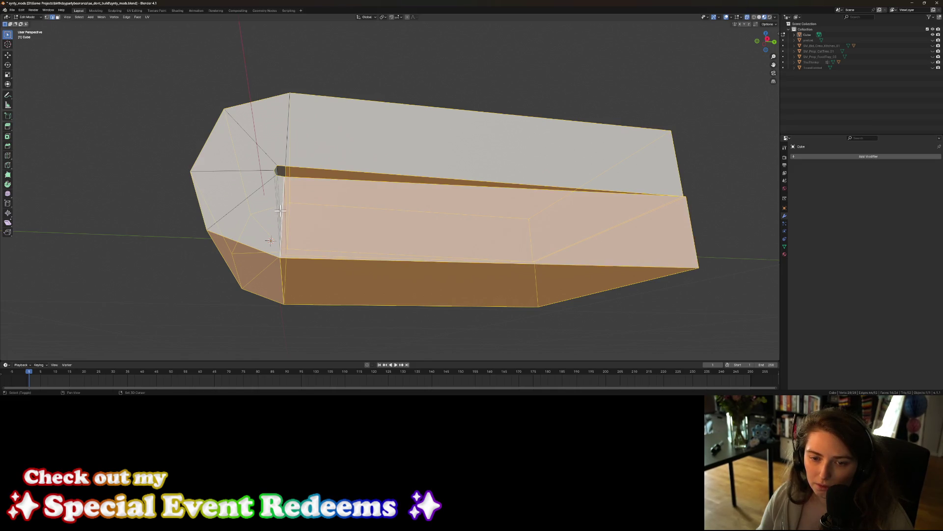
{"action": "left_click", "coordinate": [280, 213]}
{"action": "left_click_drag", "start_coordinate": [280, 214], "coordinate": [261, 251]}
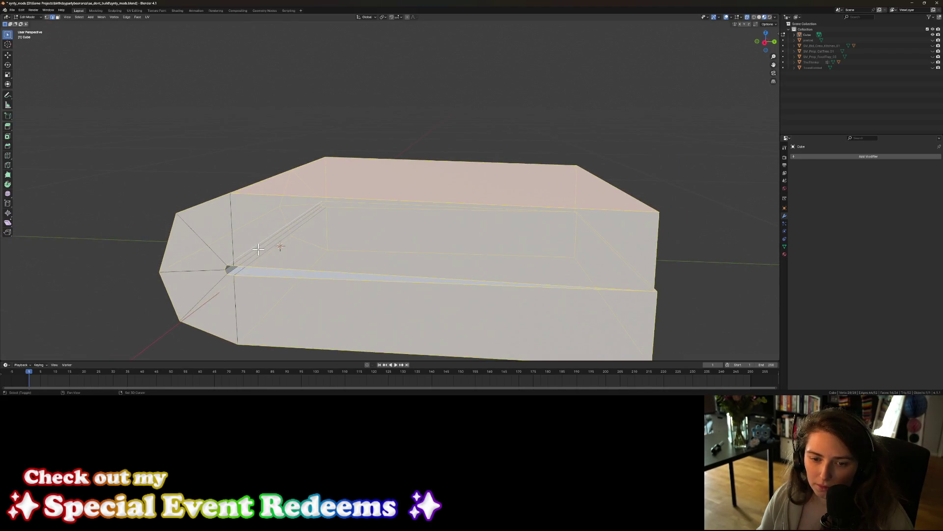
{"action": "left_click_drag", "start_coordinate": [305, 277], "coordinate": [329, 261]}
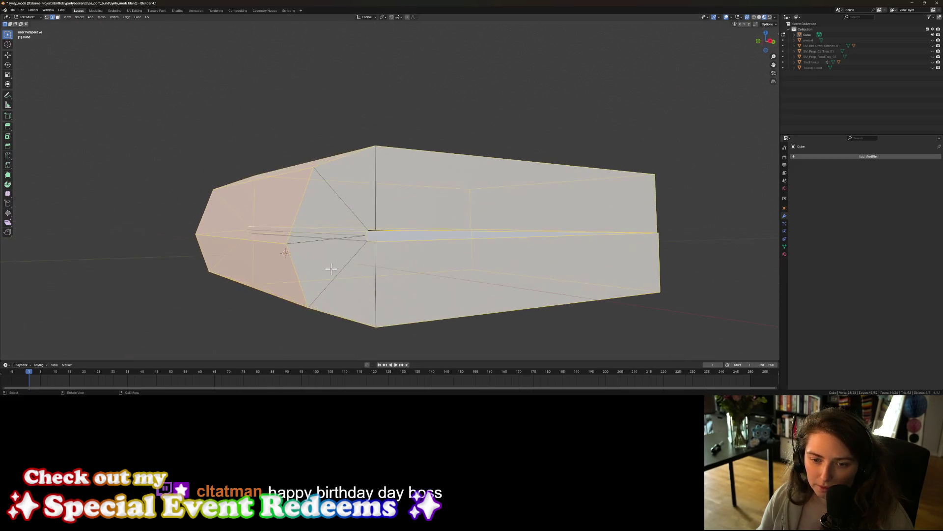
Deselect the upper and front-right linked faces to isolate the pointed-end half
{"action": "scroll", "scroll_direction": "up", "scroll_amount": 3}
{"action": "scroll", "scroll_direction": "up", "scroll_amount": 3}
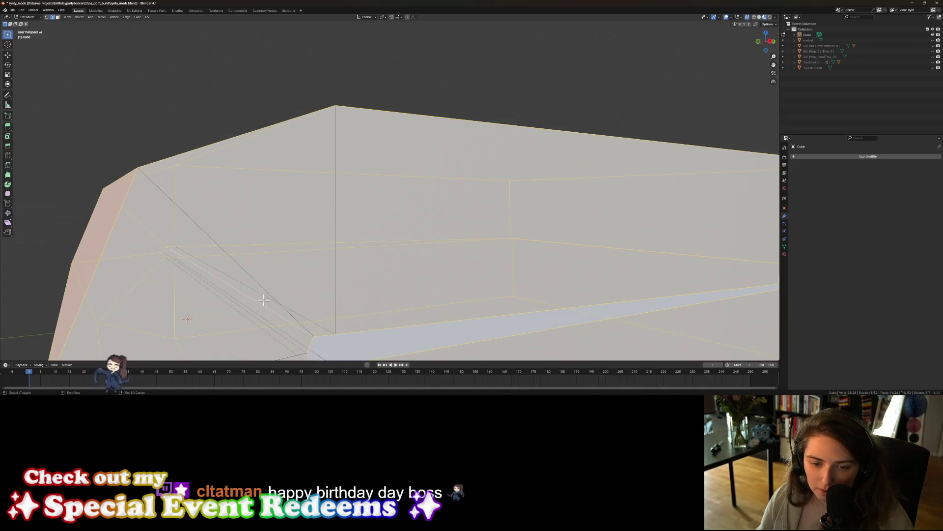
{"action": "scroll", "scroll_direction": "down", "scroll_amount": 3}
{"action": "left_click_drag", "start_coordinate": [285, 301], "coordinate": [457, 196]}
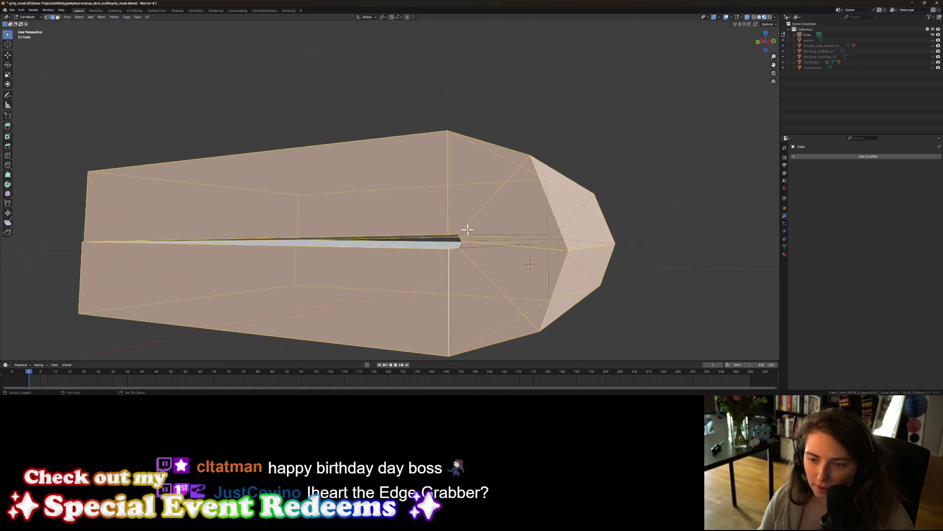
{"action": "key", "text": "shift+l"}
{"action": "key", "text": "shift+l"}
{"action": "key", "text": "shift+l"}
{"action": "key", "text": "shift+l"}
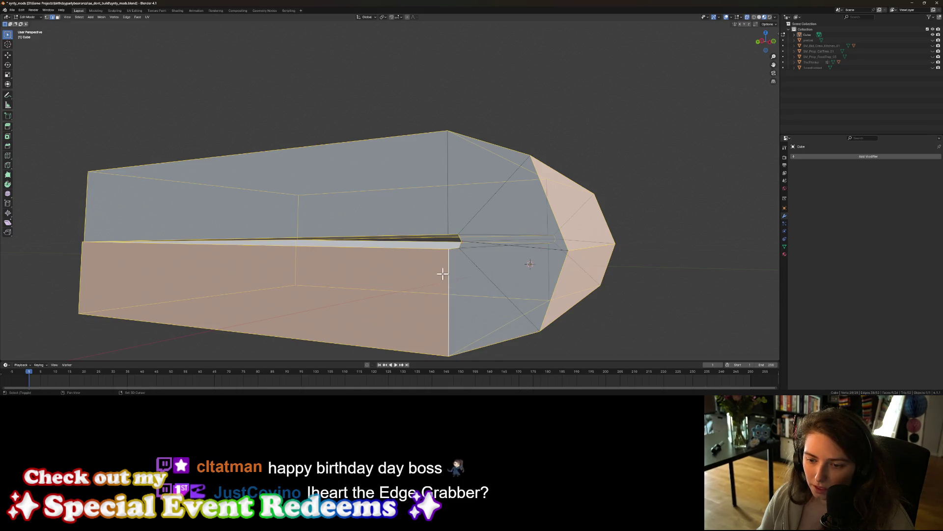
{"action": "key", "text": "shift+l"}
{"action": "left_click_drag", "start_coordinate": [448, 265], "coordinate": [497, 278]}
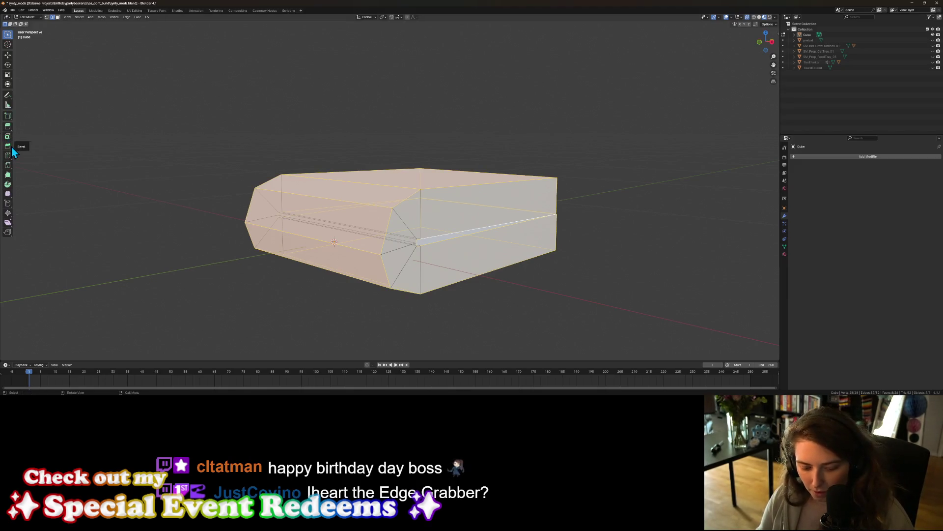
Apply all transforms to the bracket object and re-enter Edit Mode
{"action": "key", "text": "Tab"}
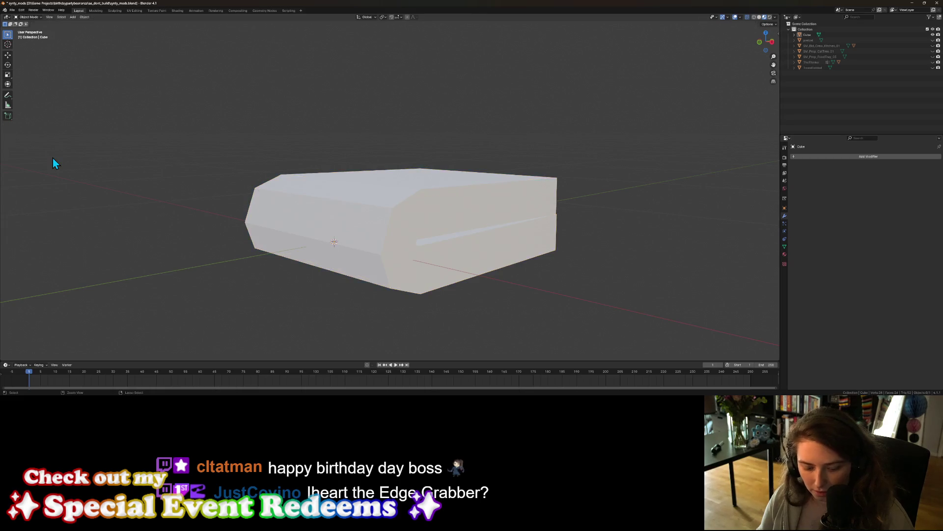
{"action": "key", "text": "ctrl+a"}
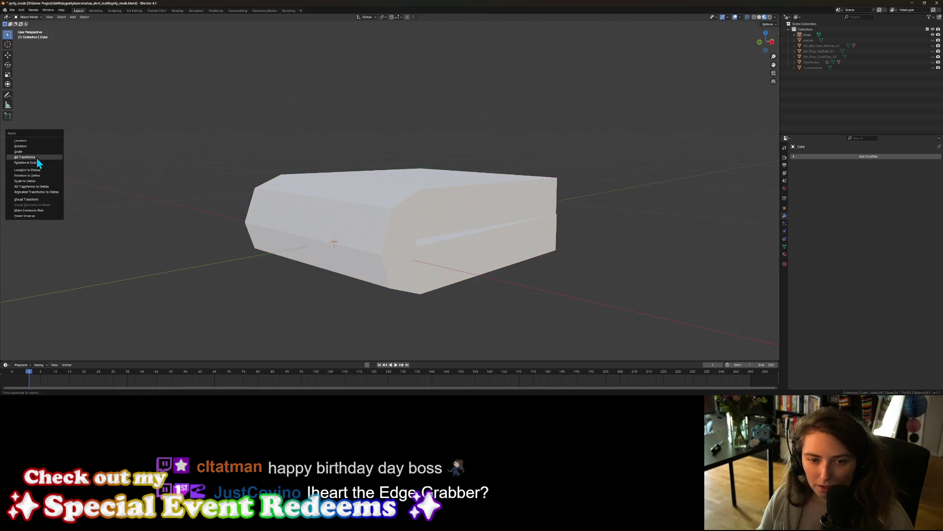
{"action": "left_click", "coordinate": [36, 158]}
{"action": "key", "text": "Tab"}
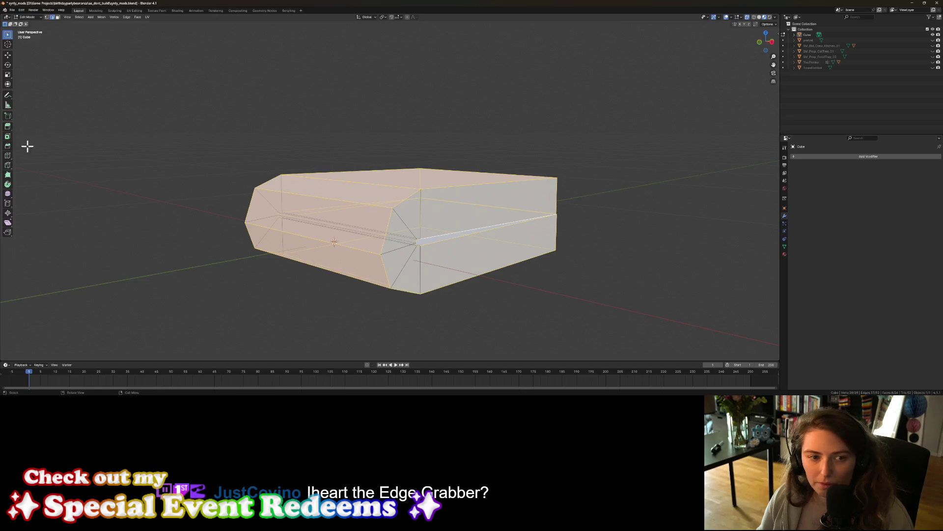
Bevel all mesh edges, add two extra bevel segments, and return to Object Mode
{"action": "left_click", "coordinate": [8, 147]}
{"action": "key", "text": "a"}
{"action": "left_click_drag", "start_coordinate": [362, 225], "coordinate": [359, 233]}
{"action": "left_click_drag", "start_coordinate": [526, 280], "coordinate": [428, 274]}
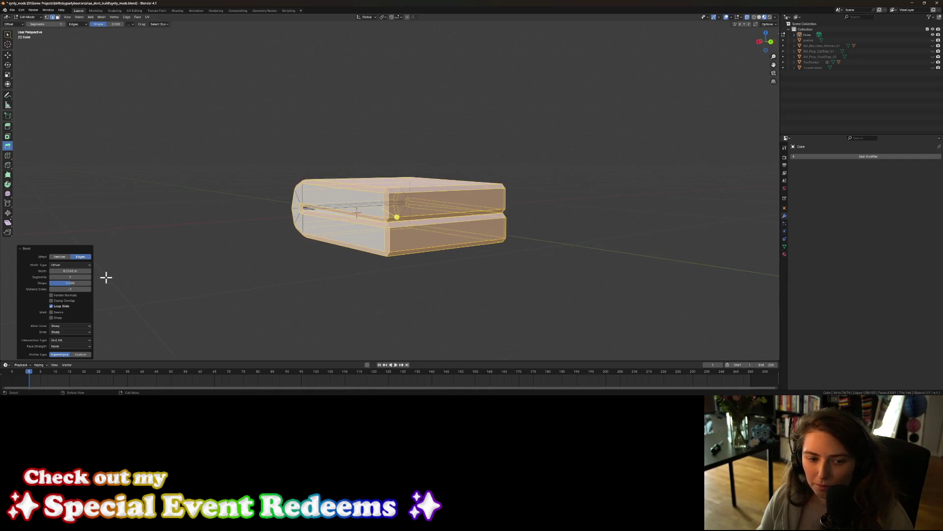
{"action": "left_click", "coordinate": [90, 278]}
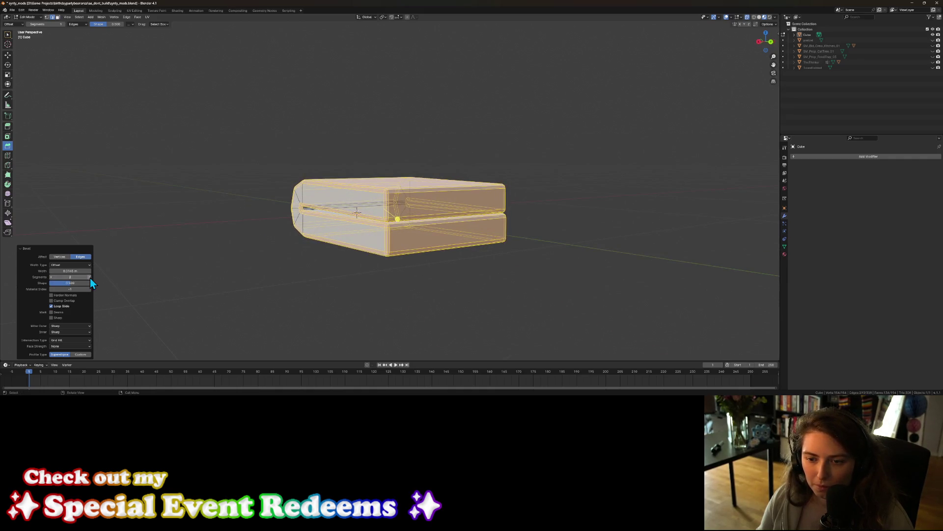
{"action": "left_click", "coordinate": [387, 294]}
{"action": "key", "text": "Tab"}
{"action": "left_click_drag", "start_coordinate": [387, 294], "coordinate": [460, 304]}
{"action": "scroll", "scroll_direction": "up", "scroll_amount": 3}
{"action": "scroll", "scroll_direction": "down", "scroll_amount": 3}
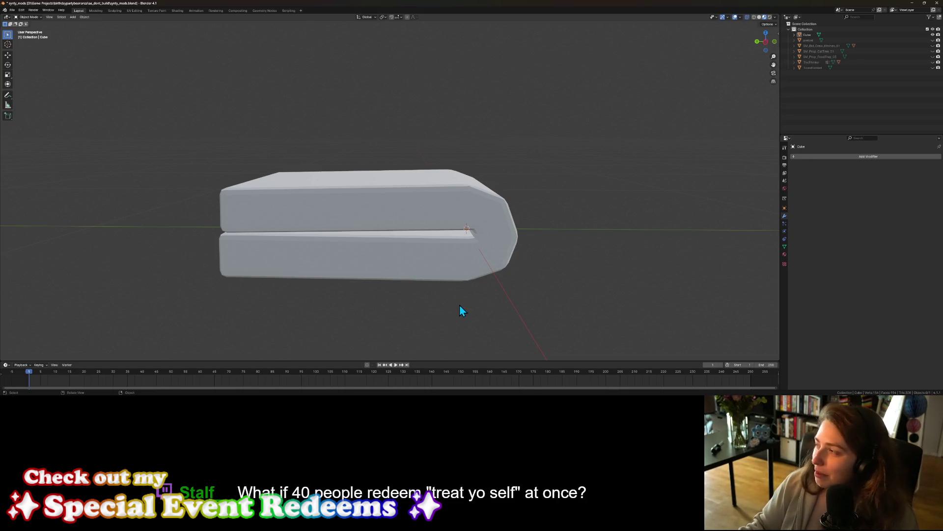
Delete the old TowelFolded object, rename Cube to towel_folded, and save
{"action": "left_click_drag", "start_coordinate": [392, 236], "coordinate": [527, 289]}
{"action": "key", "text": "ctrl+s"}
{"action": "scroll", "scroll_direction": "up", "scroll_amount": 3}
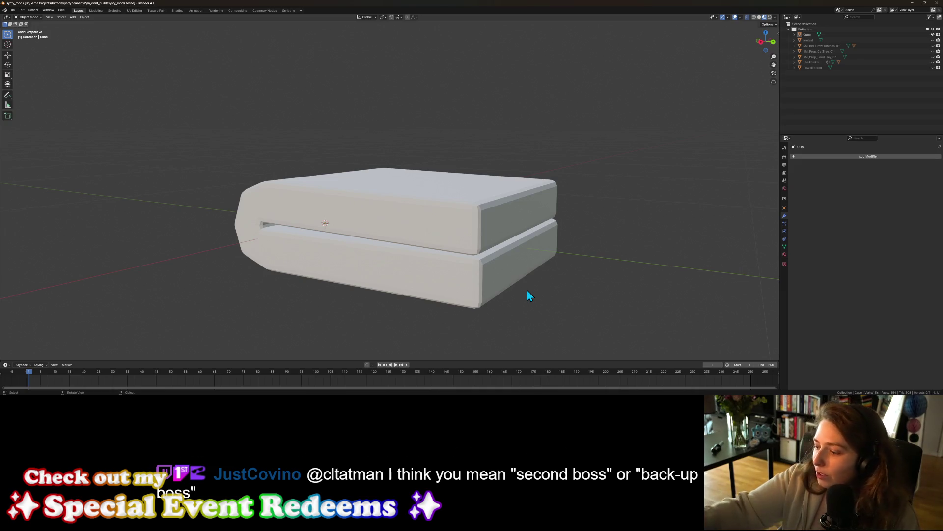
{"action": "right_click", "coordinate": [822, 67]}
{"action": "left_click", "coordinate": [802, 81]}
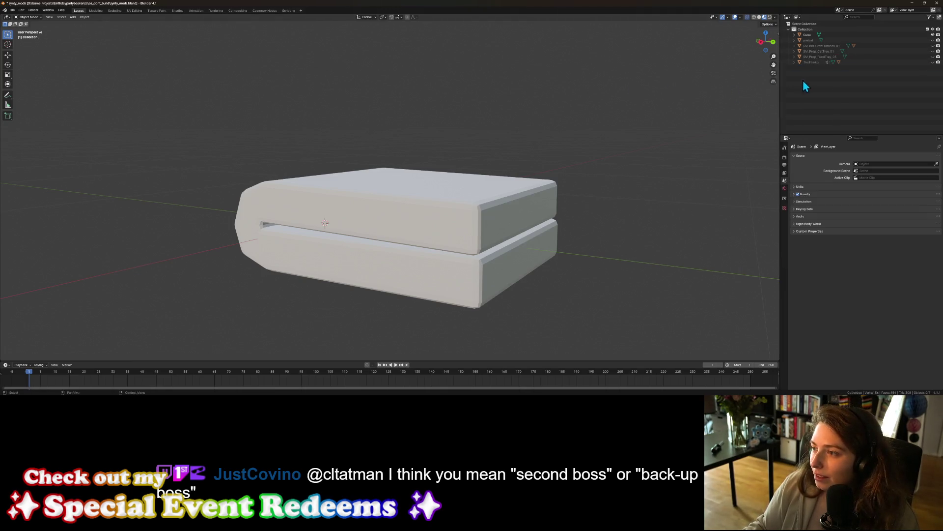
{"action": "double_click", "coordinate": [808, 34]}
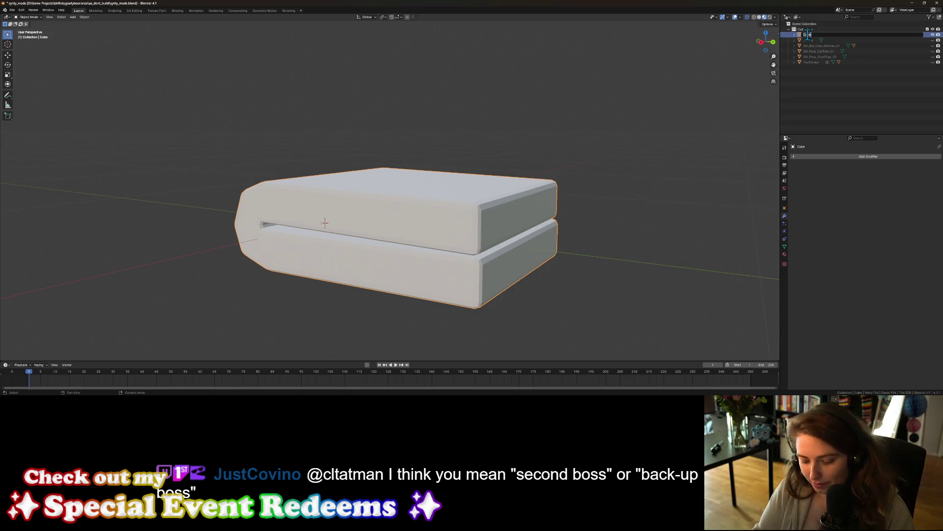
{"action": "type", "text": "tow"}
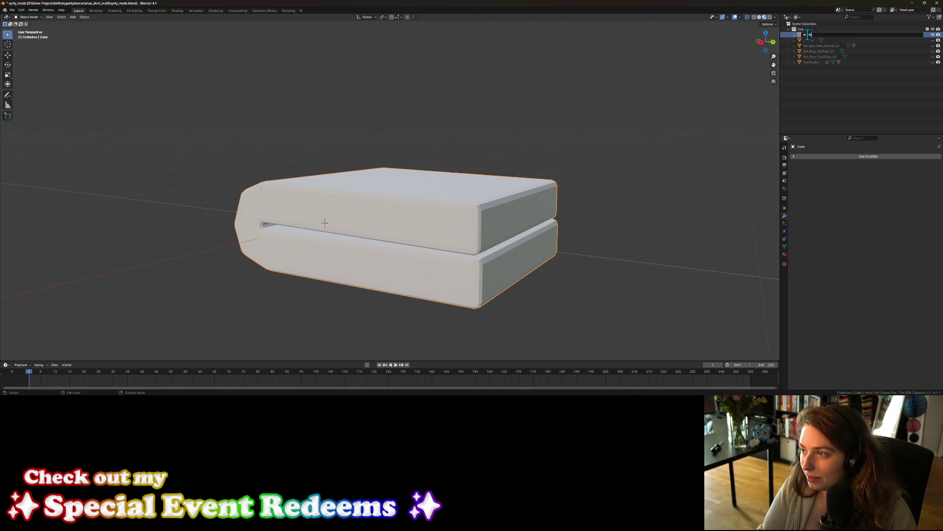
{"action": "type", "text": "el_folded"}
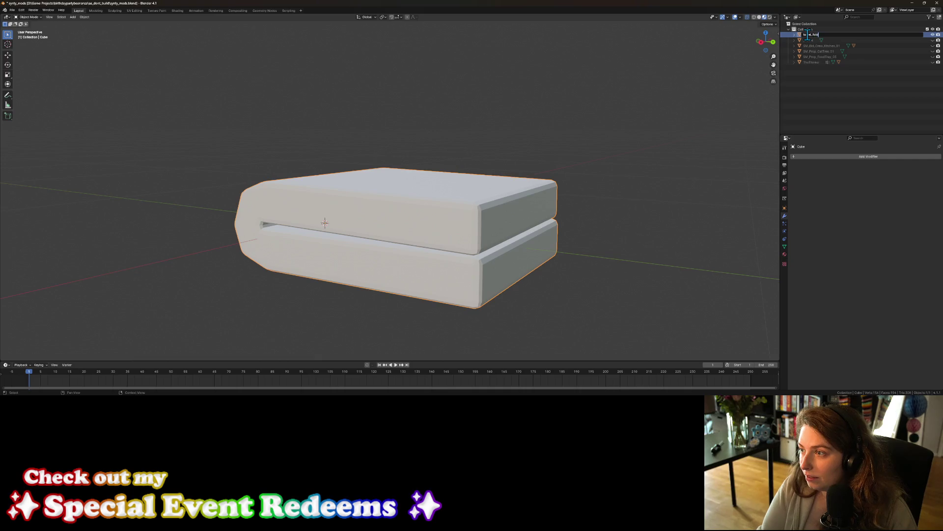
{"action": "key", "text": "Return"}
{"action": "key", "text": "ctrl+s"}
Enter Edit Mode on towel_folded with all geometry selected
{"action": "left_click_drag", "start_coordinate": [473, 279], "coordinate": [511, 266]}
{"action": "key", "text": "Tab"}
{"action": "key", "text": "a"}
{"action": "left_click", "coordinate": [8, 34]}
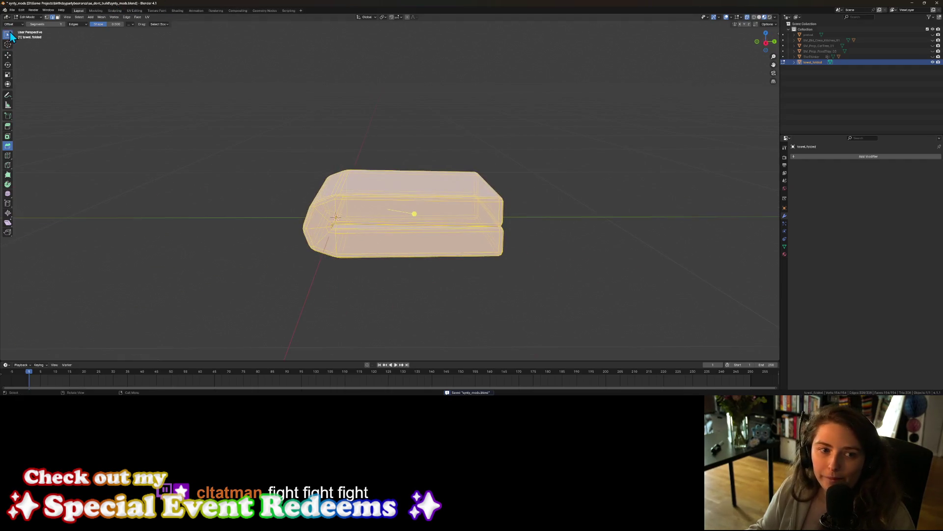
In the UV Editing workspace, assign the SciFi1 material to towel_folded
{"action": "left_click", "coordinate": [143, 19]}
{"action": "left_click", "coordinate": [146, 18]}
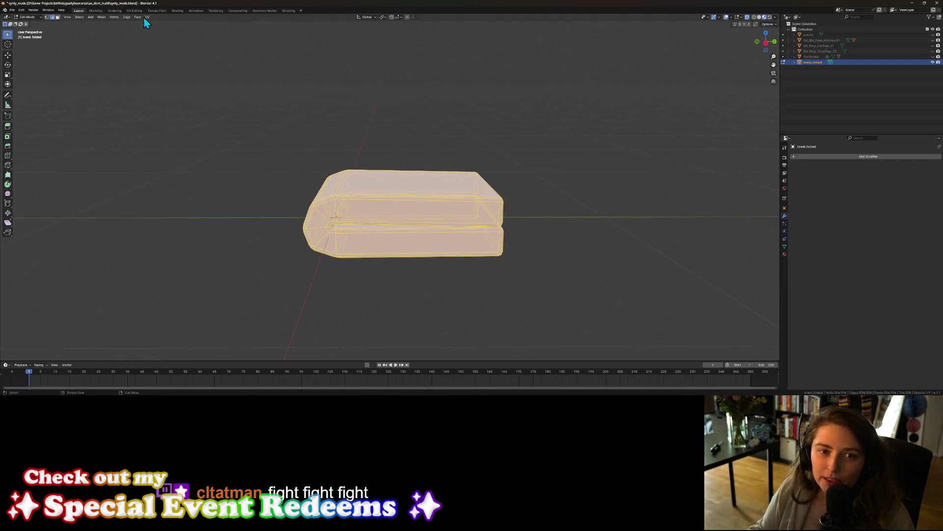
{"action": "left_click", "coordinate": [135, 10]}
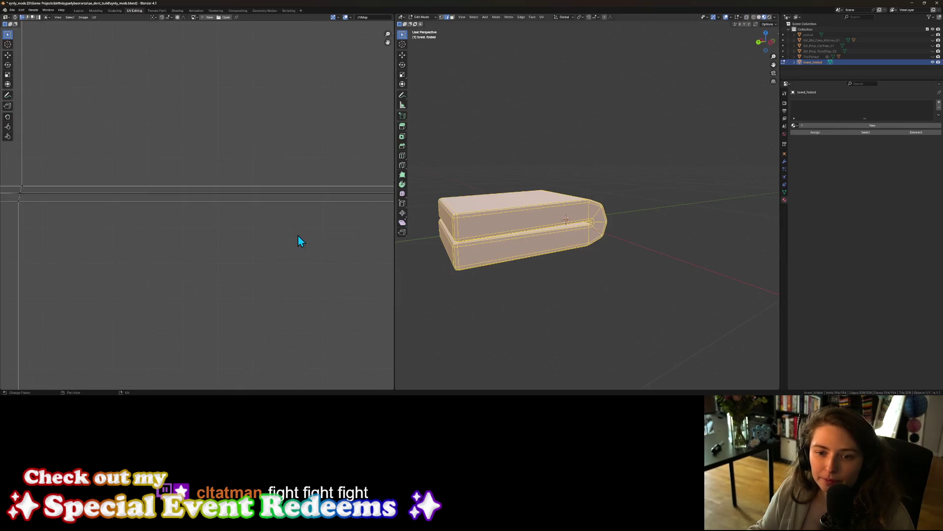
{"action": "scroll", "scroll_direction": "down", "scroll_amount": 3}
{"action": "scroll", "scroll_direction": "down", "scroll_amount": 3}
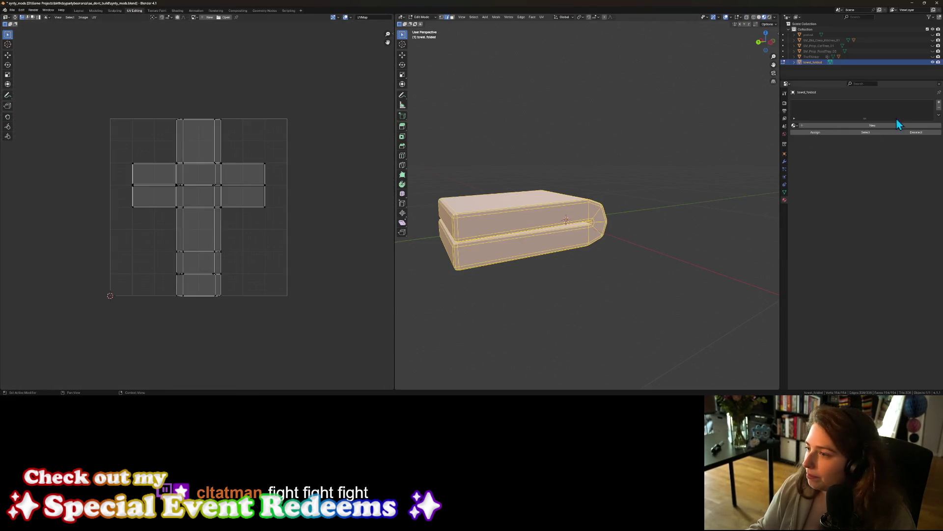
{"action": "left_click", "coordinate": [794, 125]}
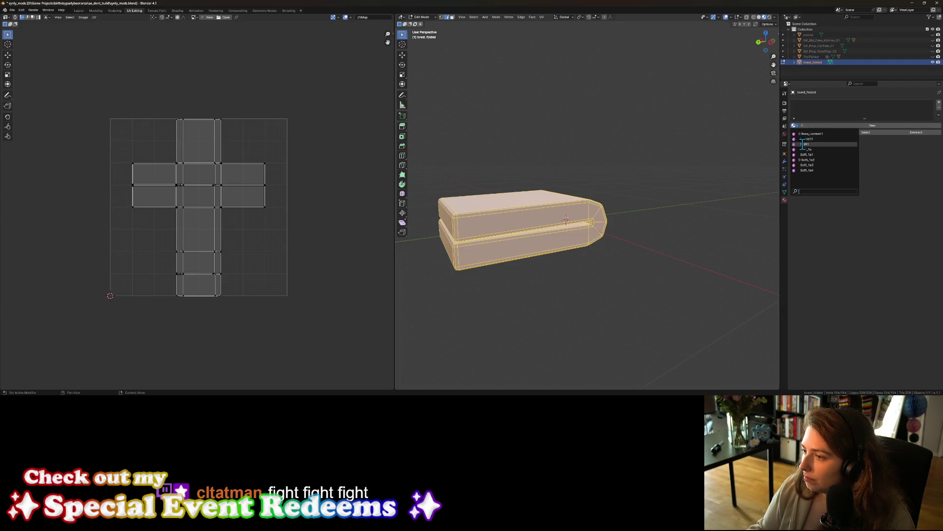
{"action": "left_click", "coordinate": [804, 143]}
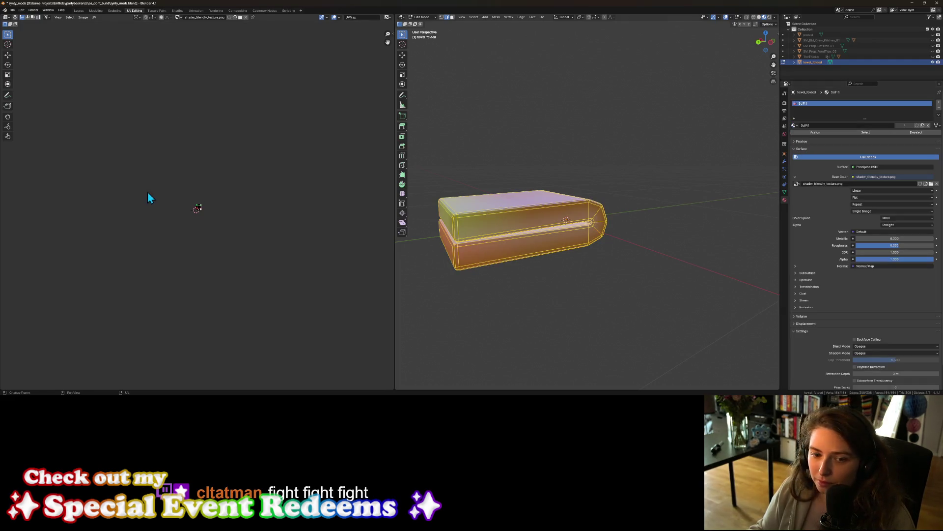
Shrink all the towel's UVs to a point and move them onto the texture's black square
{"action": "scroll", "scroll_direction": "up", "scroll_amount": 3}
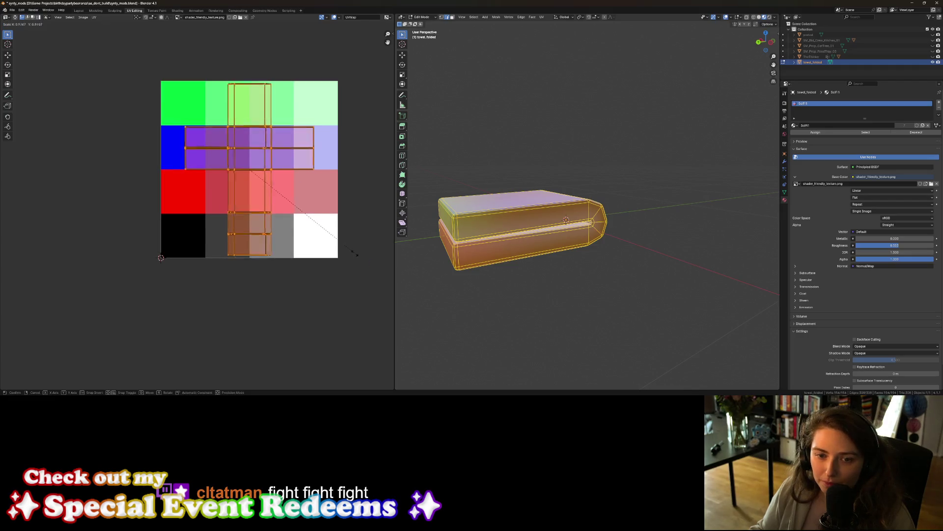
{"action": "key", "text": "s"}
{"action": "left_click", "coordinate": [263, 176]}
{"action": "key", "text": "g"}
{"action": "left_click", "coordinate": [195, 234]}
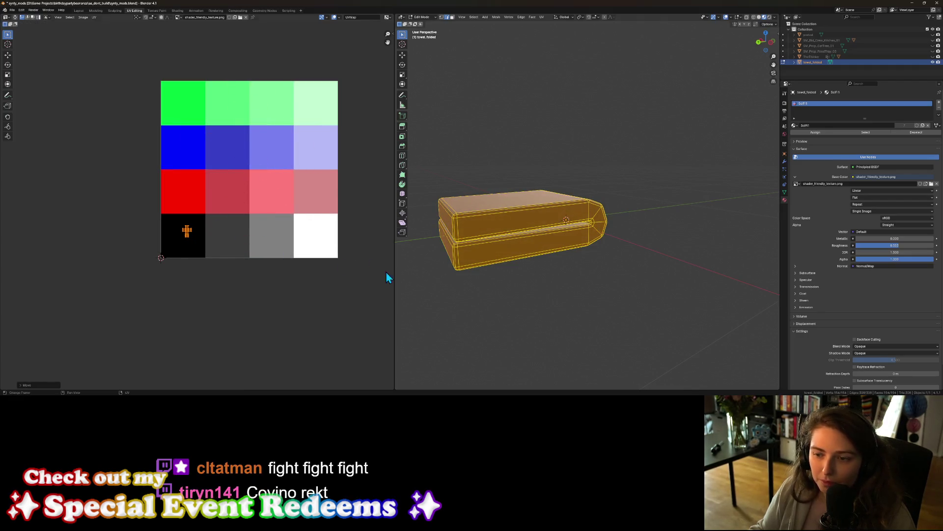
{"action": "key", "text": "Tab"}
{"action": "left_click_drag", "start_coordinate": [562, 309], "coordinate": [494, 299]}
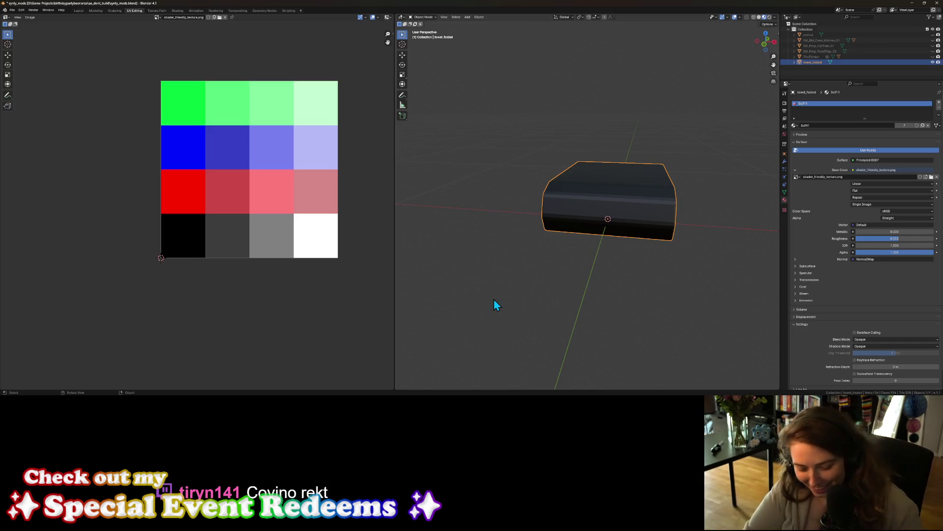
Save the file and unhide SM_Prop_FoodTray_03 while keeping TheThinker hidden
{"action": "key", "text": "ctrl+s"}
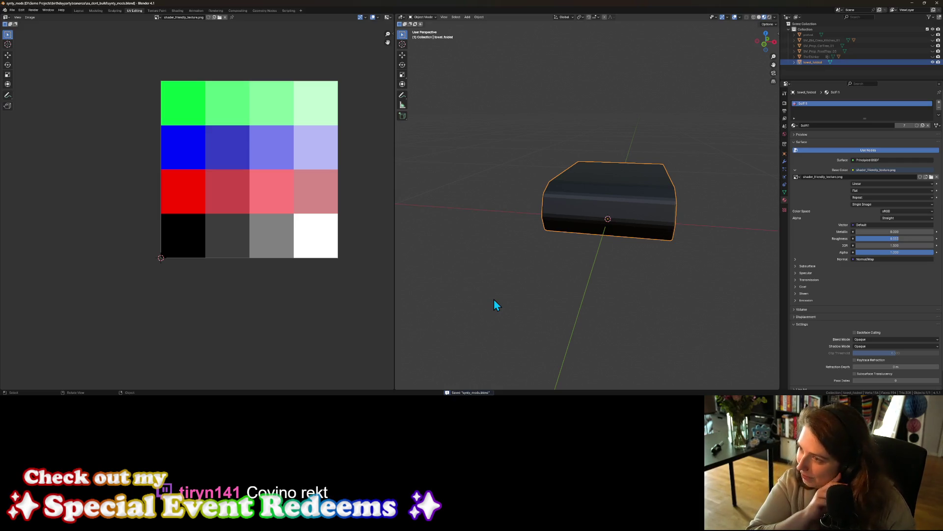
{"action": "left_click_drag", "start_coordinate": [571, 258], "coordinate": [714, 202]}
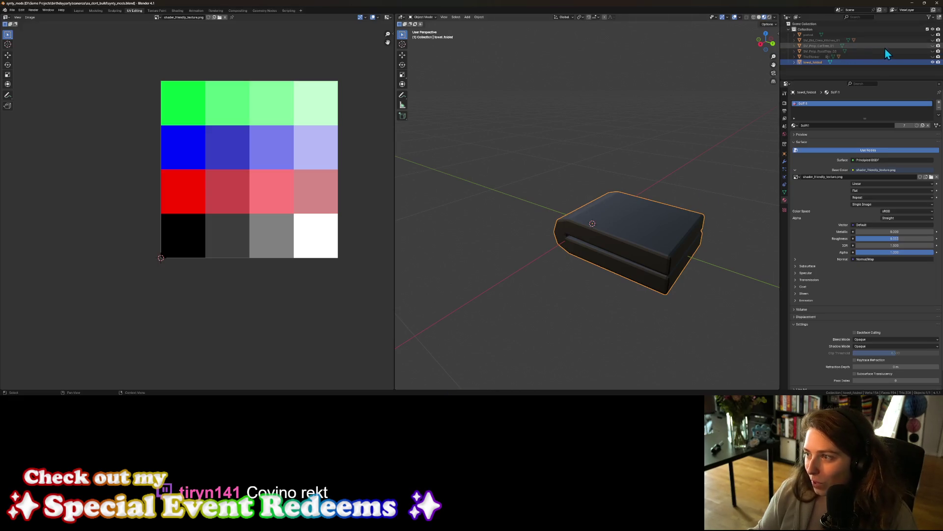
{"action": "left_click", "coordinate": [933, 56]}
{"action": "left_click_drag", "start_coordinate": [698, 196], "coordinate": [619, 177]}
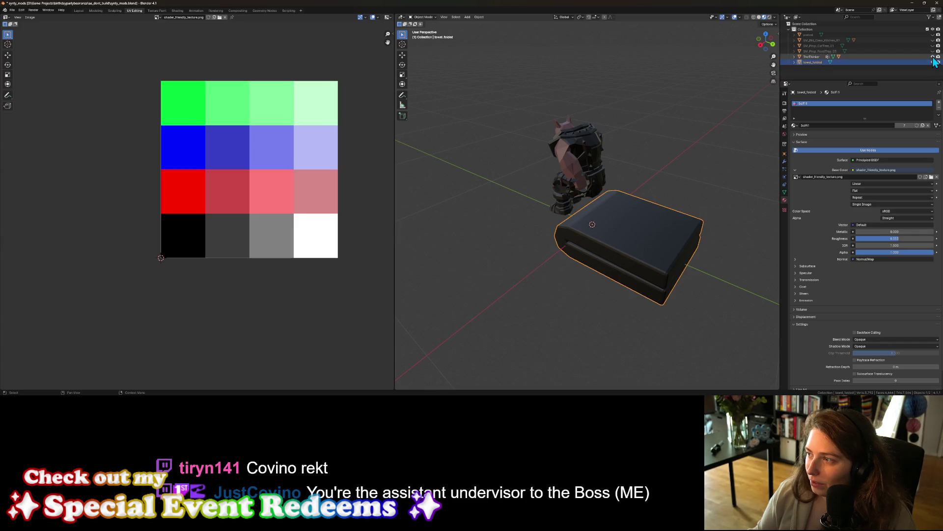
{"action": "left_click", "coordinate": [933, 56]}
{"action": "left_click", "coordinate": [932, 51]}
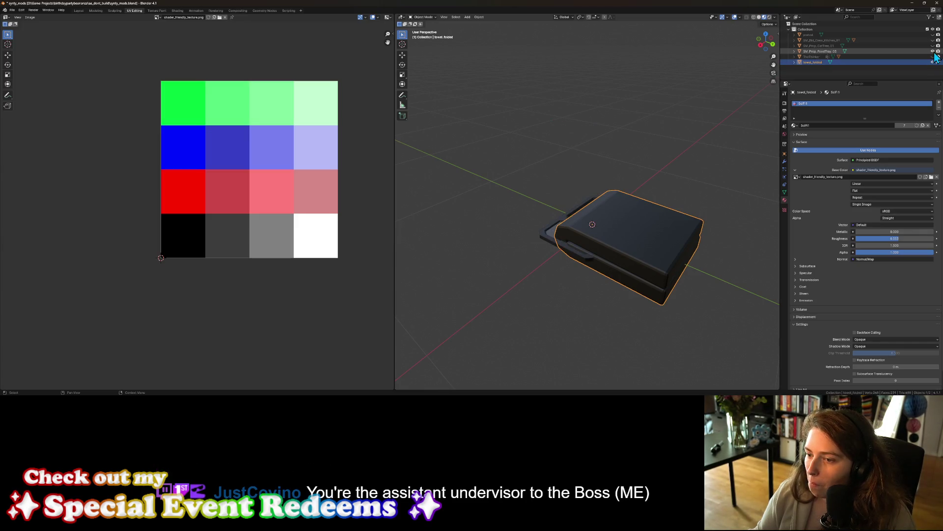
{"action": "left_click_drag", "start_coordinate": [592, 209], "coordinate": [617, 208]}
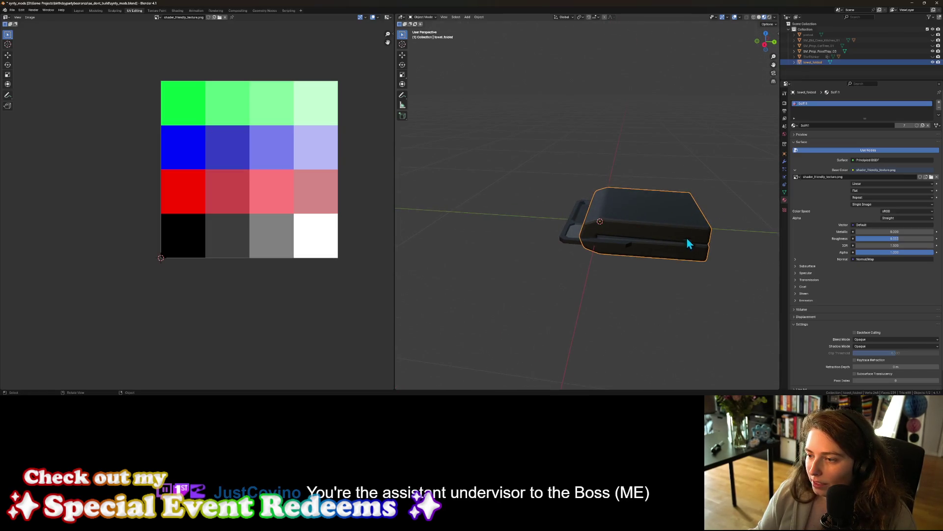
{"action": "left_click_drag", "start_coordinate": [681, 259], "coordinate": [618, 248]}
Scale towel_folded to 1.5 times along the X axis
{"action": "key", "text": "Tab"}
{"action": "key", "text": "Tab"}
{"action": "type", "text": "s"}
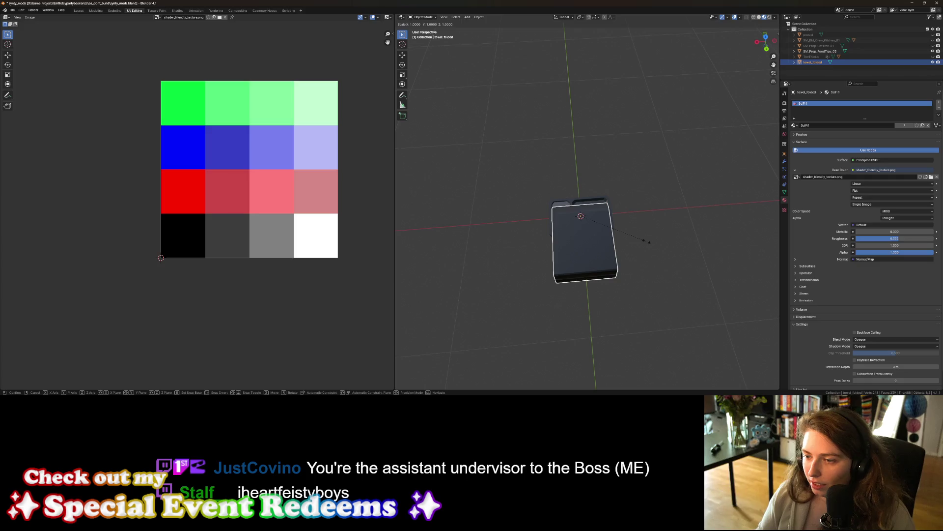
{"action": "type", "text": "x1"}
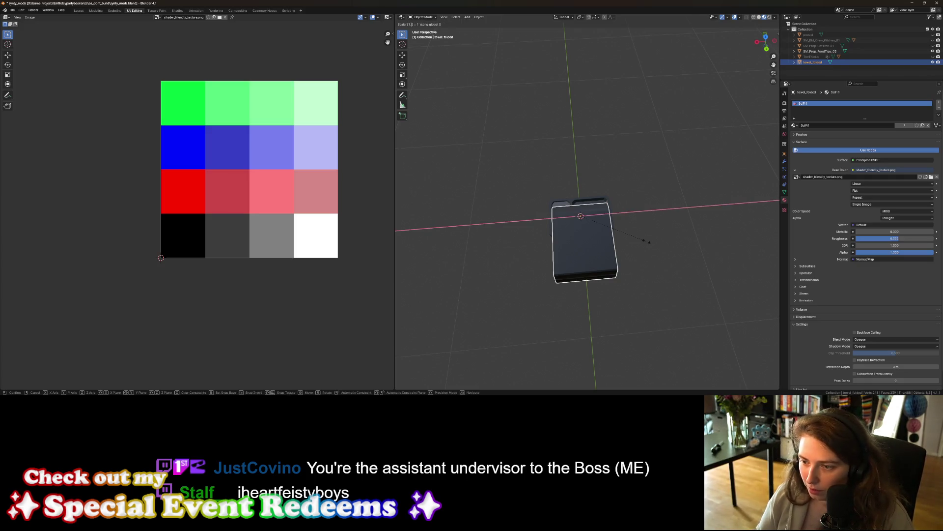
{"action": "type", "text": ".2"}
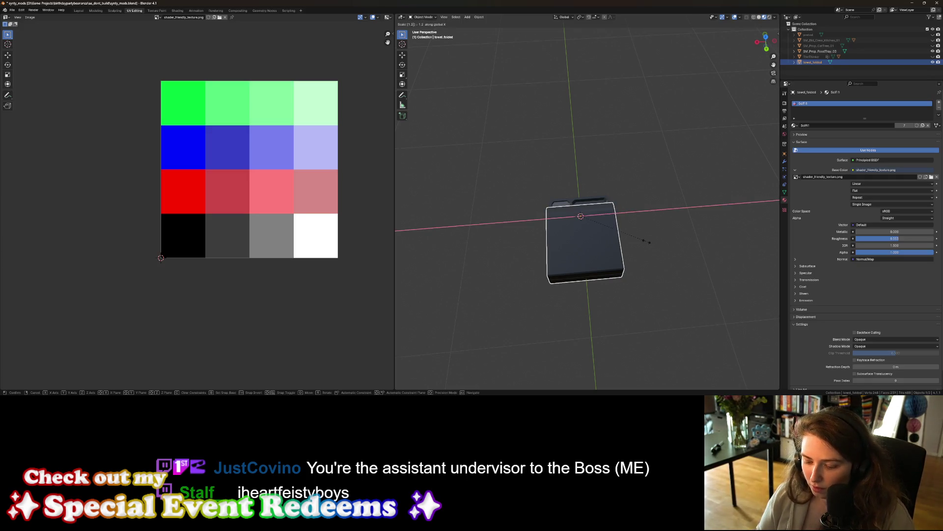
{"action": "type", "text": "5"}
{"action": "key", "text": "BackSpace"}
{"action": "key", "text": "BackSpace"}
{"action": "key", "text": "BackSpace"}
{"action": "type", "text": ".5"}
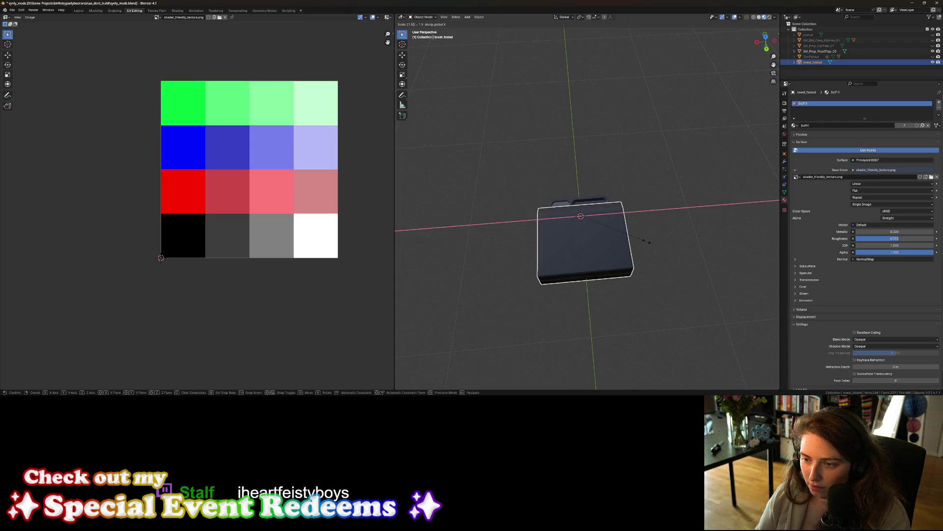
{"action": "left_click", "coordinate": [646, 241]}
{"action": "left_click_drag", "start_coordinate": [604, 266], "coordinate": [640, 268]}
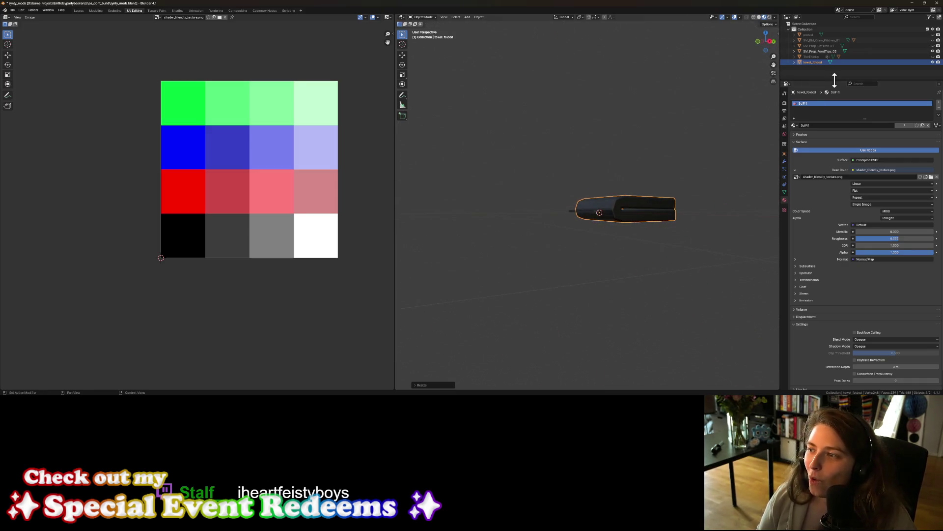
In Front view, move the towel vertically along Z
{"action": "left_click_drag", "start_coordinate": [571, 158], "coordinate": [580, 188]}
{"action": "scroll", "scroll_direction": "up", "scroll_amount": 3}
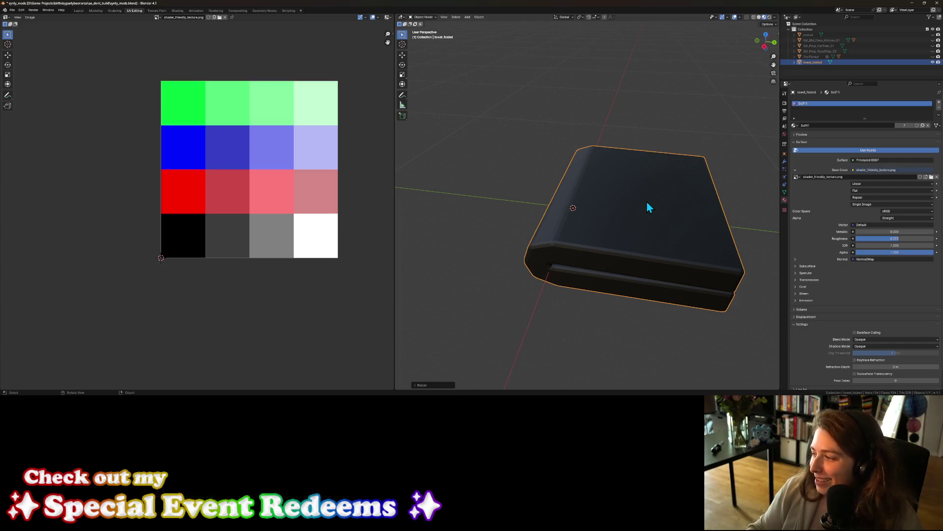
{"action": "left_click_drag", "start_coordinate": [556, 255], "coordinate": [563, 228]}
{"action": "key", "text": "KP_1"}
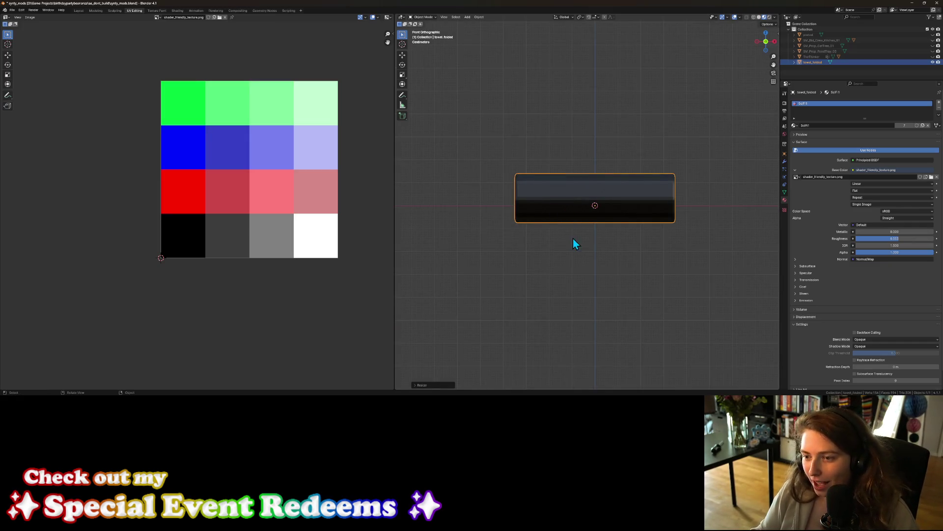
{"action": "key", "text": "g"}
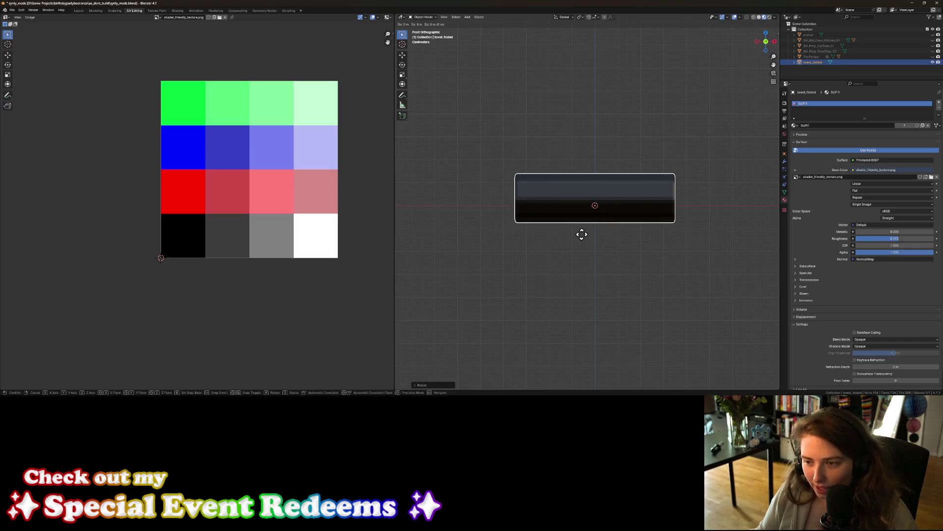
{"action": "key", "text": "z"}
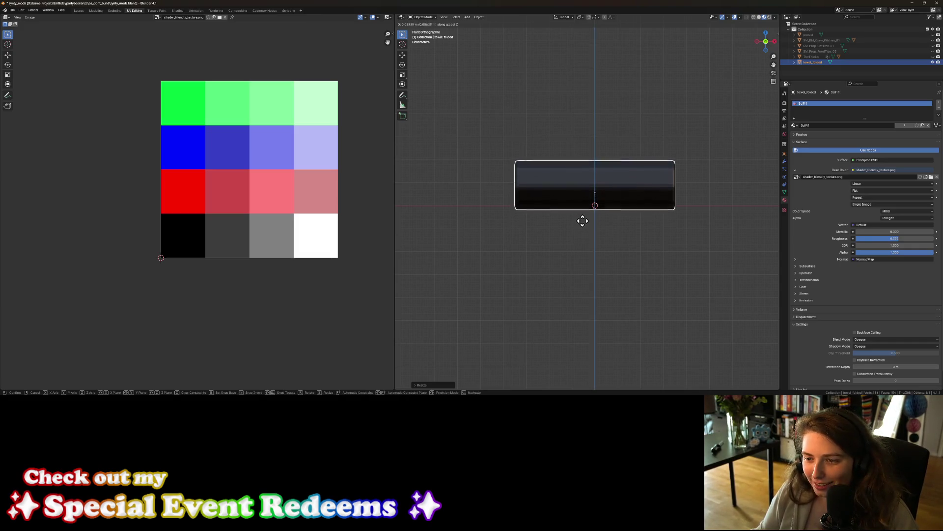
{"action": "left_click", "coordinate": [583, 217]}
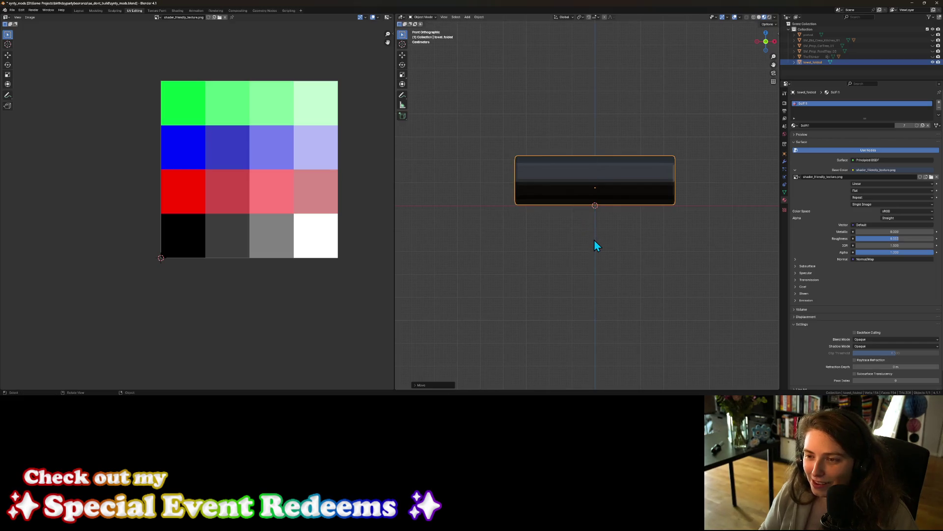
From the Right view, shift the towel sideways along Y, then deselect it
{"action": "key", "text": "KP_3"}
{"action": "key", "text": "g"}
{"action": "key", "text": "y"}
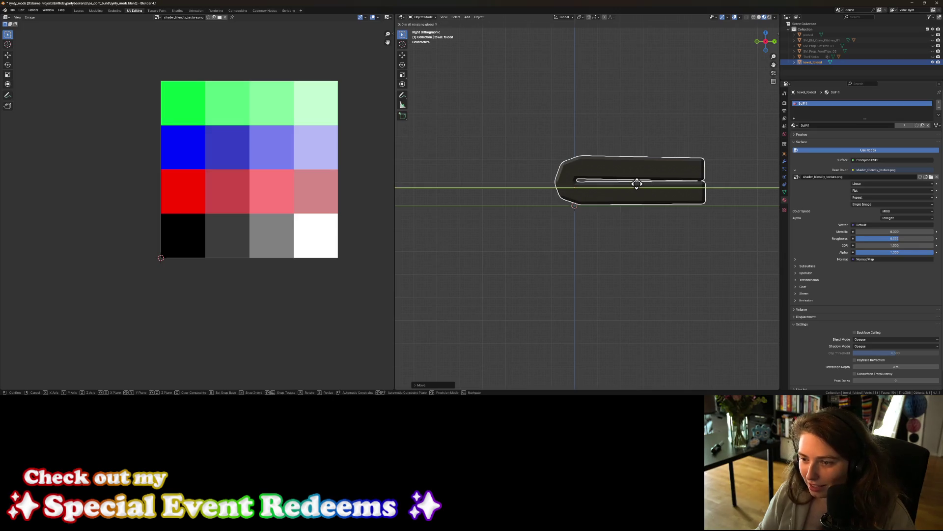
{"action": "left_click", "coordinate": [576, 175]}
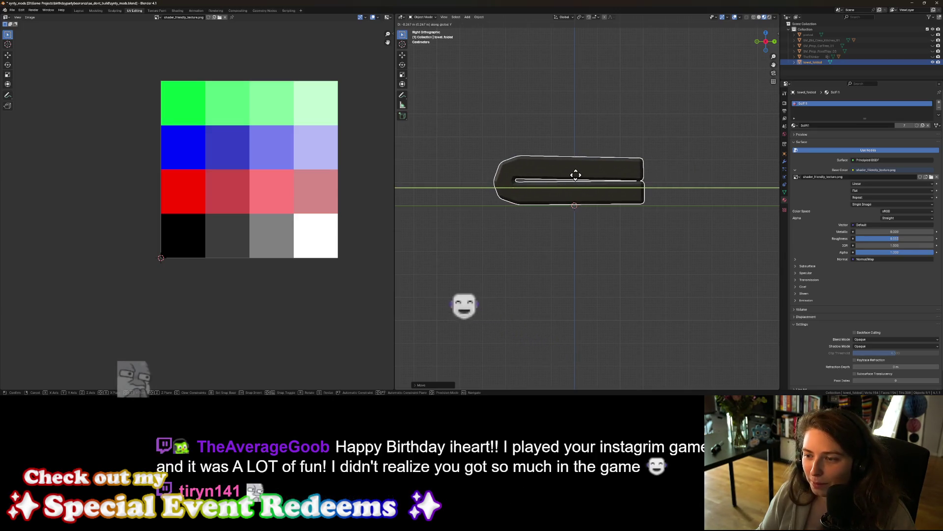
{"action": "left_click", "coordinate": [604, 249]}
{"action": "left_click_drag", "start_coordinate": [604, 249], "coordinate": [618, 259]}
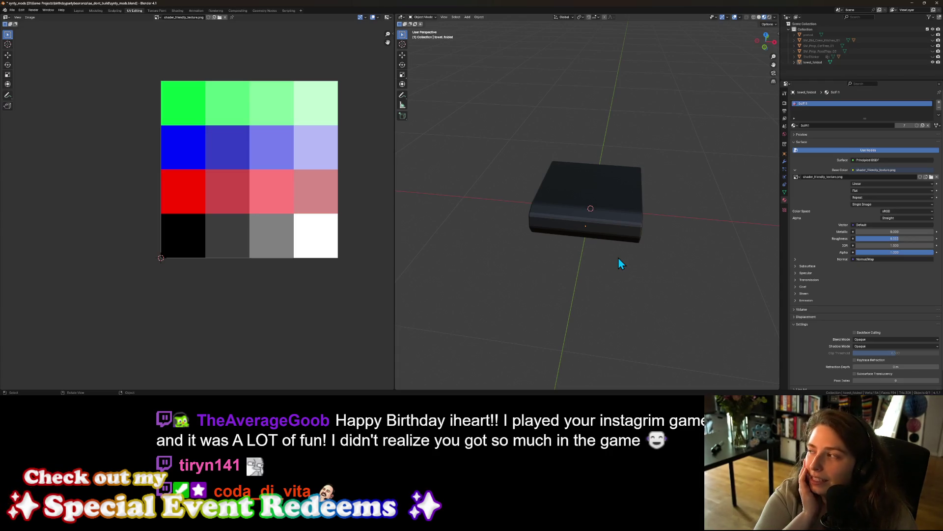
Save synty_mods.blend and orbit to inspect the towel's bevelled edges and slot
{"action": "key", "text": "ctrl+s"}
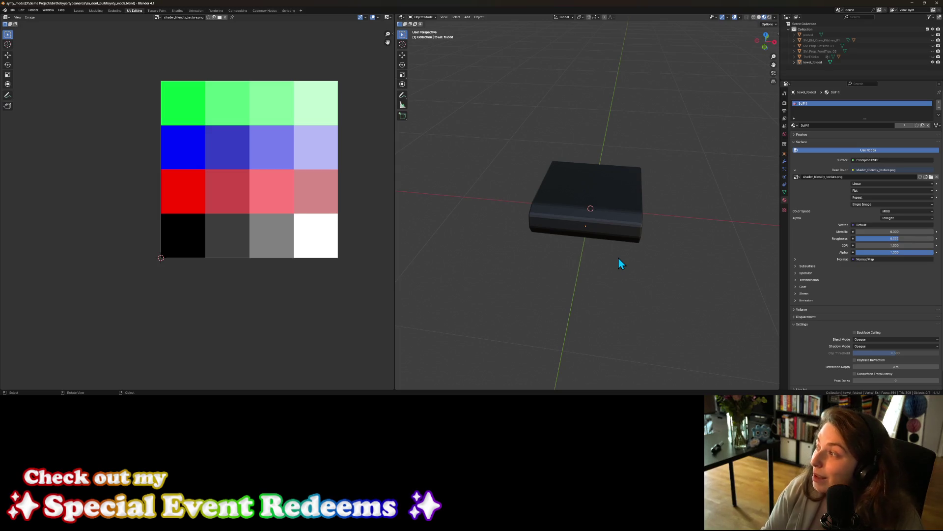
{"action": "left_click_drag", "start_coordinate": [652, 282], "coordinate": [707, 302]}
{"action": "scroll", "scroll_direction": "up", "scroll_amount": 3}
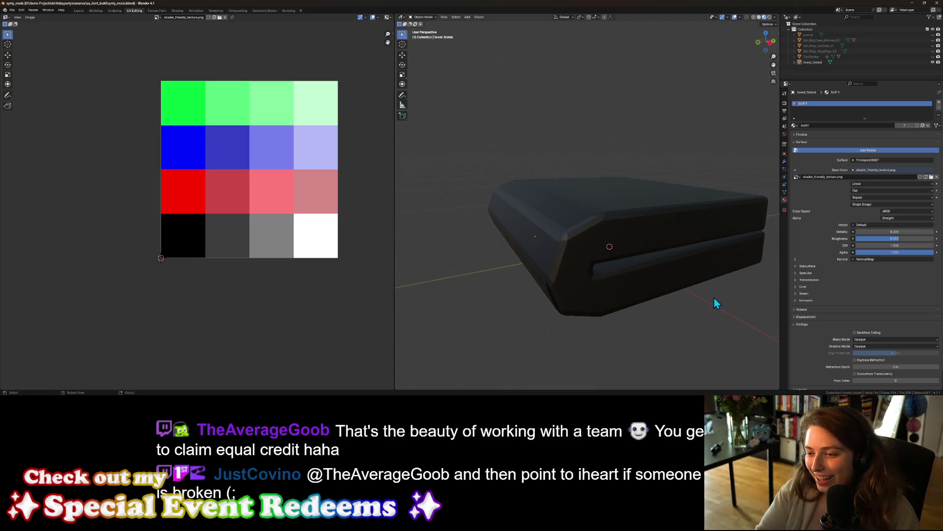
{"action": "left_click_drag", "start_coordinate": [714, 298], "coordinate": [639, 316]}
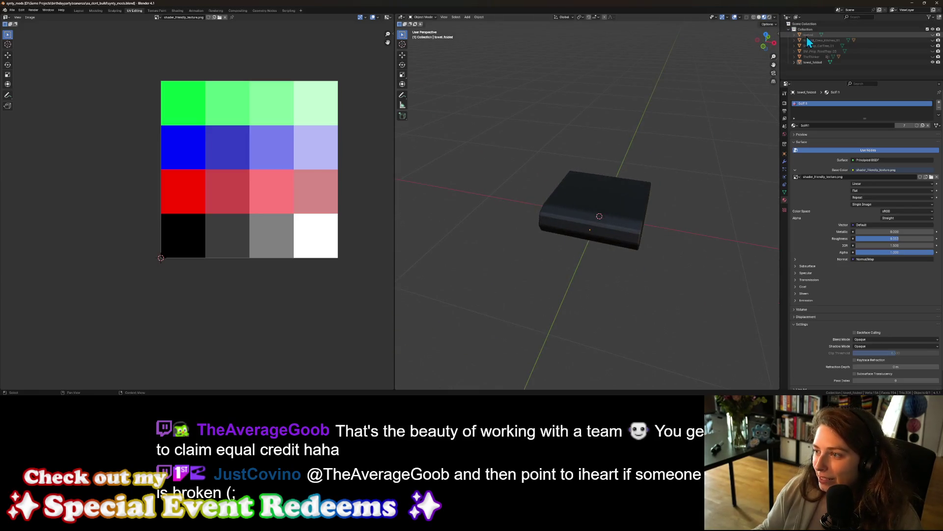
Create Collection 1 at the scene's top level, move towel_folded into it, and make it active
{"action": "right_click", "coordinate": [815, 30]}
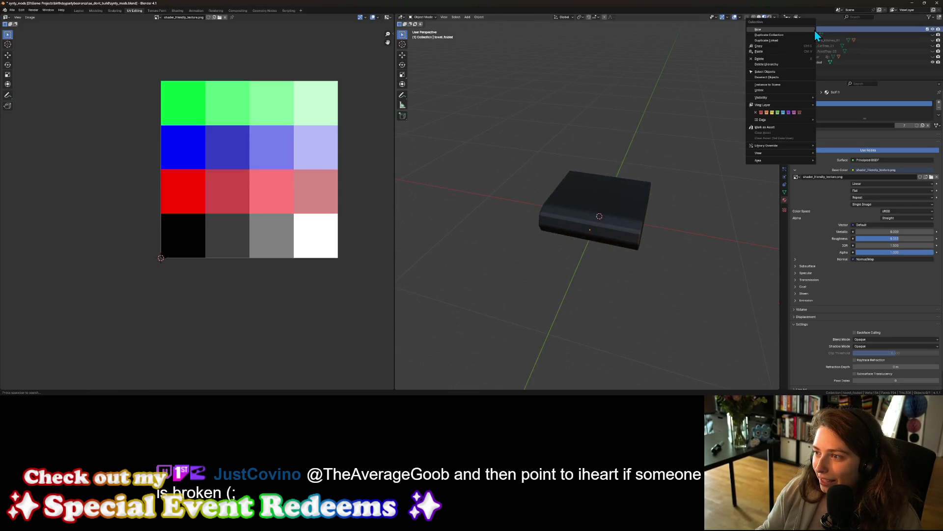
{"action": "left_click", "coordinate": [814, 30]}
{"action": "right_click", "coordinate": [814, 36]}
{"action": "left_click", "coordinate": [813, 34]}
{"action": "left_click_drag", "start_coordinate": [806, 45], "coordinate": [809, 29]}
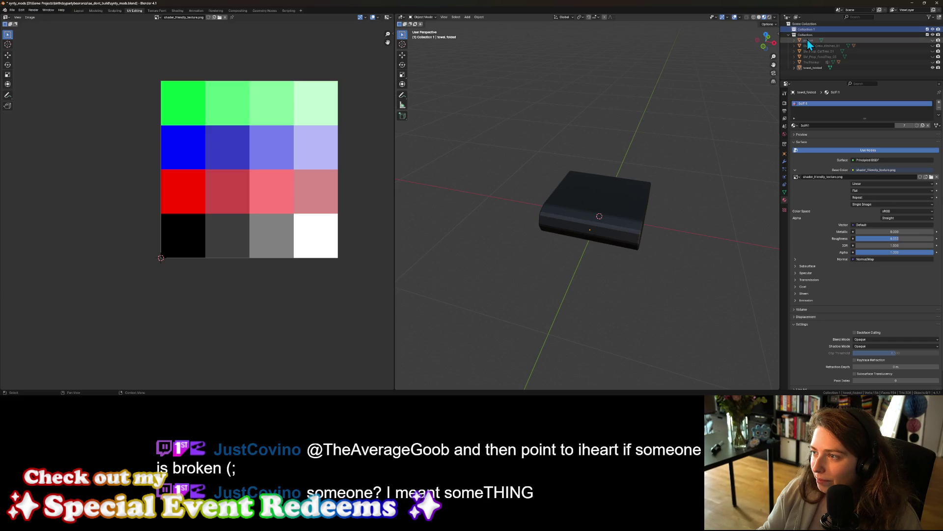
{"action": "left_click", "coordinate": [810, 70]}
{"action": "left_click_drag", "start_coordinate": [809, 69], "coordinate": [813, 29]}
{"action": "left_click", "coordinate": [813, 28]}
{"action": "left_click", "coordinate": [789, 40]}
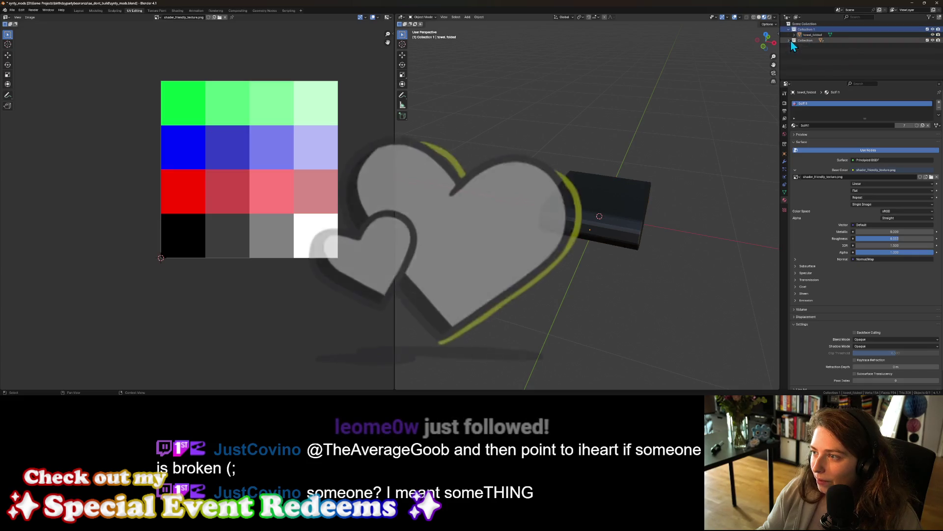
Add a Cube mesh from the Add > Mesh menu
{"action": "left_click", "coordinate": [467, 17]}
{"action": "mouse_move", "coordinate": [484, 23]}
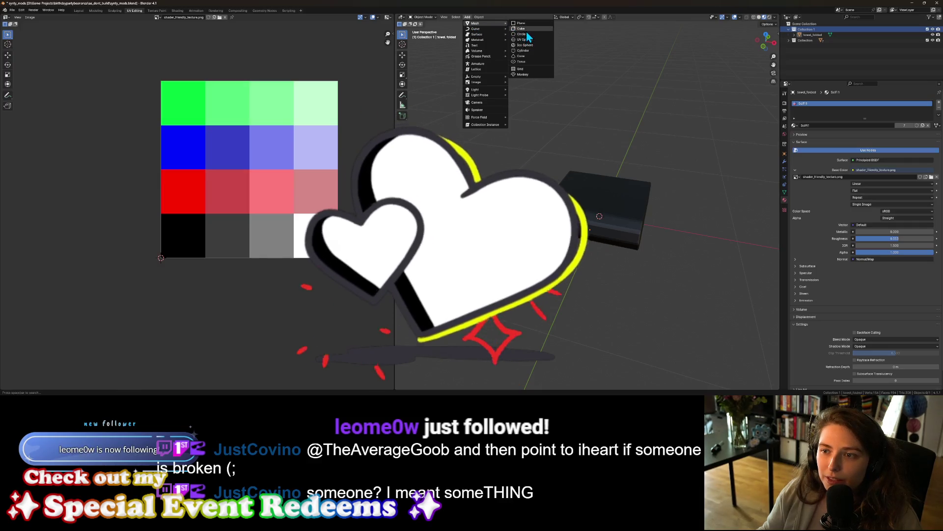
{"action": "left_click", "coordinate": [526, 28]}
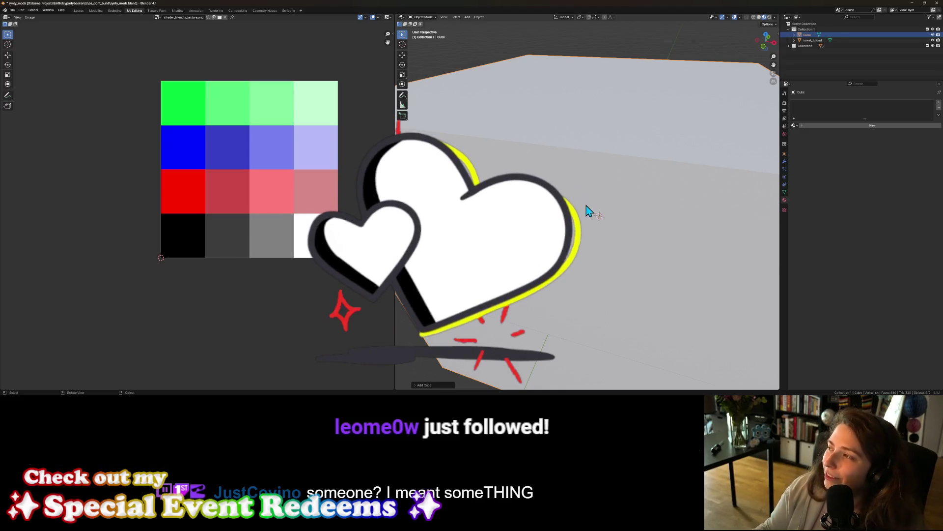
Switch to the Layout workspace and orbit and zoom around the new cube
{"action": "scroll", "scroll_direction": "down", "scroll_amount": 3}
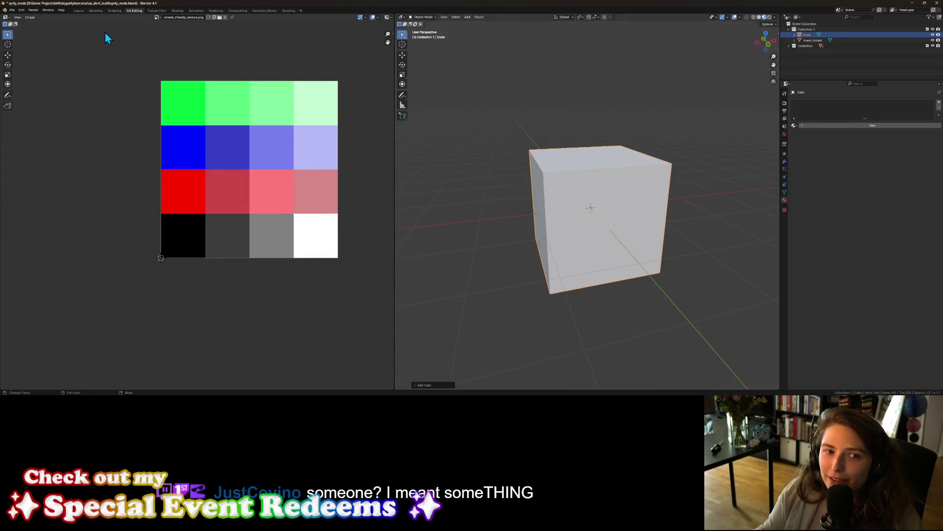
{"action": "left_click", "coordinate": [79, 10]}
{"action": "scroll", "scroll_direction": "down", "scroll_amount": 3}
{"action": "left_click_drag", "start_coordinate": [444, 225], "coordinate": [486, 242]}
{"action": "scroll", "scroll_direction": "up", "scroll_amount": 3}
{"action": "scroll", "scroll_direction": "down", "scroll_amount": 3}
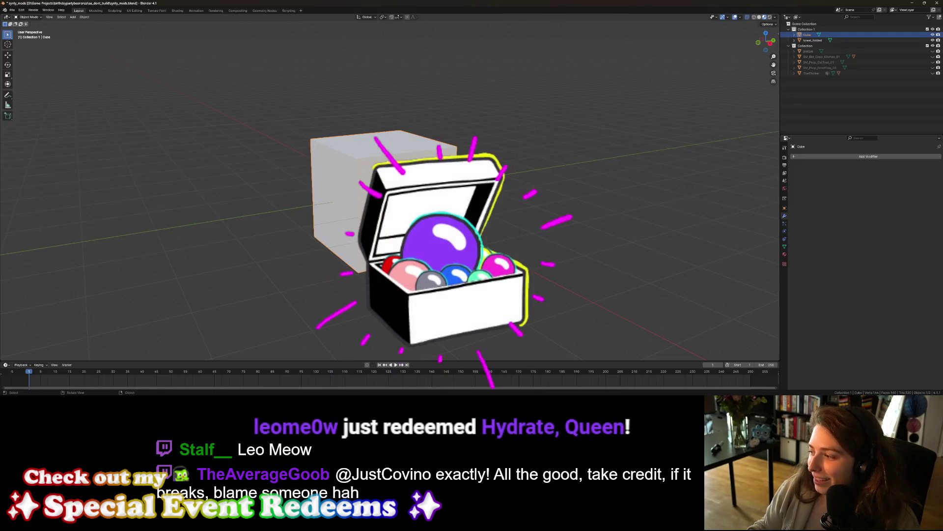
Rescale the cube freely and turn on X-ray so the towel shows through
{"action": "key", "text": "s"}
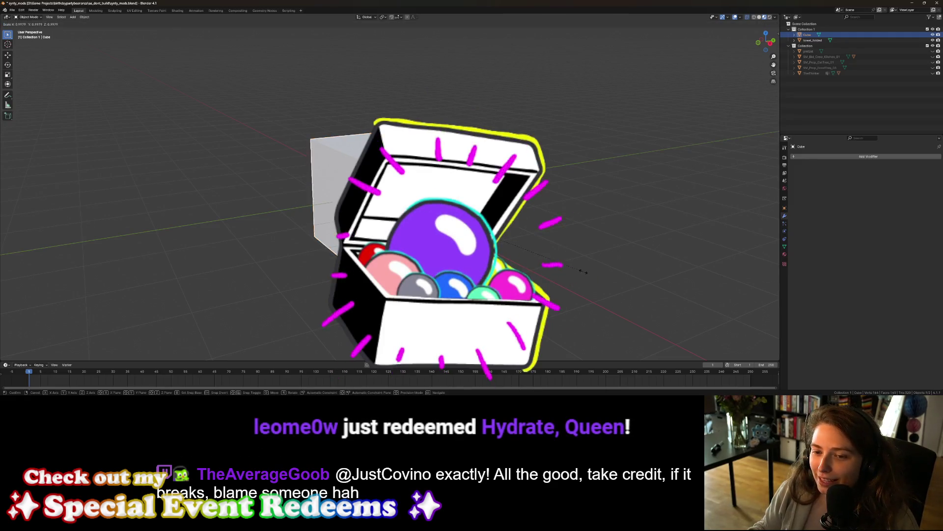
{"action": "mouse_move", "coordinate": [392, 219]}
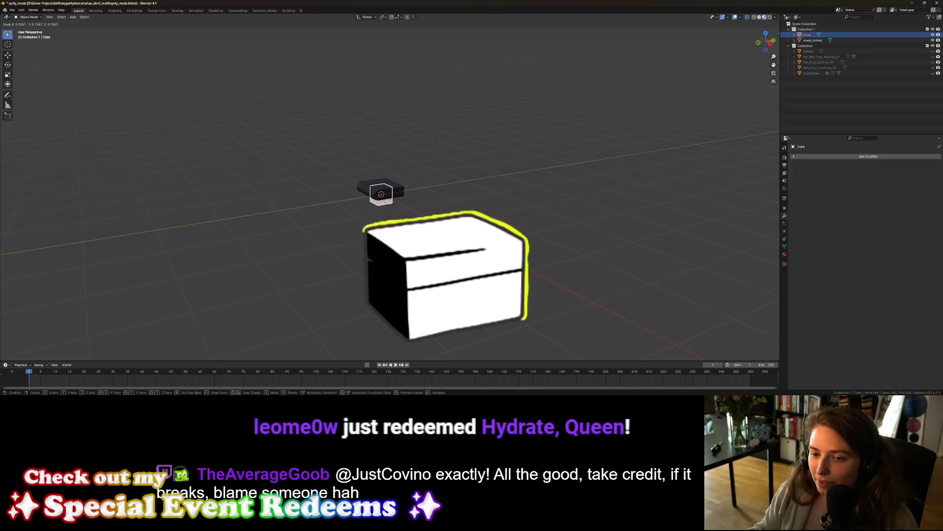
{"action": "key", "text": "Escape"}
{"action": "left_click_drag", "start_coordinate": [392, 220], "coordinate": [422, 216]}
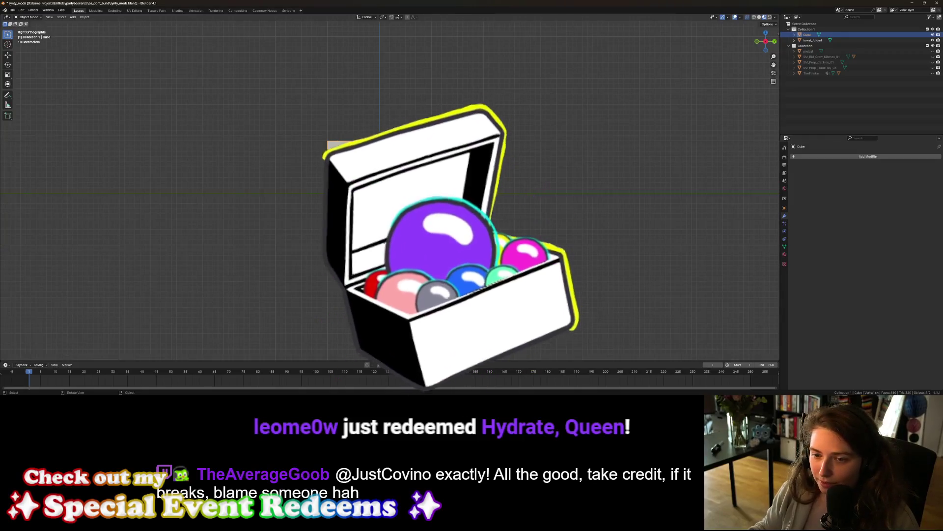
{"action": "key", "text": "s"}
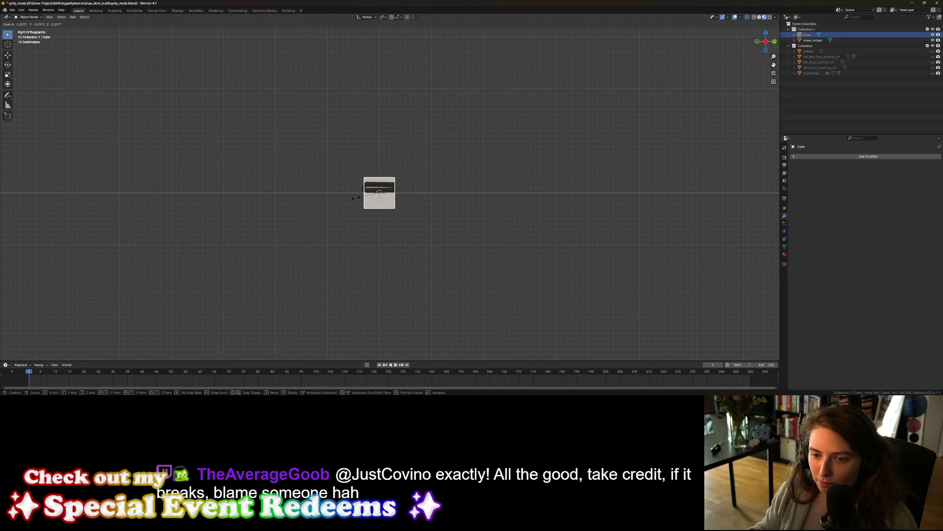
{"action": "left_click", "coordinate": [328, 216]}
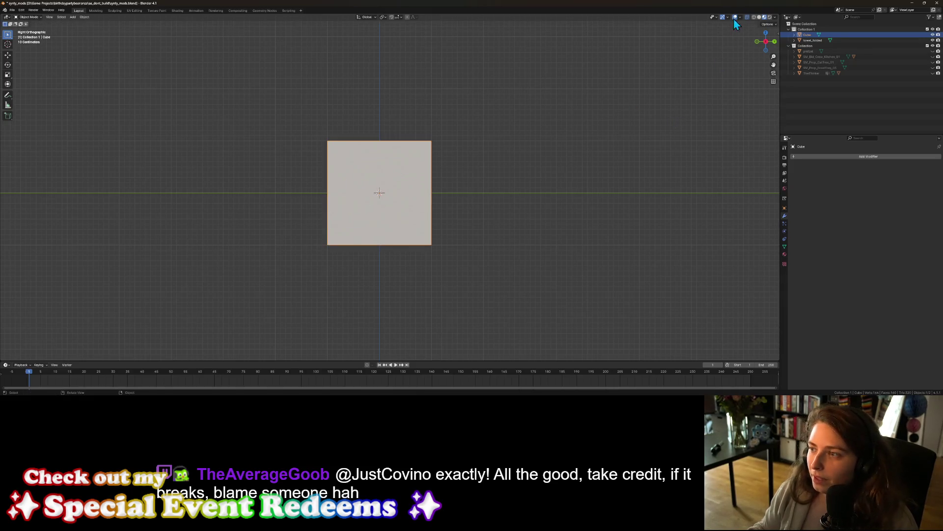
{"action": "left_click", "coordinate": [754, 17]}
{"action": "scroll", "scroll_direction": "up", "scroll_amount": 3}
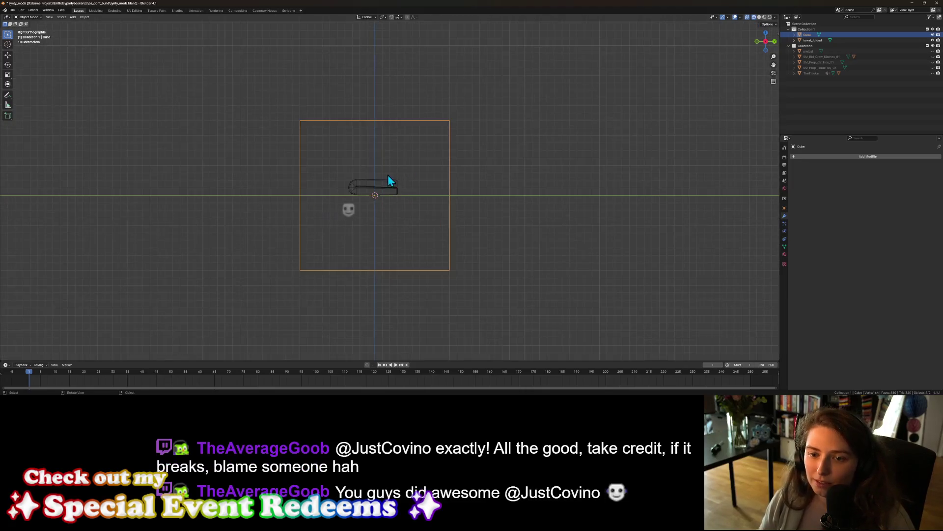
Scale the cube to 0.5 and raise it about 0.5 m along Z
{"action": "type", "text": "s"}
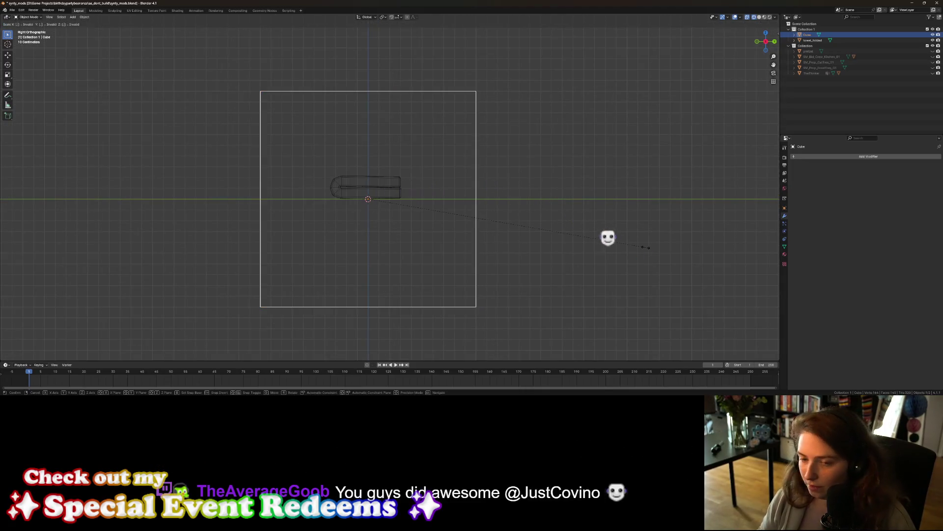
{"action": "type", "text": "0.5"}
{"action": "key", "text": "Return"}
{"action": "key", "text": "g"}
{"action": "key", "text": "z"}
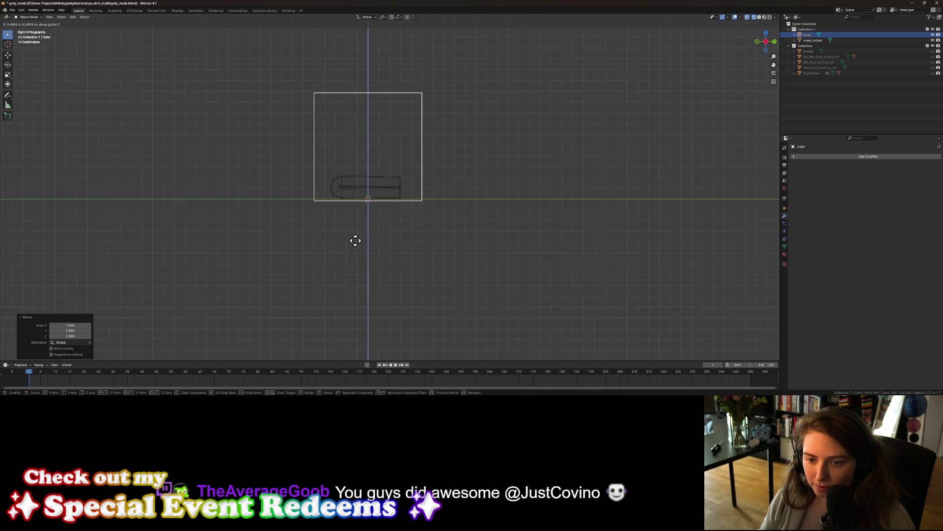
{"action": "left_click", "coordinate": [356, 238]}
{"action": "key", "text": "KP_1"}
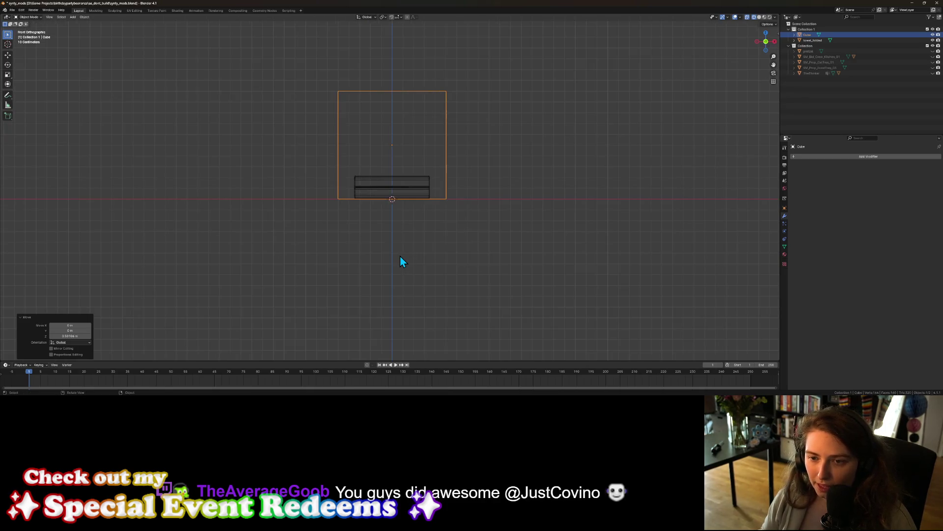
Recentre the view and lower the cube 0.35 m along Z
{"action": "key", "text": "KP_1"}
{"action": "scroll", "scroll_direction": "up", "scroll_amount": 3}
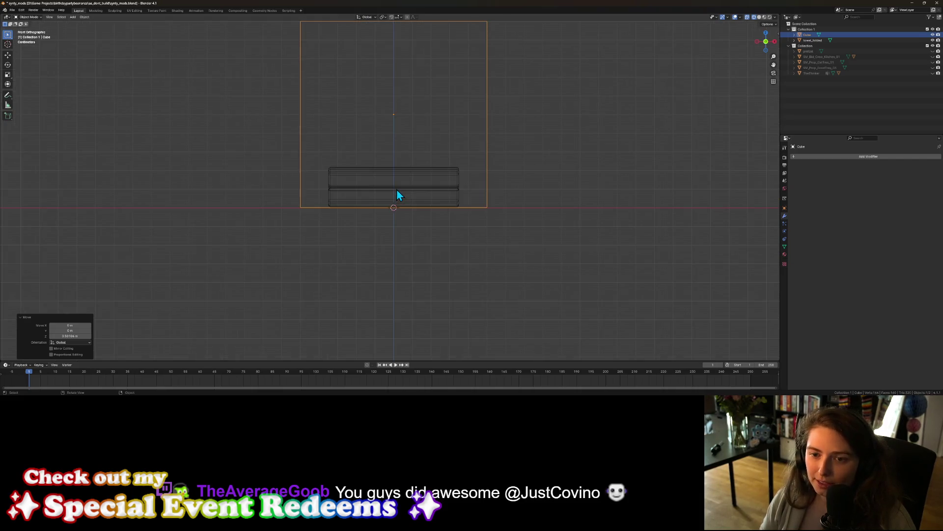
{"action": "left_click_drag", "start_coordinate": [432, 216], "coordinate": [425, 283]}
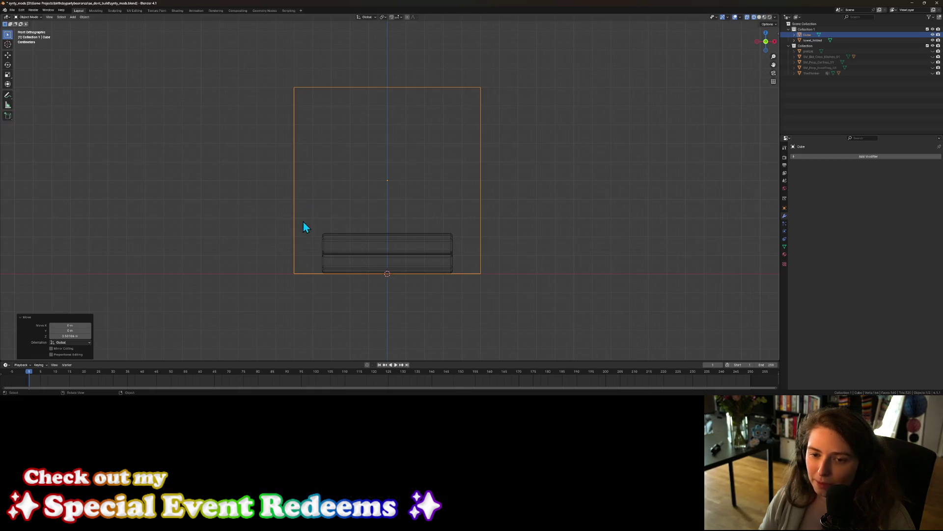
{"action": "scroll", "scroll_direction": "down", "scroll_amount": 3}
{"action": "key", "text": "g"}
{"action": "key", "text": "z"}
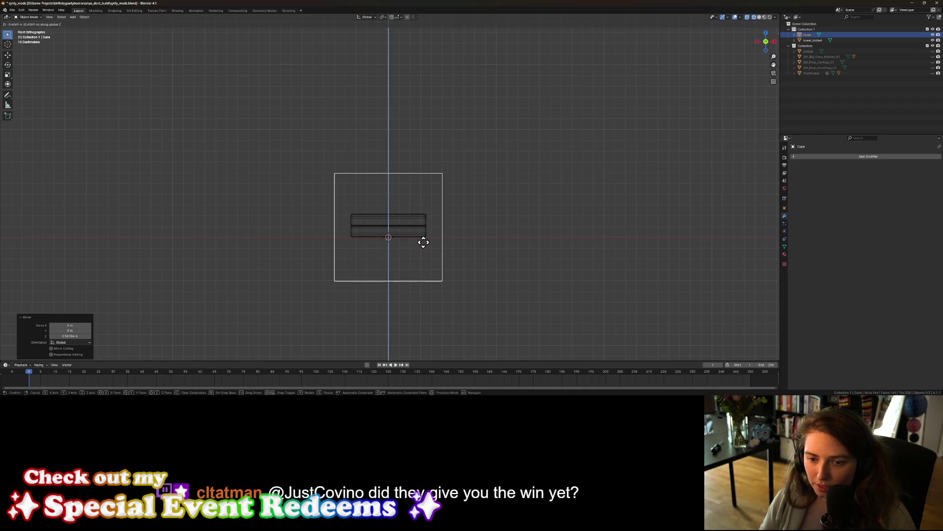
{"action": "key", "text": "Escape"}
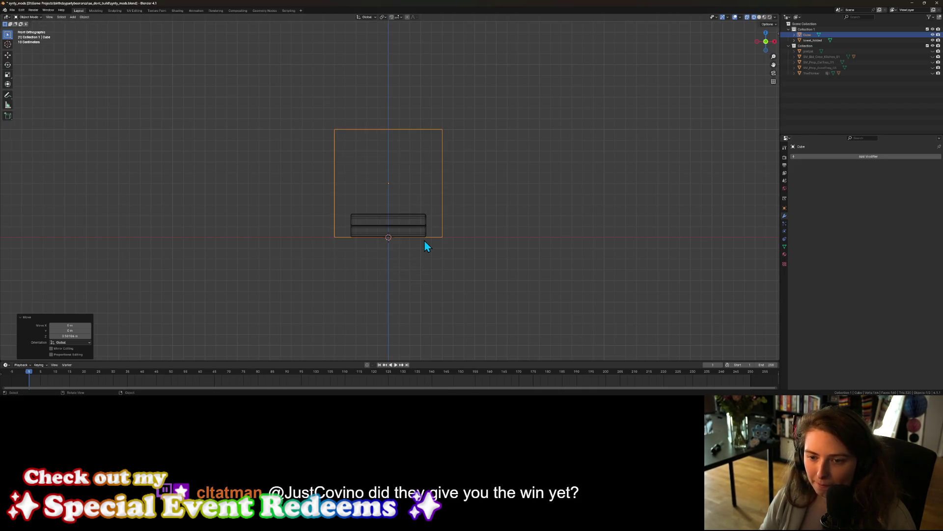
{"action": "key", "text": "g"}
{"action": "type", "text": "z"}
{"action": "type", "text": "-.25"}
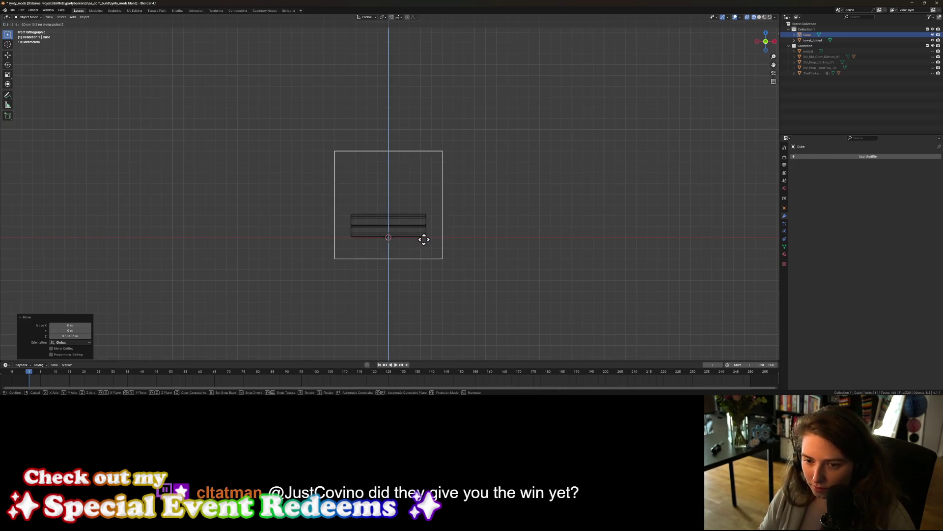
{"action": "key", "text": "BackSpace"}
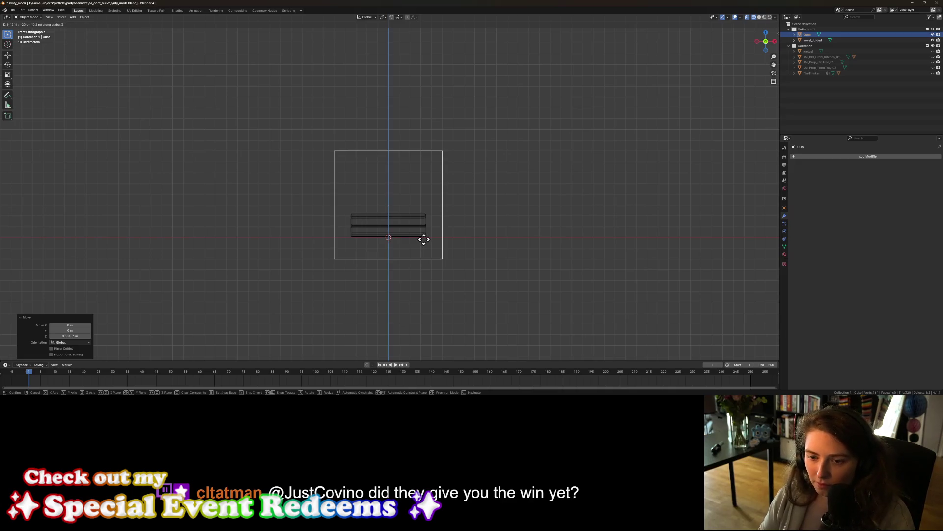
{"action": "key", "text": "BackSpace"}
{"action": "type", "text": "5"}
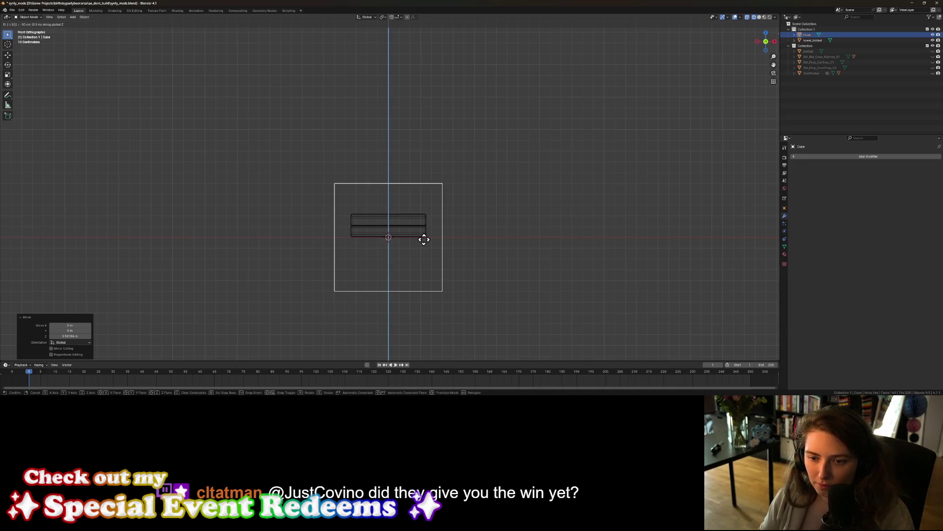
{"action": "key", "text": "BackSpace"}
{"action": "type", "text": "3"}
{"action": "type", "text": "5"}
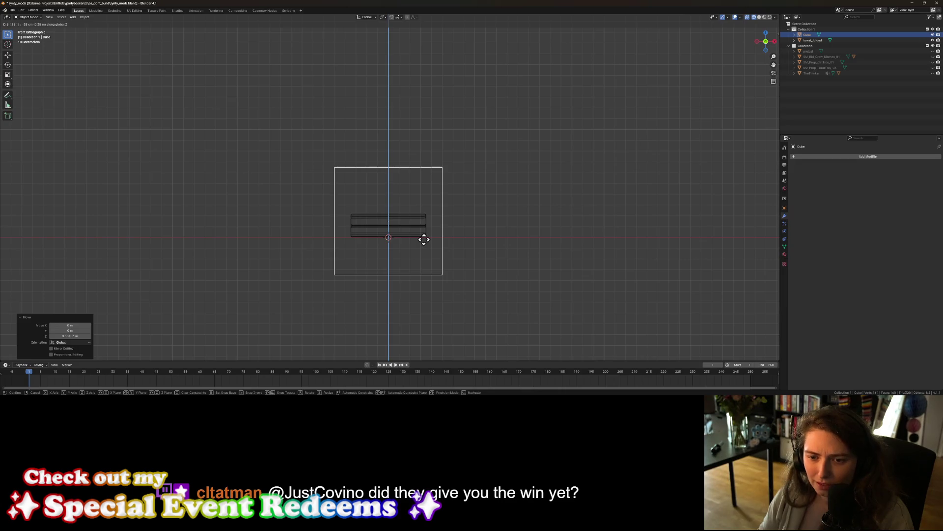
{"action": "key", "text": "Return"}
Stretch the cube 1.4 times along Z
{"action": "scroll", "scroll_direction": "up", "scroll_amount": 3}
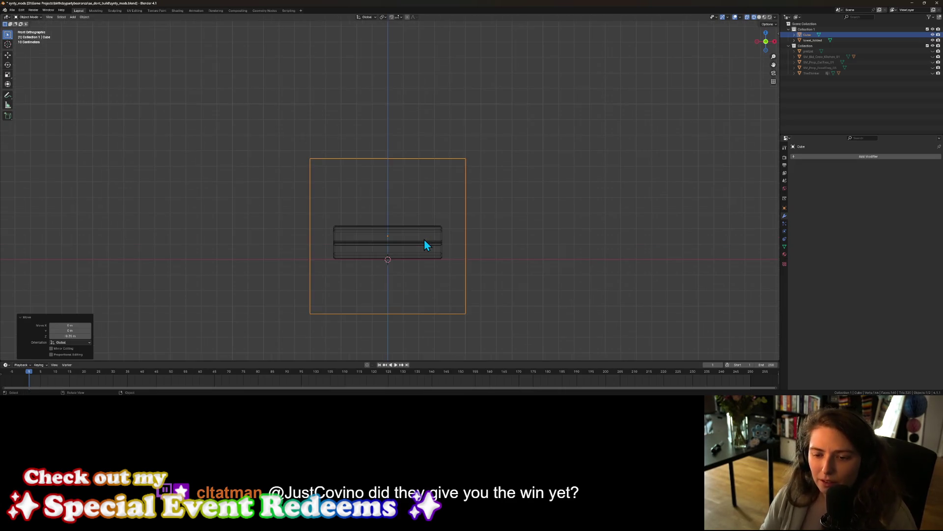
{"action": "scroll", "scroll_direction": "up", "scroll_amount": 3}
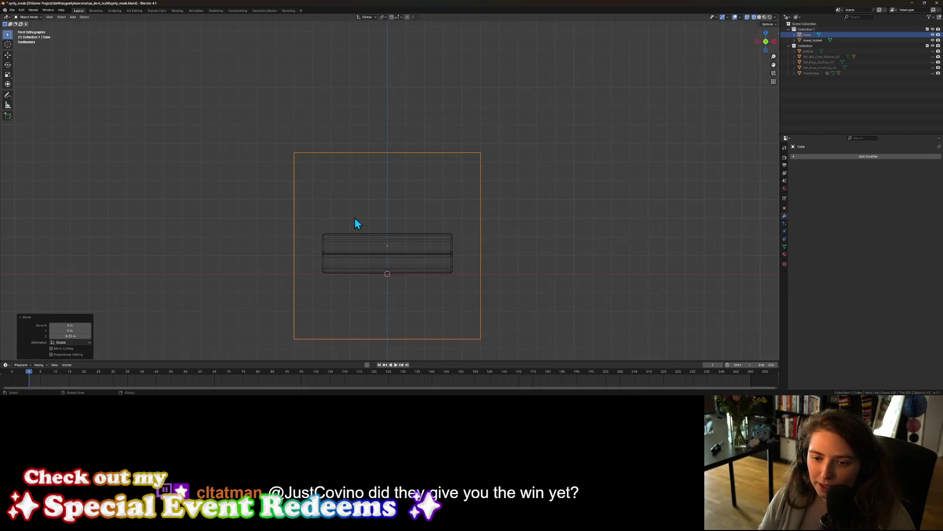
{"action": "key", "text": "s"}
{"action": "type", "text": "z"}
{"action": "type", "text": "1.2"}
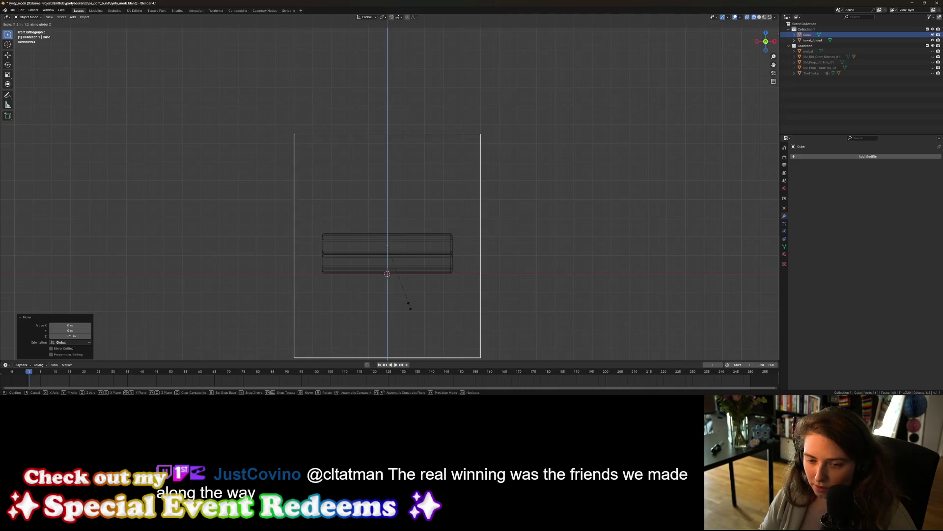
{"action": "key", "text": "BackSpace"}
{"action": "type", "text": "4"}
{"action": "key", "text": "Return"}
Stretch the cube a further 1.5 times along Z
{"action": "scroll", "scroll_direction": "down", "scroll_amount": 3}
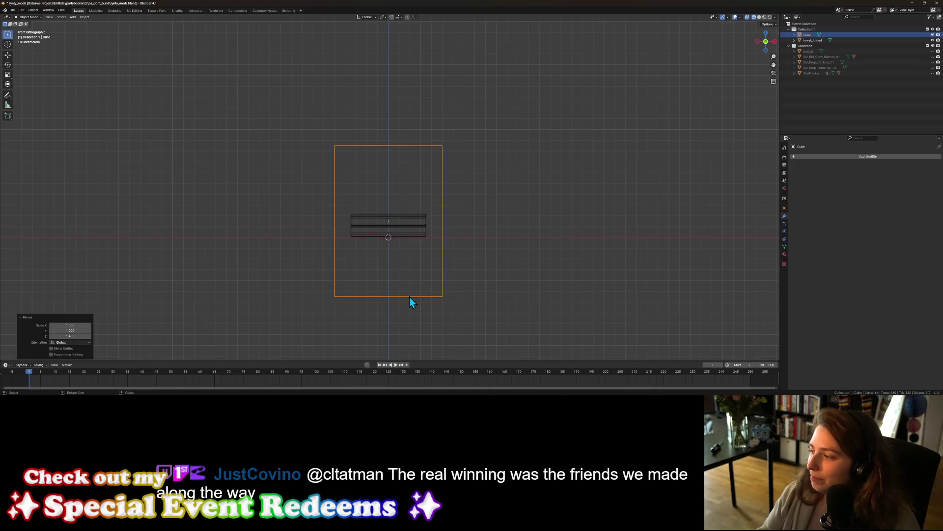
{"action": "key", "text": "s"}
{"action": "key", "text": "z"}
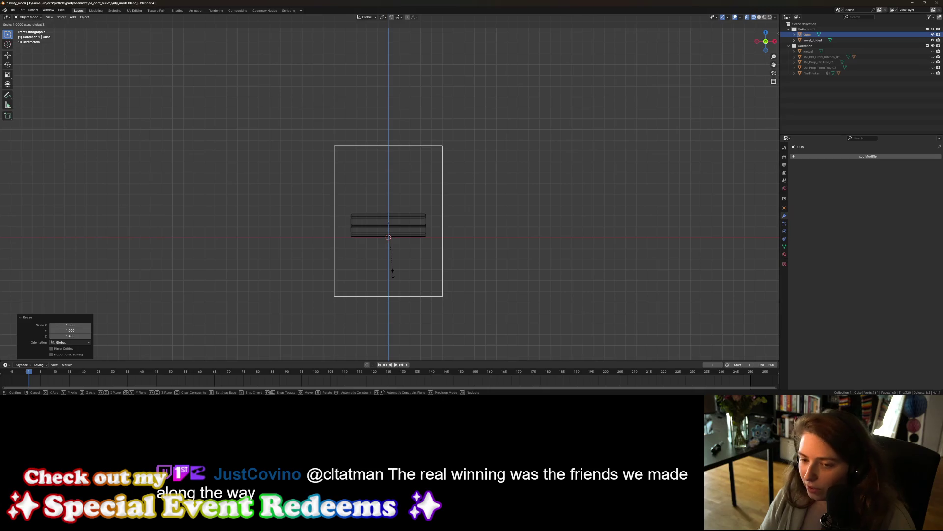
{"action": "key", "text": "1"}
{"action": "key", "text": "period"}
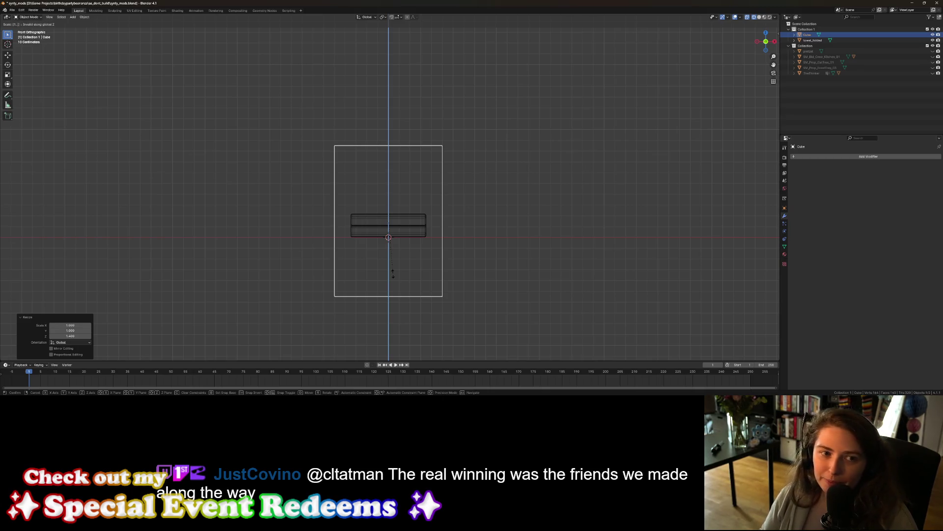
{"action": "key", "text": "5"}
{"action": "key", "text": "Return"}
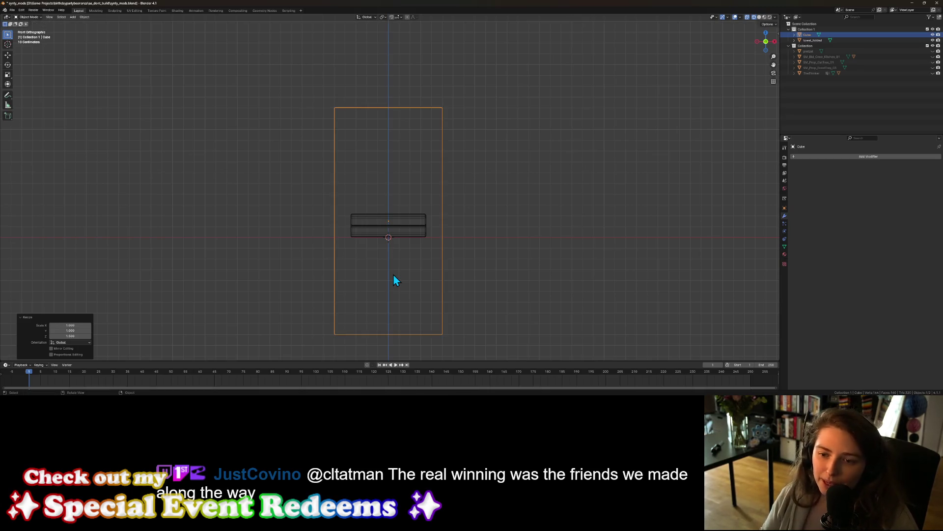
{"action": "key", "text": "Tab"}
{"action": "left_click_drag", "start_coordinate": [407, 290], "coordinate": [423, 297]}
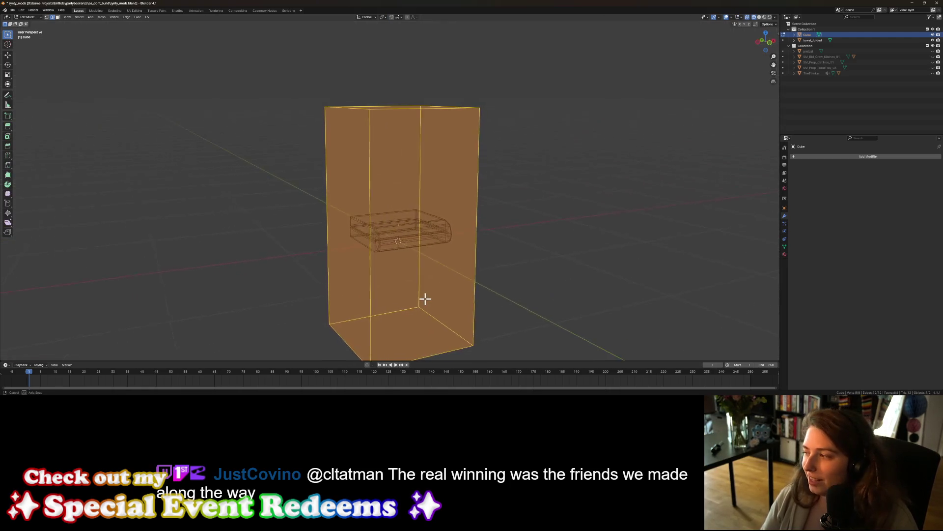
Set up a straight-on Front view of the cube and return to Edit Mode
{"action": "scroll", "scroll_direction": "up", "scroll_amount": 3}
{"action": "key", "text": "Tab"}
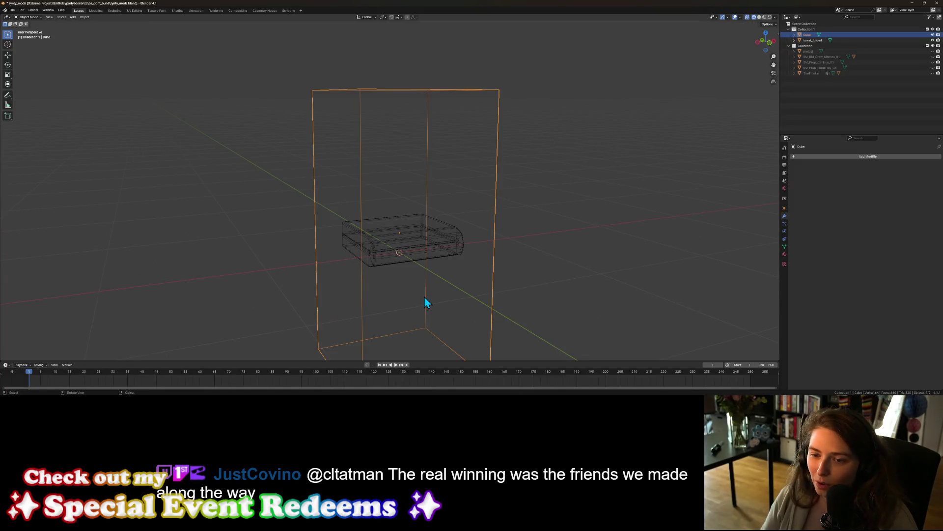
{"action": "key", "text": "Tab"}
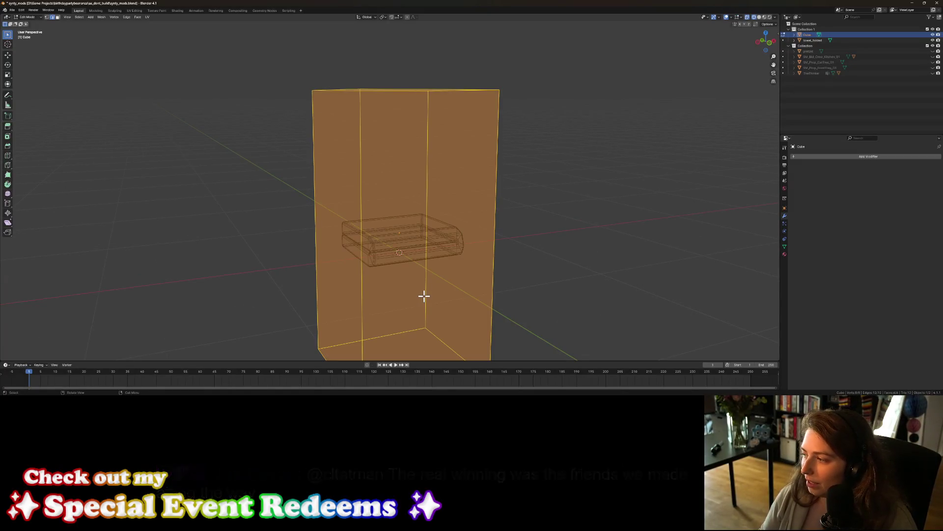
{"action": "key", "text": "KP_1"}
{"action": "key", "text": "Tab"}
{"action": "scroll", "scroll_direction": "down", "scroll_amount": 3}
{"action": "scroll", "scroll_direction": "up", "scroll_amount": 3}
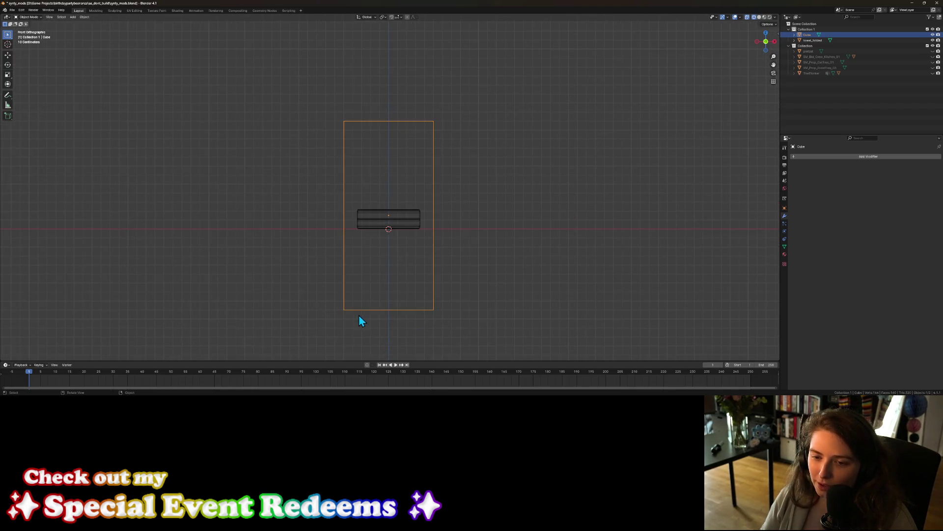
{"action": "key", "text": "Tab"}
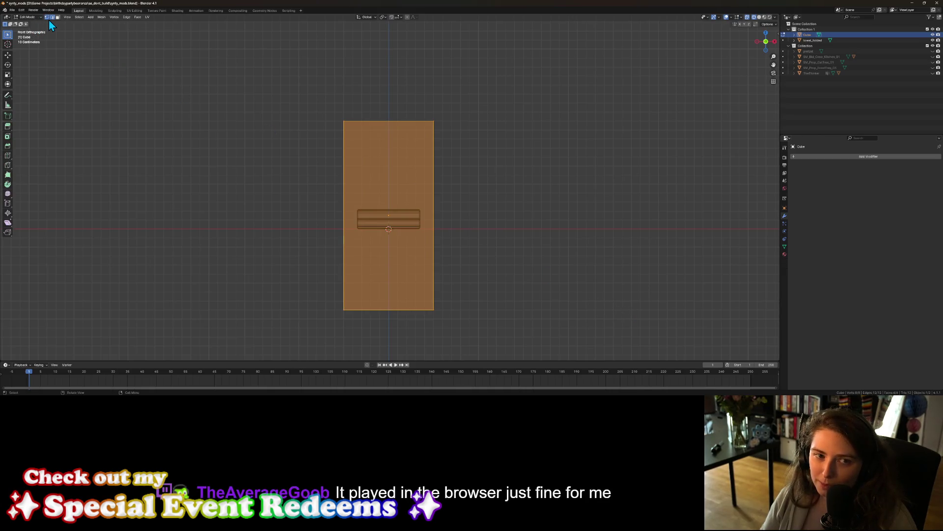
Select the box's bottom vertices and raise them about 1.19 m along Z
{"action": "left_click", "coordinate": [295, 264]}
{"action": "left_click_drag", "start_coordinate": [305, 268], "coordinate": [479, 334]}
{"action": "key", "text": "g"}
{"action": "key", "text": "z"}
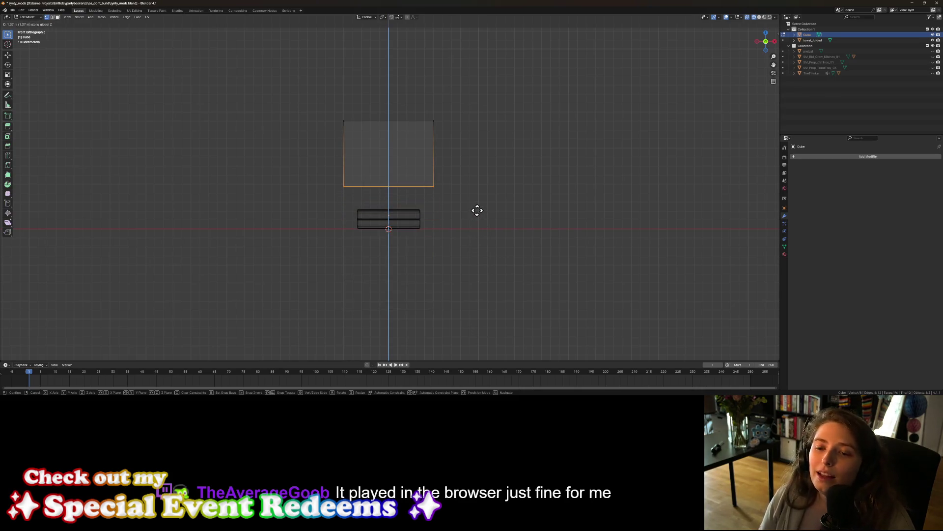
{"action": "left_click", "coordinate": [478, 213]}
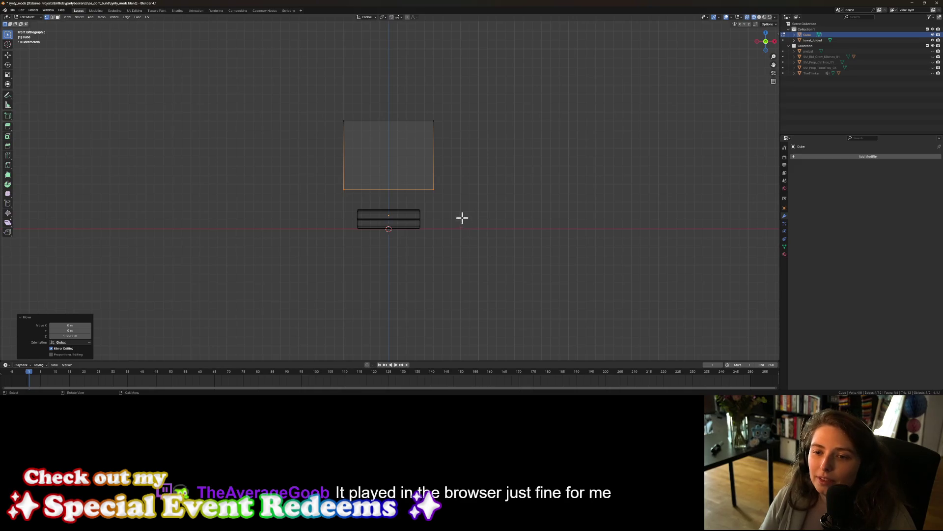
{"action": "key", "text": "Tab"}
{"action": "left_click_drag", "start_coordinate": [444, 222], "coordinate": [446, 220]}
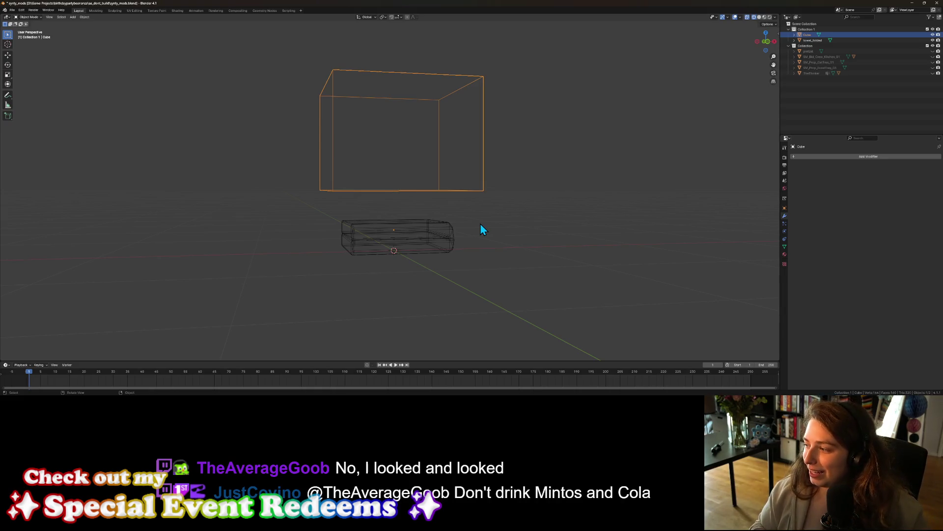
{"action": "left_click_drag", "start_coordinate": [434, 239], "coordinate": [485, 252]}
From Front view, switch to Solid shading and orbit to check the box's underside
{"action": "key", "text": "KP_1"}
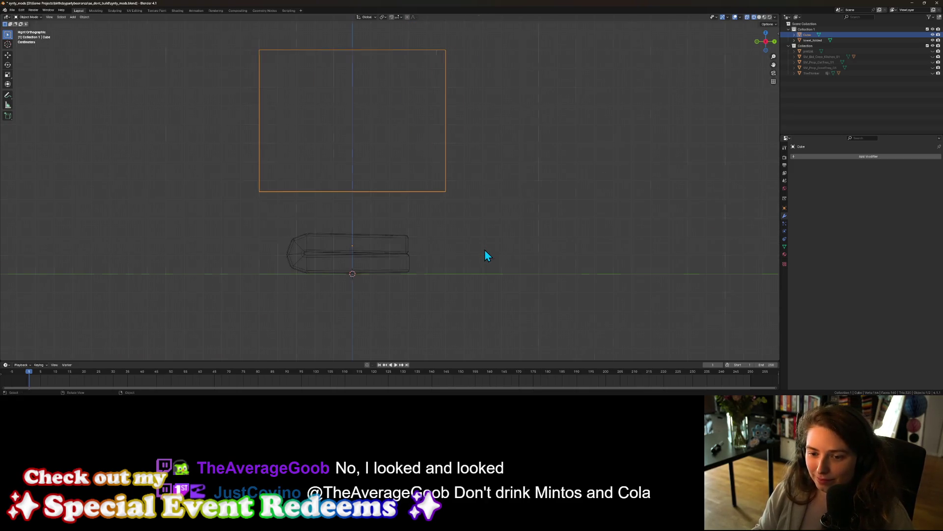
{"action": "left_click", "coordinate": [764, 18]}
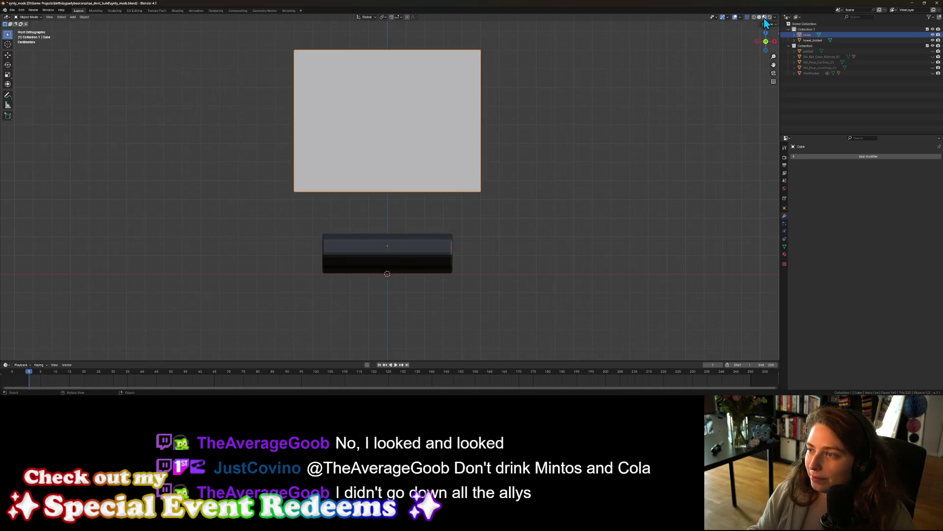
{"action": "left_click_drag", "start_coordinate": [500, 193], "coordinate": [417, 246]}
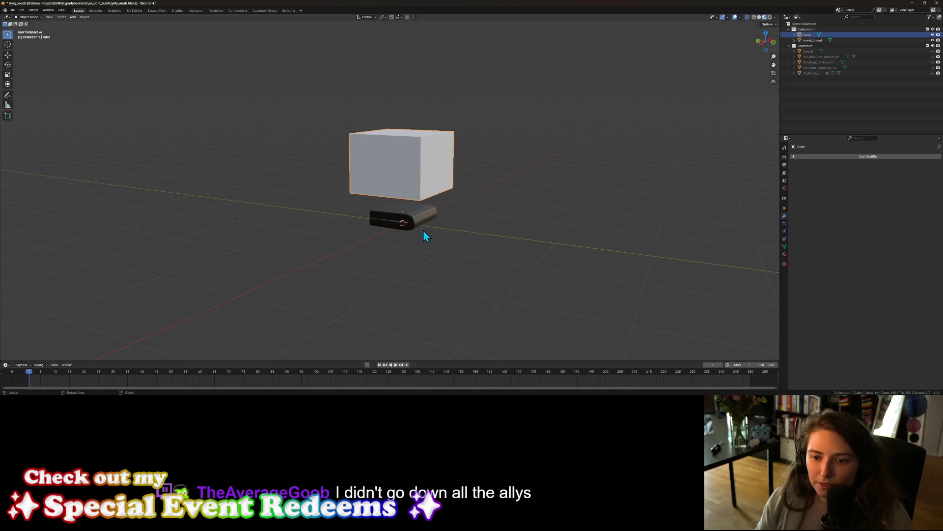
{"action": "left_click_drag", "start_coordinate": [369, 219], "coordinate": [400, 220]}
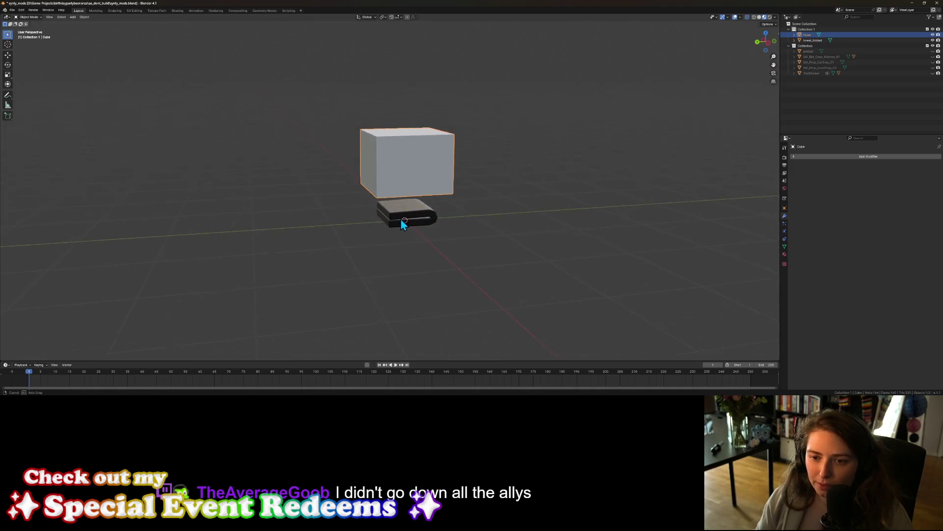
{"action": "key", "text": "Tab"}
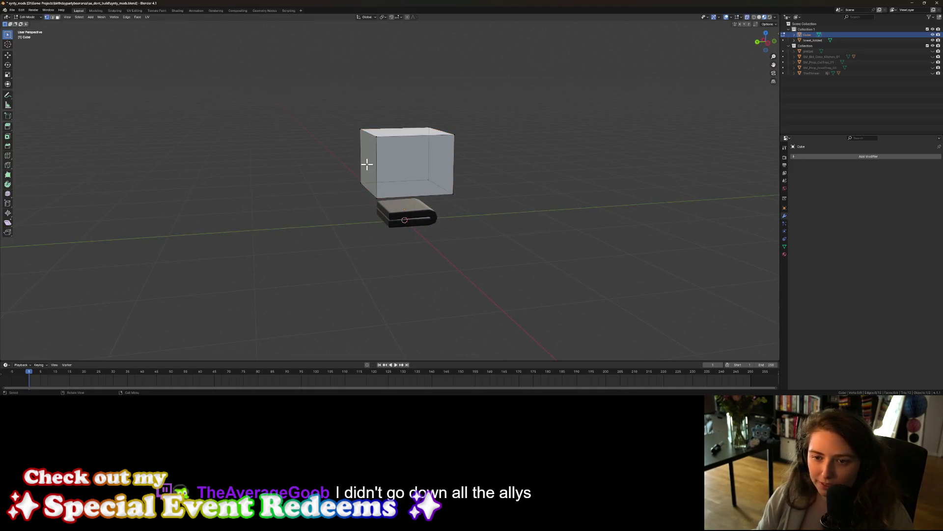
Extrude the box's left face 0.284 m sideways along Y
{"action": "left_click", "coordinate": [57, 17]}
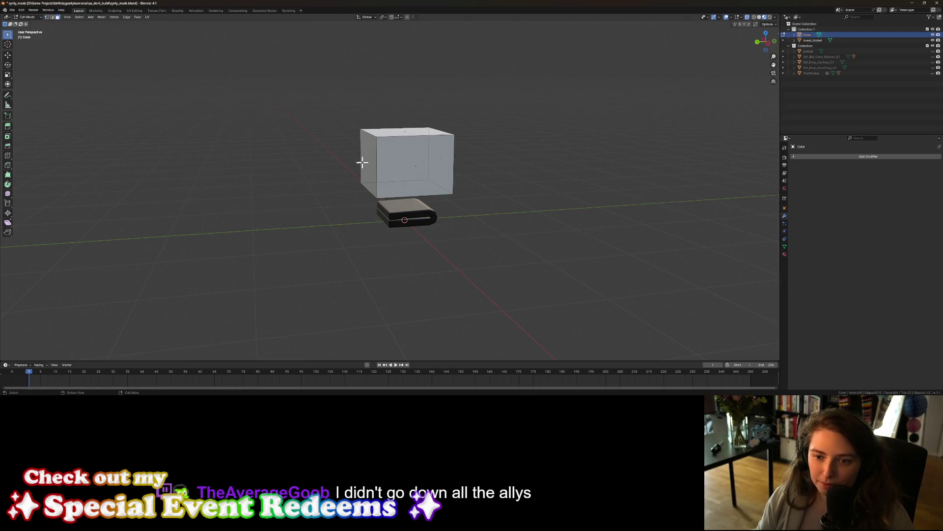
{"action": "left_click", "coordinate": [367, 163]}
{"action": "key", "text": "e"}
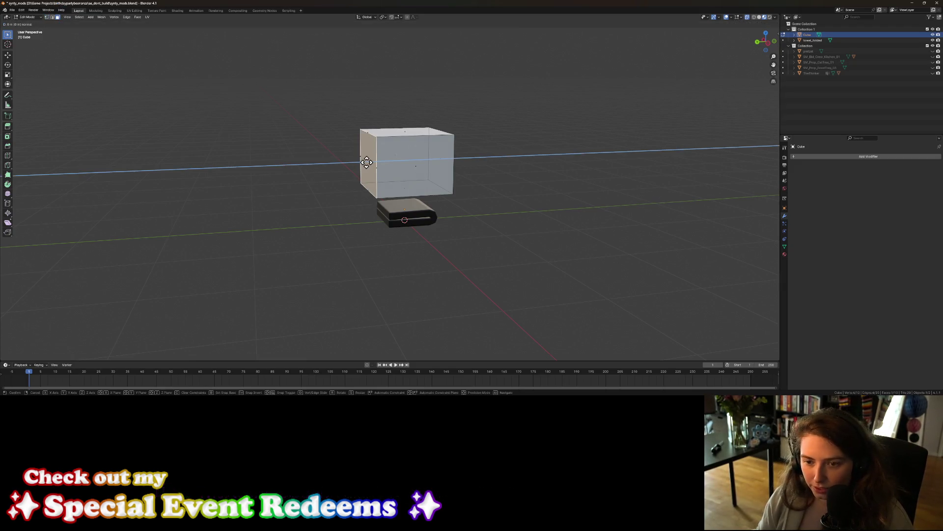
{"action": "key", "text": "y"}
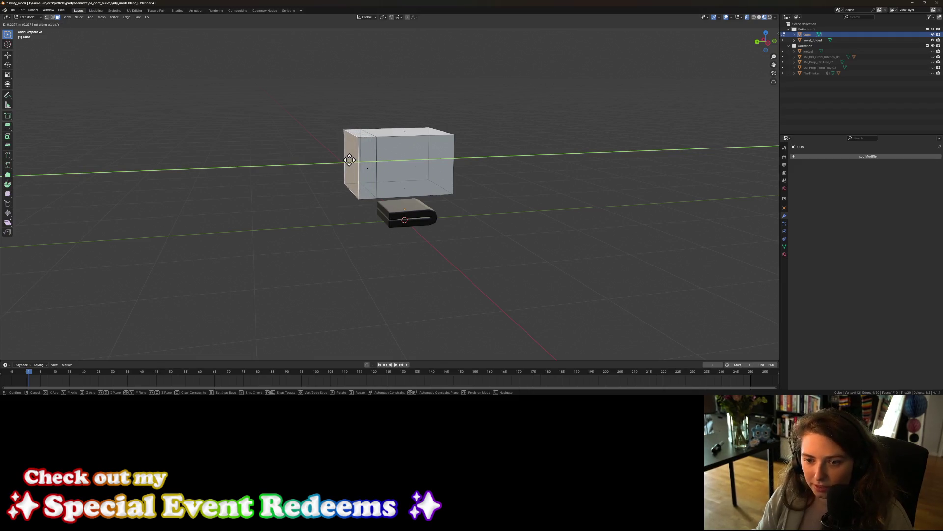
{"action": "left_click", "coordinate": [343, 159]}
Extrude the new section's bottom face 0.538 m down along Z, then return to Object Mode
{"action": "left_click_drag", "start_coordinate": [400, 217], "coordinate": [359, 208]}
{"action": "left_click", "coordinate": [362, 190]}
{"action": "key", "text": "e"}
{"action": "key", "text": "z"}
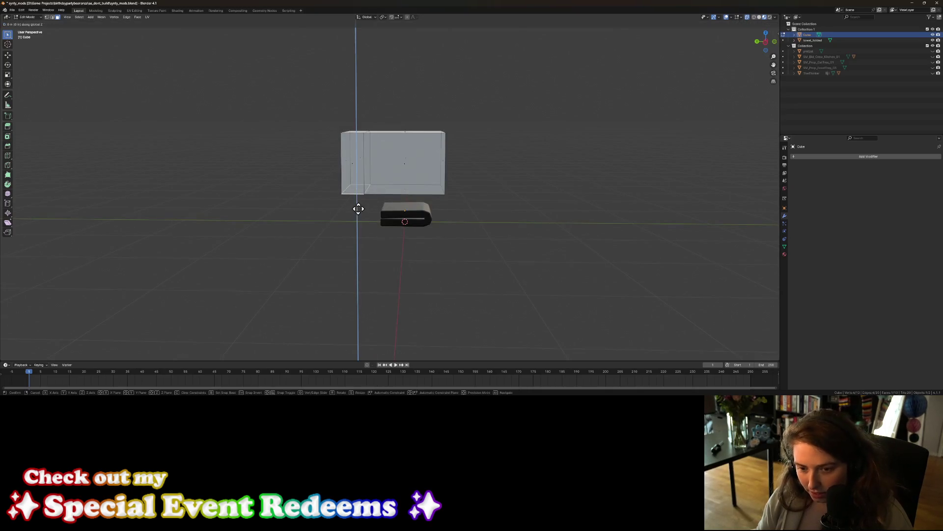
{"action": "key", "text": "Escape"}
{"action": "key", "text": "e"}
{"action": "key", "text": "z"}
{"action": "key", "text": "z"}
{"action": "key", "text": "z"}
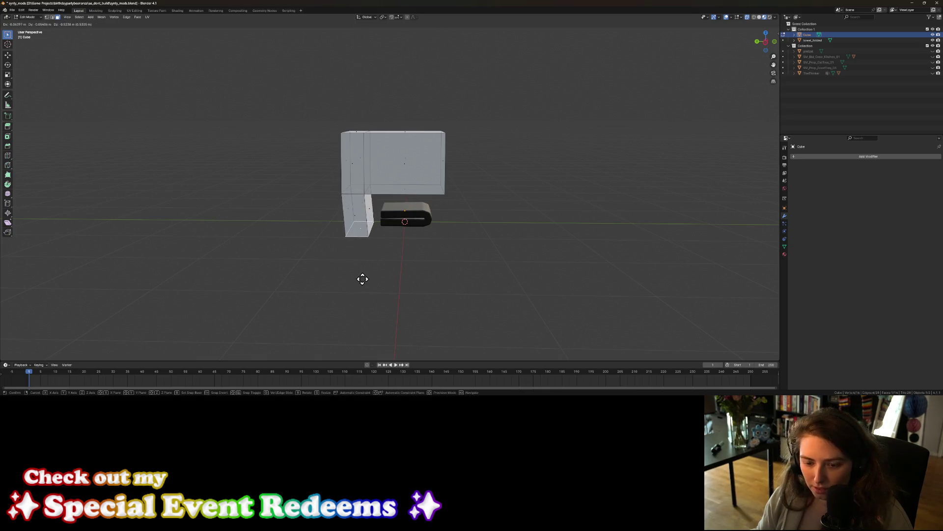
{"action": "key", "text": "z"}
{"action": "left_click", "coordinate": [363, 279]}
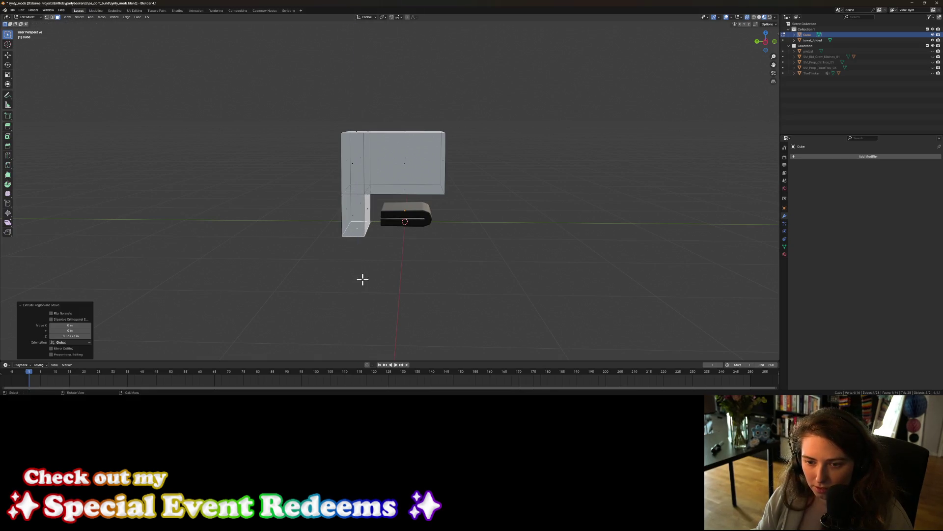
{"action": "left_click_drag", "start_coordinate": [442, 255], "coordinate": [379, 265]}
{"action": "left_click_drag", "start_coordinate": [455, 278], "coordinate": [478, 273]}
{"action": "key", "text": "Tab"}
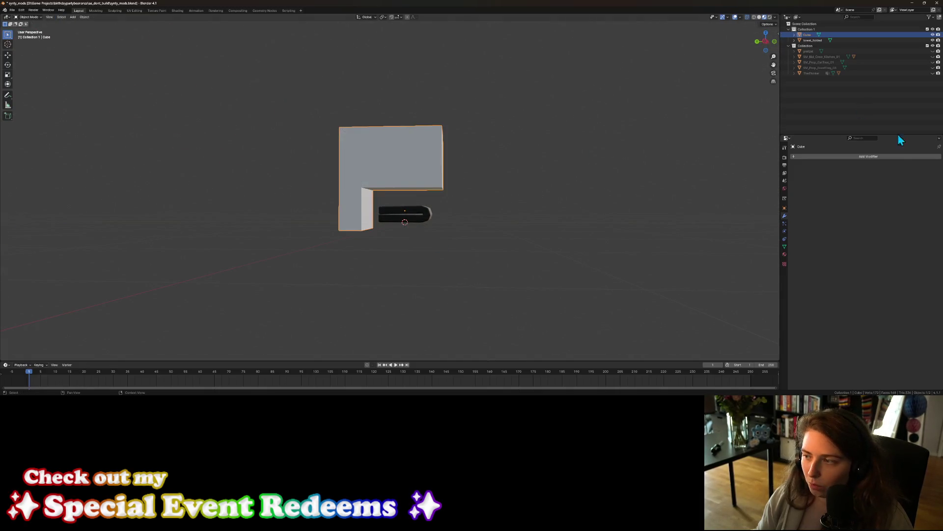
Add a Mirror modifier to the cube, mirroring along Z into a C-shape
{"action": "left_click", "coordinate": [816, 155]}
{"action": "mouse_move", "coordinate": [819, 149]}
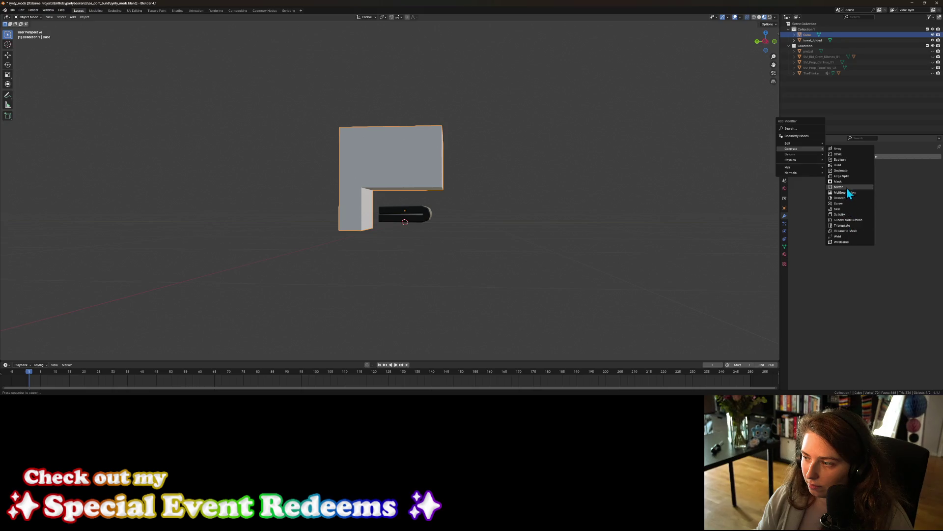
{"action": "left_click", "coordinate": [847, 187]}
{"action": "left_click", "coordinate": [917, 175]}
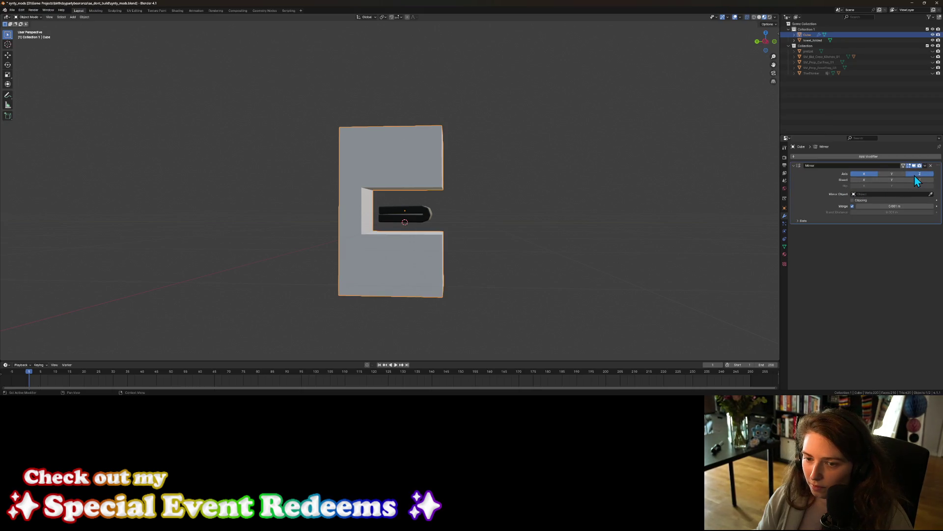
{"action": "left_click_drag", "start_coordinate": [476, 248], "coordinate": [479, 249]}
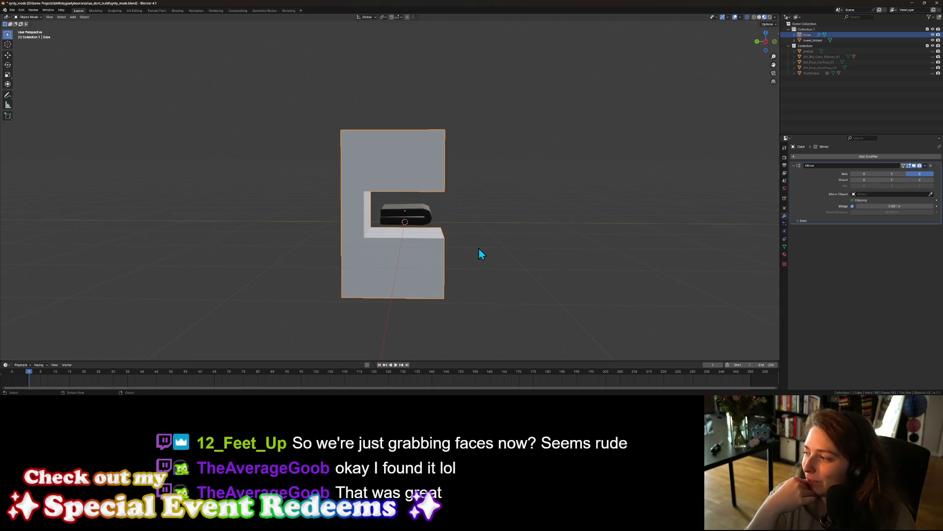
{"action": "left_click_drag", "start_coordinate": [487, 266], "coordinate": [543, 284]}
{"action": "scroll", "scroll_direction": "up", "scroll_amount": 3}
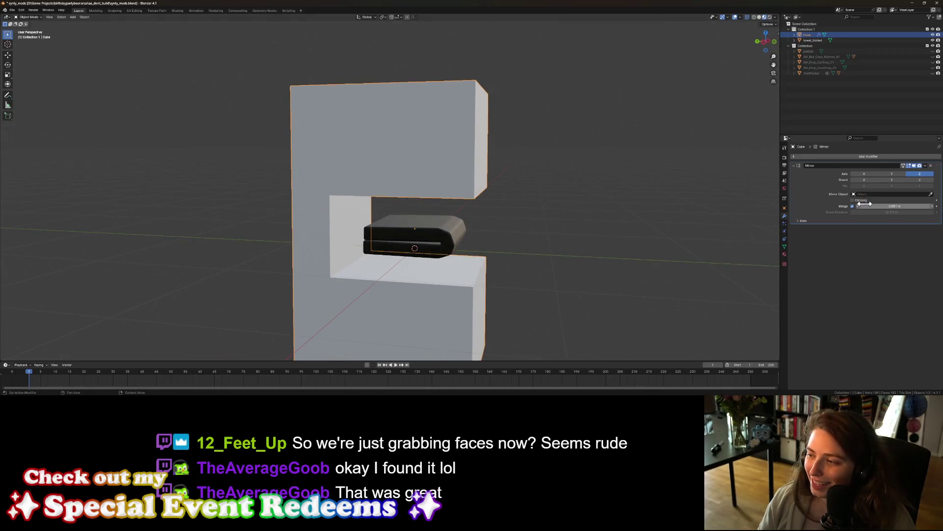
{"action": "scroll", "scroll_direction": "down", "scroll_amount": 3}
{"action": "left_click_drag", "start_coordinate": [561, 239], "coordinate": [532, 238]}
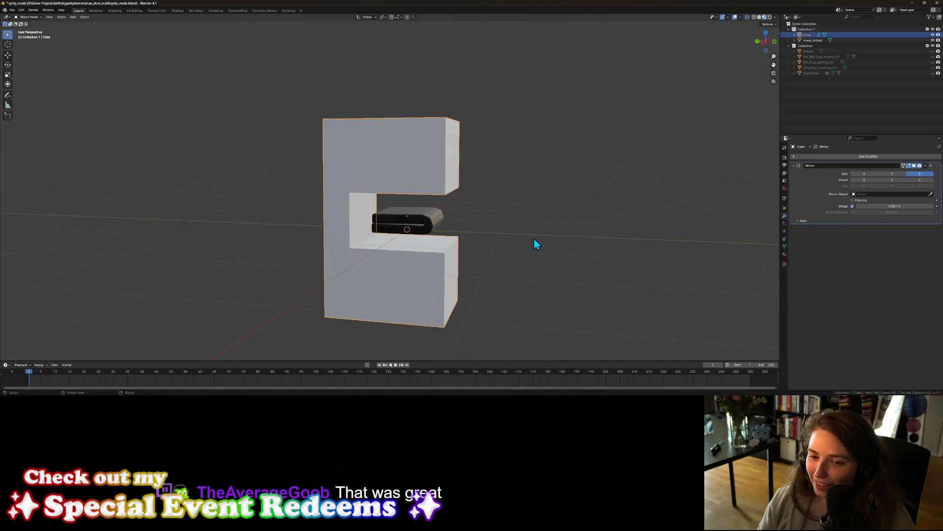
{"action": "scroll", "scroll_direction": "up", "scroll_amount": 3}
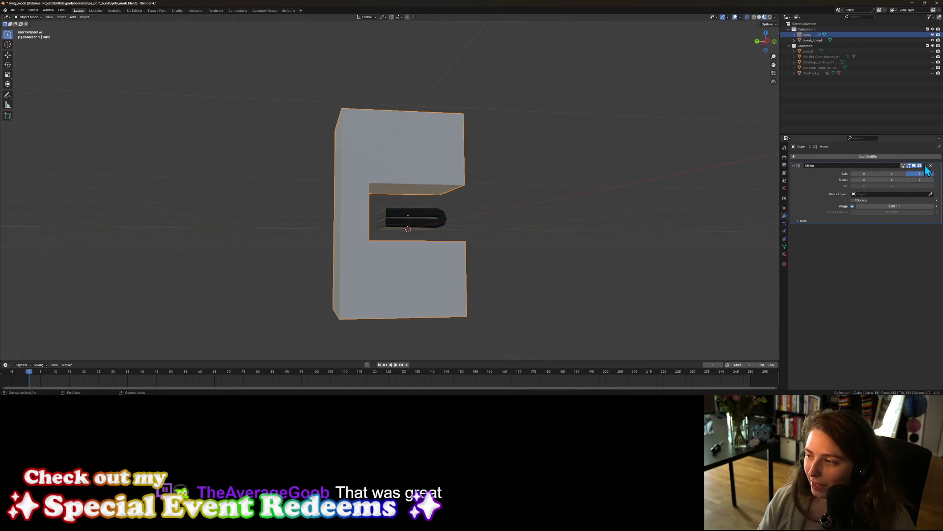
Apply the Mirror modifier and enter Edit Mode on the bracket mesh
{"action": "left_click", "coordinate": [925, 166]}
{"action": "left_click", "coordinate": [898, 174]}
{"action": "left_click_drag", "start_coordinate": [616, 250], "coordinate": [571, 255]}
{"action": "key", "text": "Tab"}
{"action": "scroll", "scroll_direction": "up", "scroll_amount": 3}
{"action": "scroll", "scroll_direction": "down", "scroll_amount": 3}
{"action": "scroll", "scroll_direction": "up", "scroll_amount": 3}
{"action": "left_click_drag", "start_coordinate": [362, 239], "coordinate": [395, 261]}
Try dissolving, then deleting, a face on the bracket's left side
{"action": "left_click", "coordinate": [345, 249]}
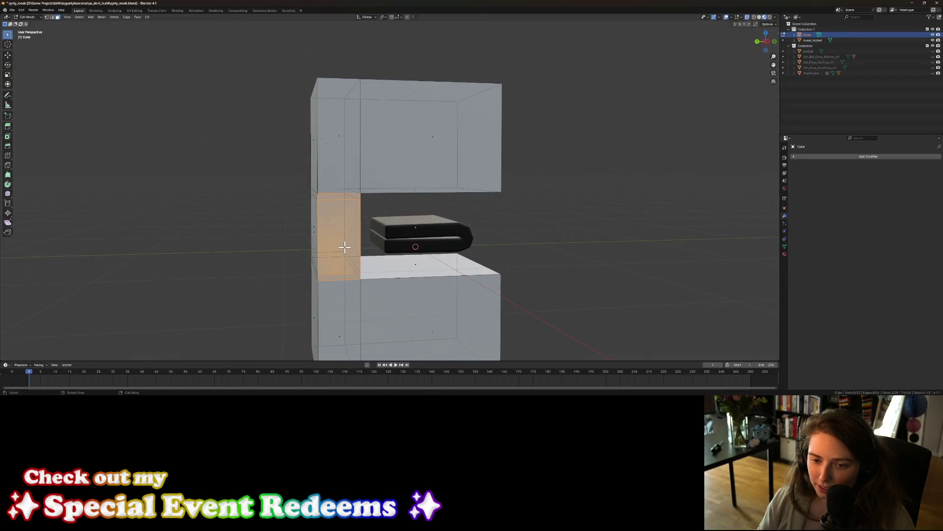
{"action": "right_click", "coordinate": [345, 247]}
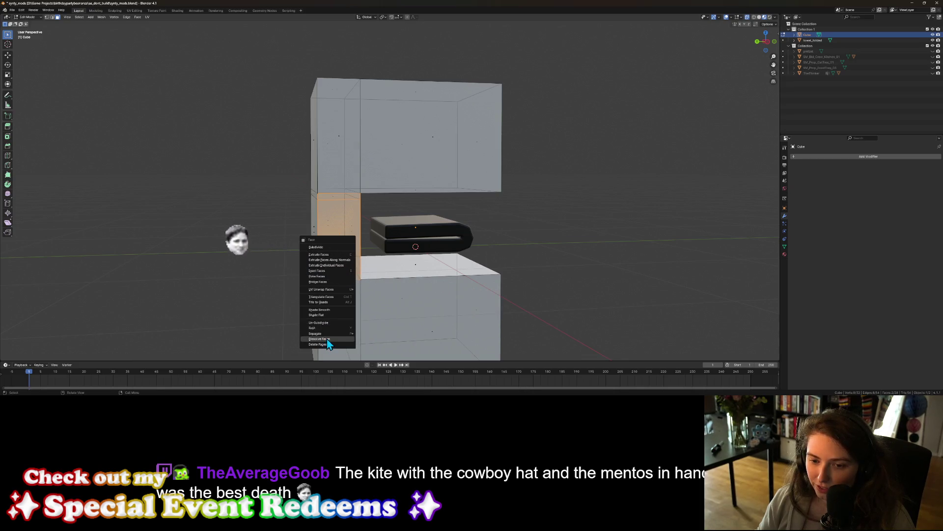
{"action": "left_click", "coordinate": [328, 339]}
{"action": "left_click_drag", "start_coordinate": [322, 331], "coordinate": [359, 324]}
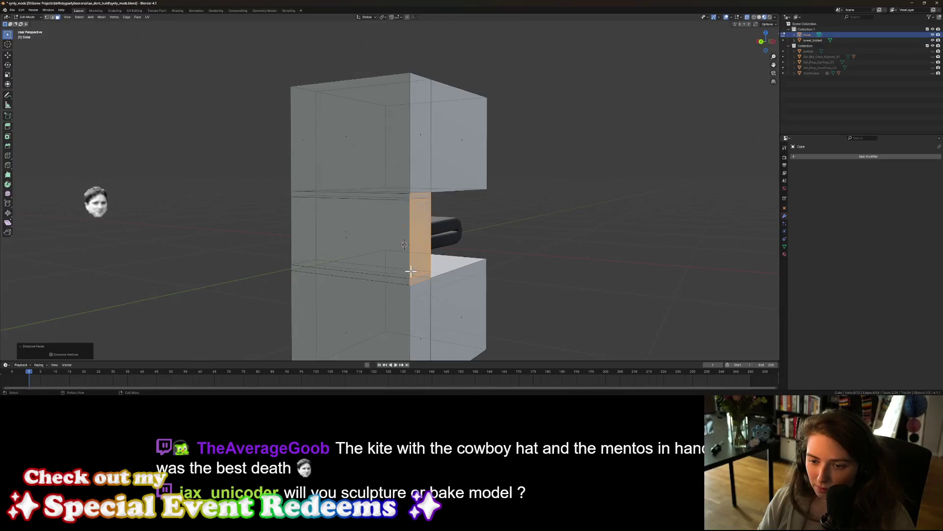
{"action": "right_click", "coordinate": [421, 239]}
{"action": "key", "text": "Escape"}
{"action": "right_click", "coordinate": [422, 239]}
{"action": "left_click", "coordinate": [420, 242]}
{"action": "left_click_drag", "start_coordinate": [420, 242], "coordinate": [468, 315]}
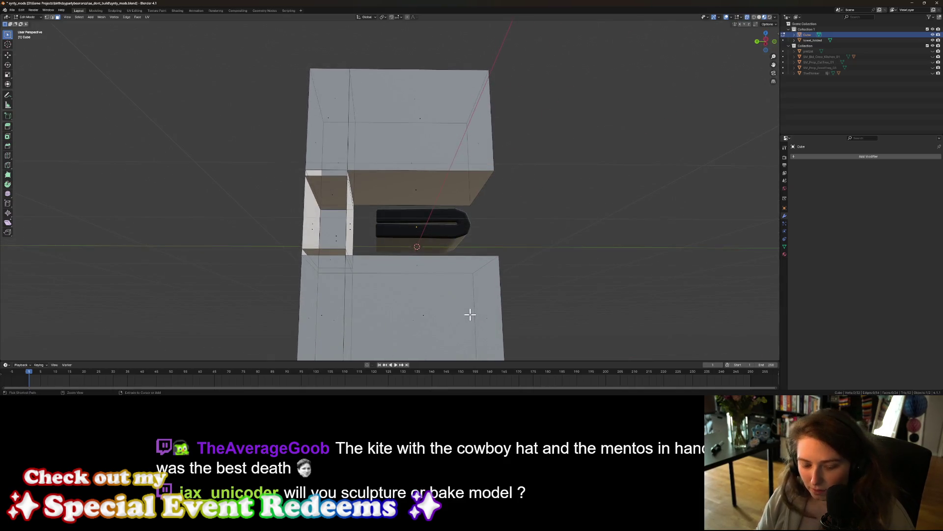
Undo back to the unapplied Mirror modifier, enable Bisect Z, and re-enter Edit Mode
{"action": "key", "text": "ctrl+z"}
{"action": "key", "text": "ctrl+z"}
{"action": "key", "text": "Tab"}
{"action": "key", "text": "ctrl+z"}
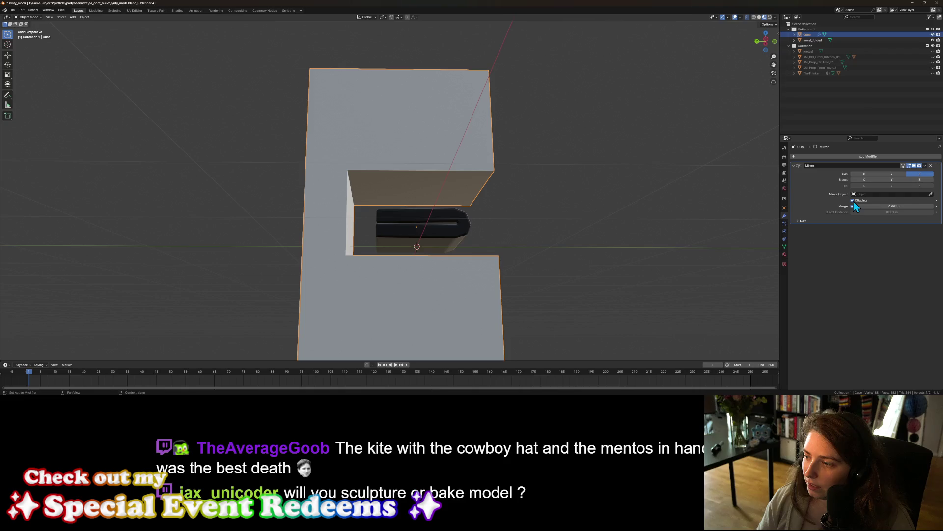
{"action": "left_click", "coordinate": [920, 179]}
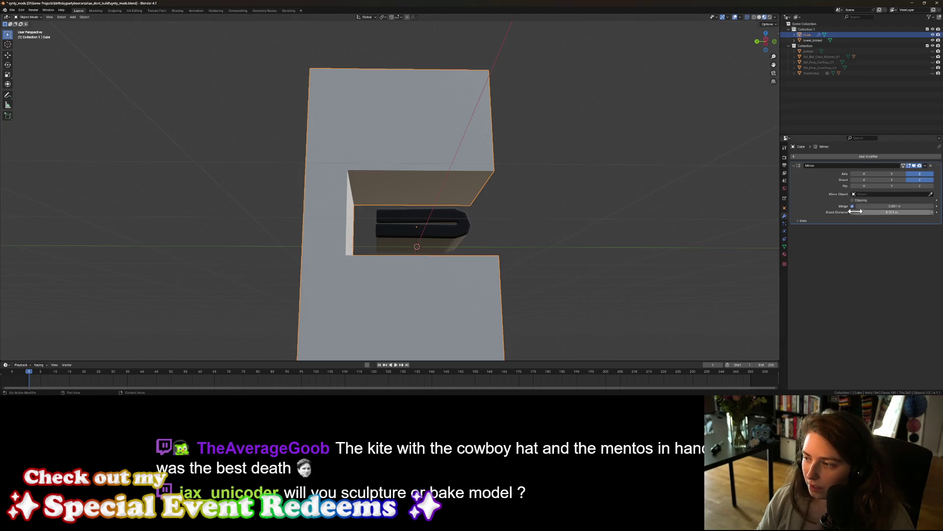
{"action": "left_click_drag", "start_coordinate": [534, 205], "coordinate": [536, 243]}
{"action": "key", "text": "Tab"}
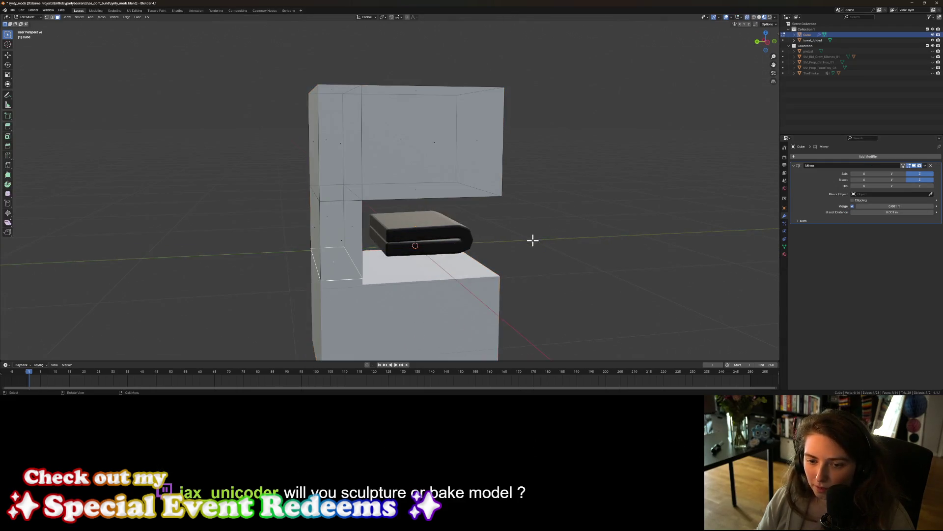
In the right-side view, raise the selected edge 0.0975 m along Z
{"action": "left_click_drag", "start_coordinate": [343, 295], "coordinate": [331, 279]}
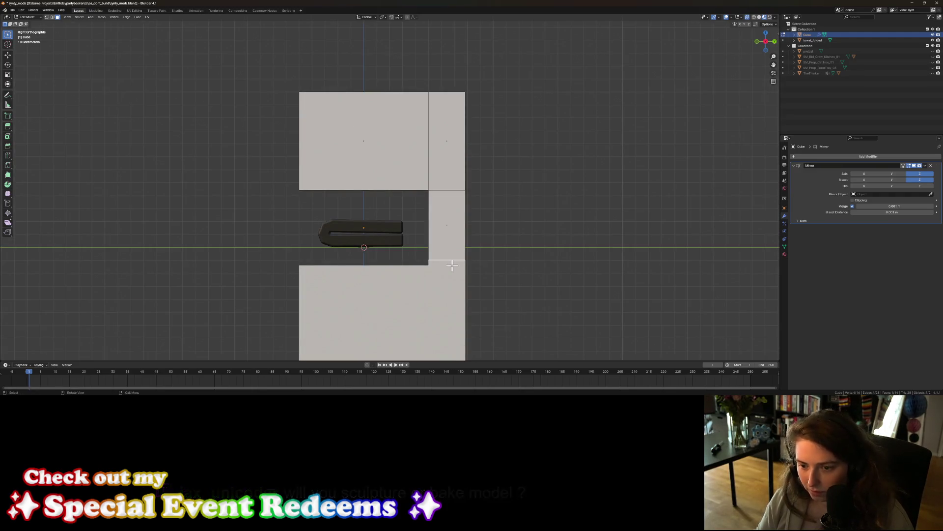
{"action": "key", "text": "g"}
{"action": "key", "text": "z"}
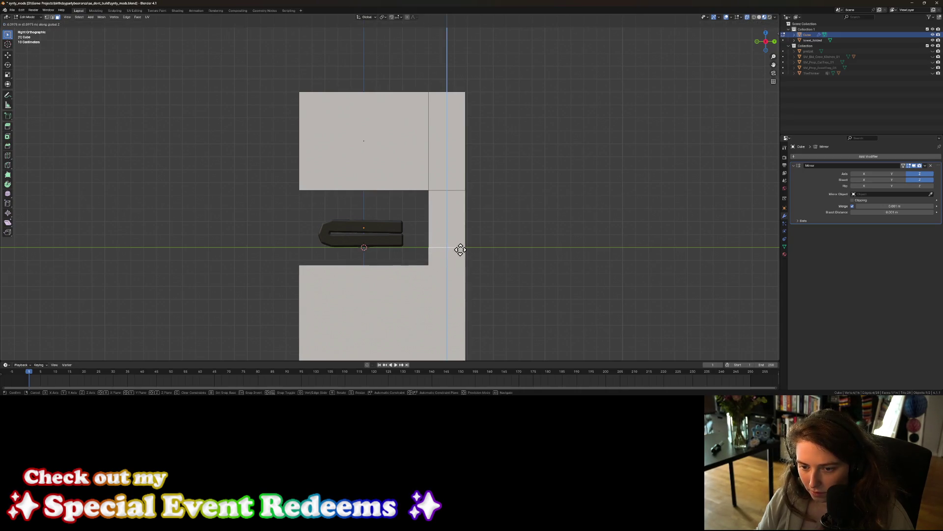
{"action": "left_click", "coordinate": [460, 249]}
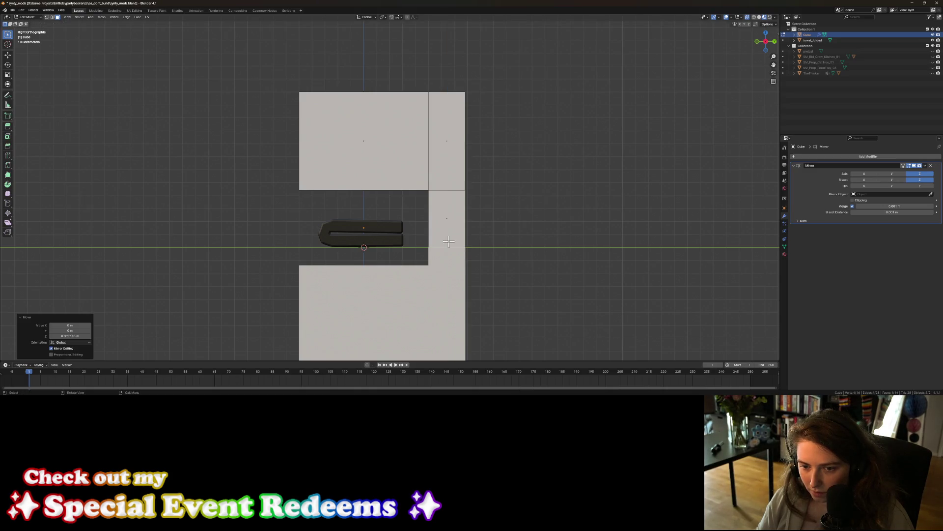
Set the bracket's origin to the 3D cursor at the towel holder's centre
{"action": "key", "text": "Tab"}
{"action": "right_click", "coordinate": [356, 92]}
{"action": "left_click", "coordinate": [429, 110]}
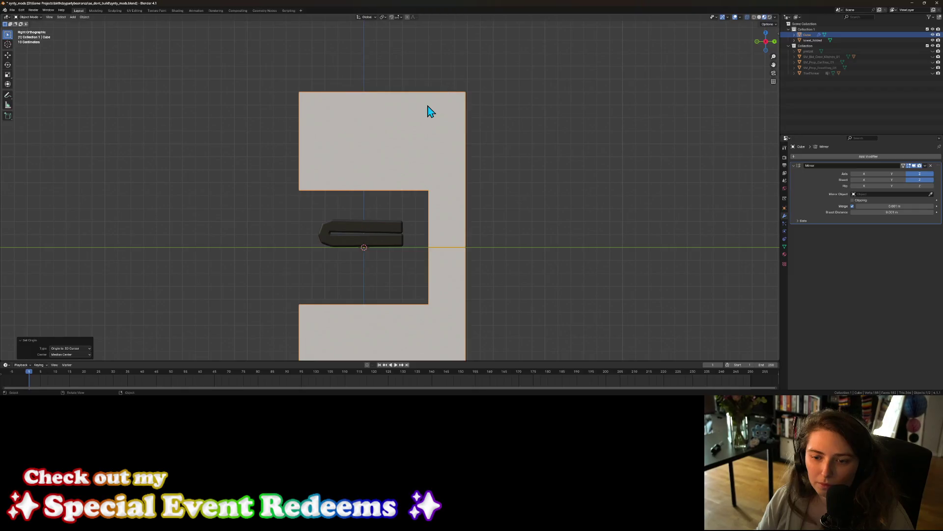
{"action": "left_click", "coordinate": [562, 273]}
{"action": "left_click_drag", "start_coordinate": [457, 274], "coordinate": [594, 270]}
{"action": "scroll", "scroll_direction": "up", "scroll_amount": 3}
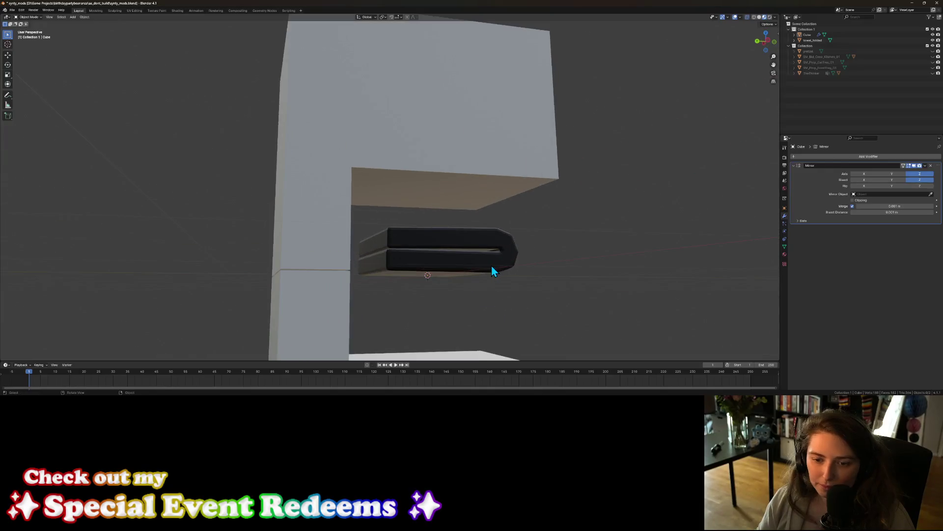
{"action": "key", "text": "KP_3"}
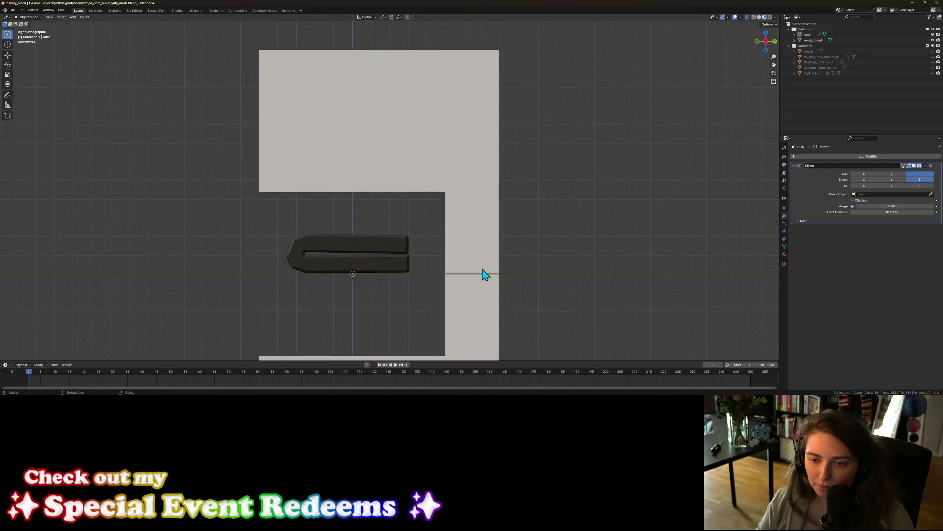
Nudge the side-column edge slightly down along Z, then return to Object Mode
{"action": "key", "text": "Tab"}
{"action": "left_click_drag", "start_coordinate": [478, 273], "coordinate": [470, 282]}
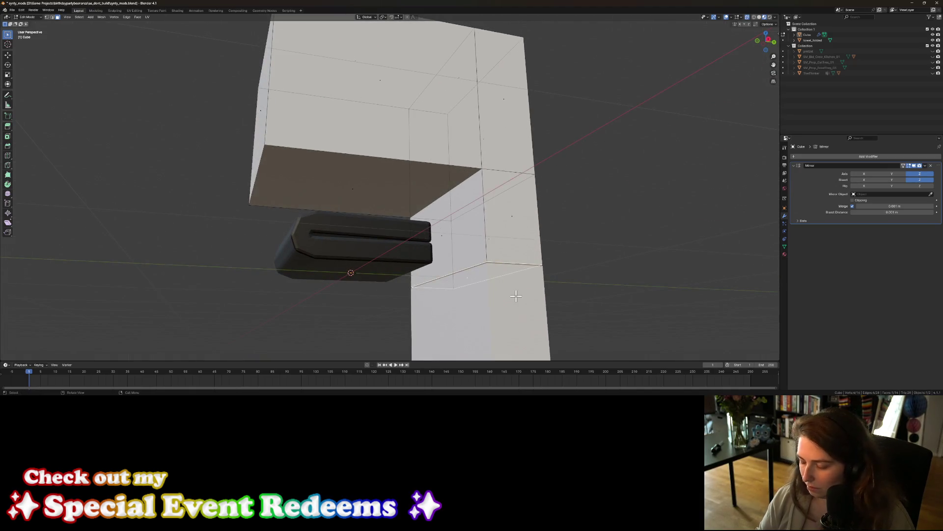
{"action": "key", "text": "KP_3"}
{"action": "key", "text": "g"}
{"action": "key", "text": "z"}
{"action": "left_click", "coordinate": [517, 298]}
{"action": "key", "text": "Tab"}
{"action": "left_click_drag", "start_coordinate": [523, 313], "coordinate": [535, 322]}
{"action": "scroll", "scroll_direction": "down", "scroll_amount": 3}
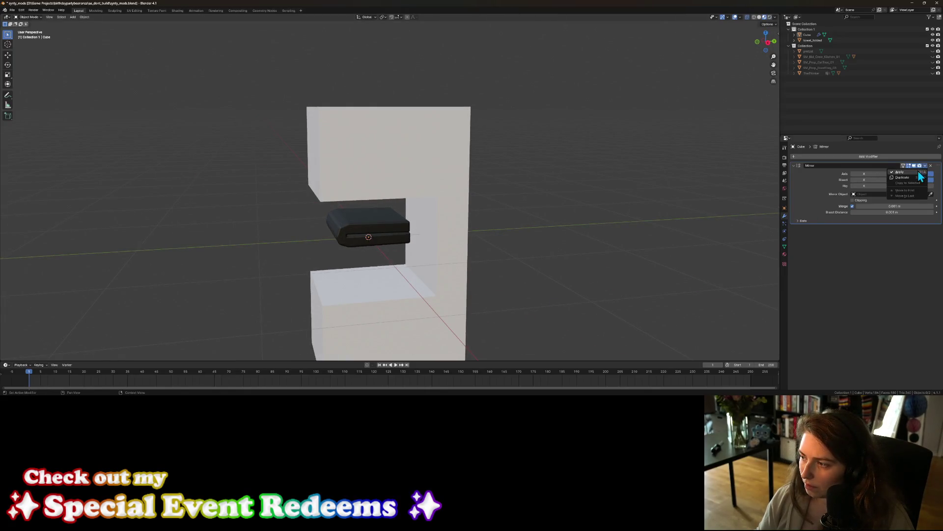
Apply the Mirror modifier with Ctrl+A, then reopen the bracket mesh in Edit Mode
{"action": "key", "text": "ctrl+a"}
{"action": "left_click", "coordinate": [415, 206]}
{"action": "key", "text": "Tab"}
{"action": "left_click_drag", "start_coordinate": [500, 284], "coordinate": [484, 262]}
{"action": "scroll", "scroll_direction": "up", "scroll_amount": 3}
{"action": "scroll", "scroll_direction": "down", "scroll_amount": 3}
{"action": "key", "text": "Tab"}
{"action": "left_click_drag", "start_coordinate": [421, 267], "coordinate": [205, 146]}
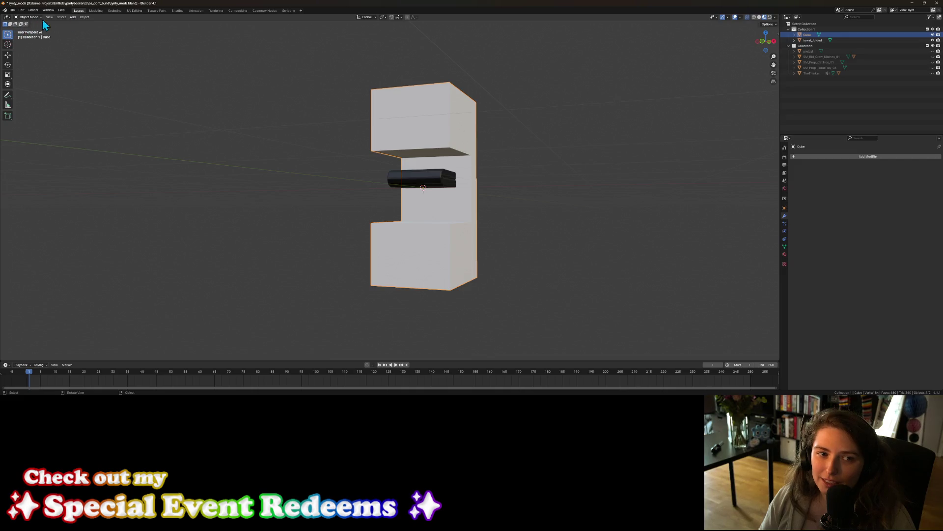
{"action": "key", "text": "Tab"}
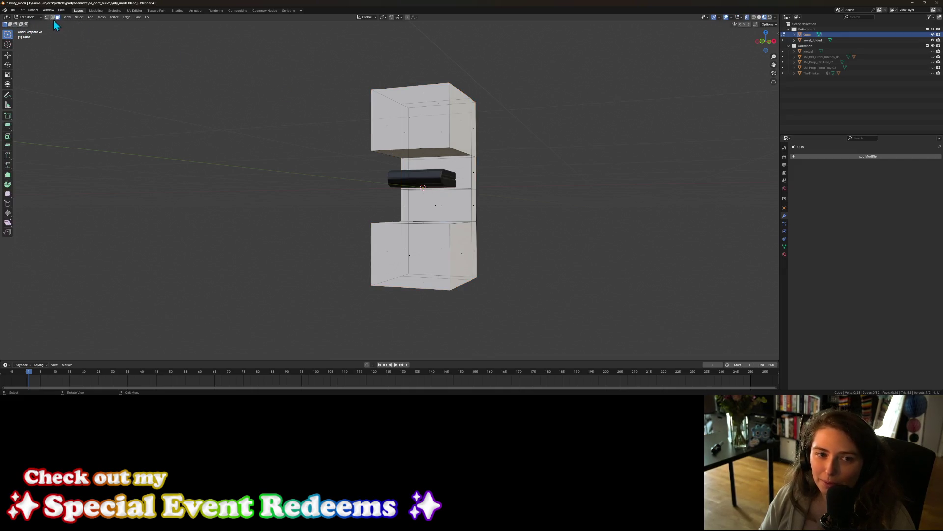
In face select, dissolve the split faces on the bracket's back column into single faces
{"action": "left_click_drag", "start_coordinate": [517, 224], "coordinate": [480, 236]}
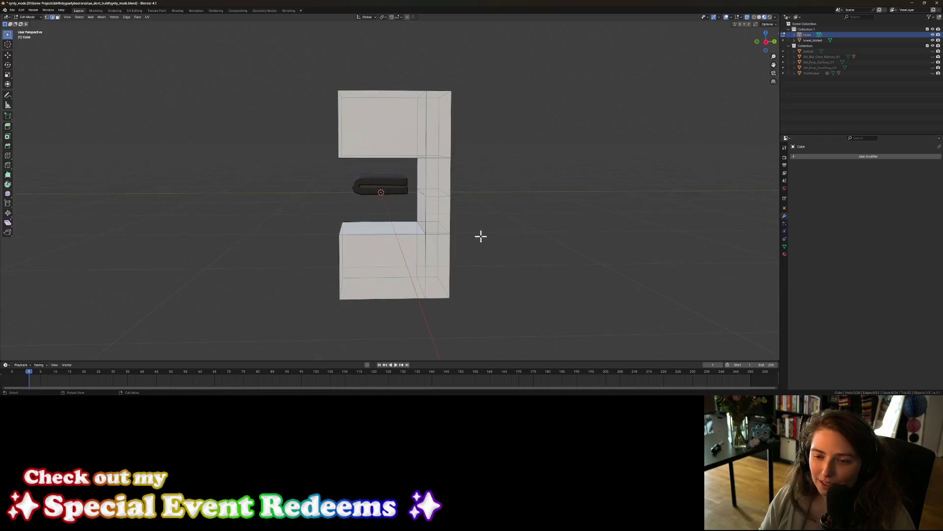
{"action": "scroll", "scroll_direction": "up", "scroll_amount": 3}
{"action": "left_click", "coordinate": [58, 17]}
{"action": "left_click", "coordinate": [385, 153]}
{"action": "left_click", "coordinate": [387, 237]}
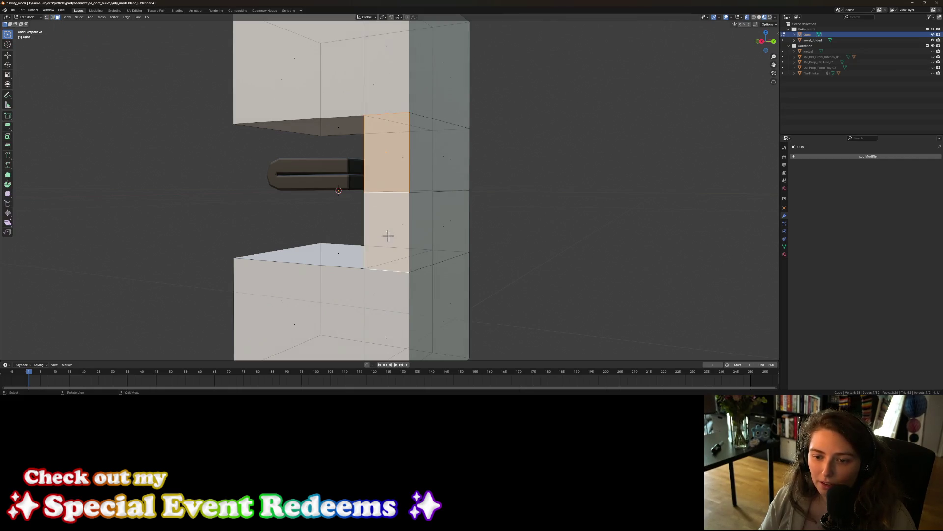
{"action": "key", "text": "x"}
{"action": "left_click", "coordinate": [378, 323]}
{"action": "left_click", "coordinate": [522, 288]}
{"action": "left_click_drag", "start_coordinate": [523, 289], "coordinate": [362, 179]}
{"action": "left_click", "coordinate": [369, 207]}
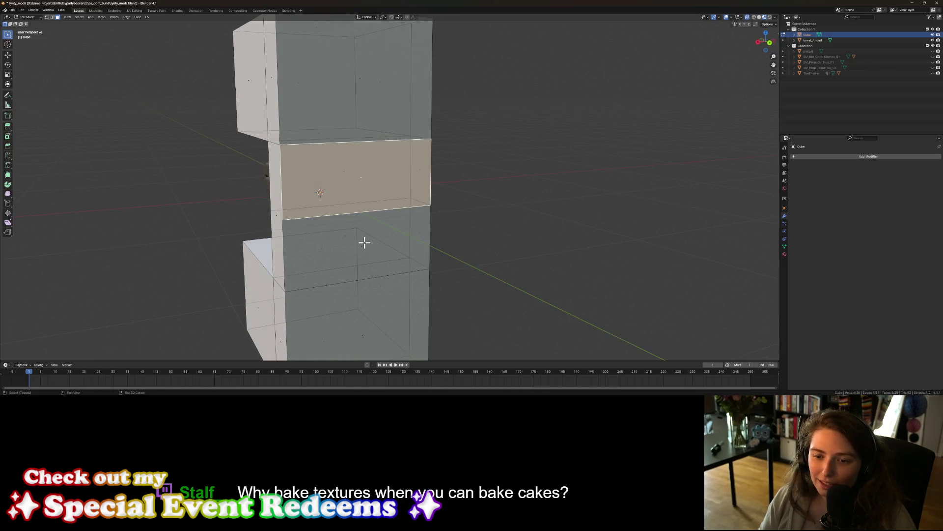
{"action": "left_click", "coordinate": [364, 242]}
{"action": "key", "text": "ctrl+f"}
{"action": "left_click", "coordinate": [389, 248]}
Dissolve the paired left faces and the paired inner faces into single faces
{"action": "left_click_drag", "start_coordinate": [398, 252], "coordinate": [318, 201]}
{"action": "left_click", "coordinate": [332, 158]}
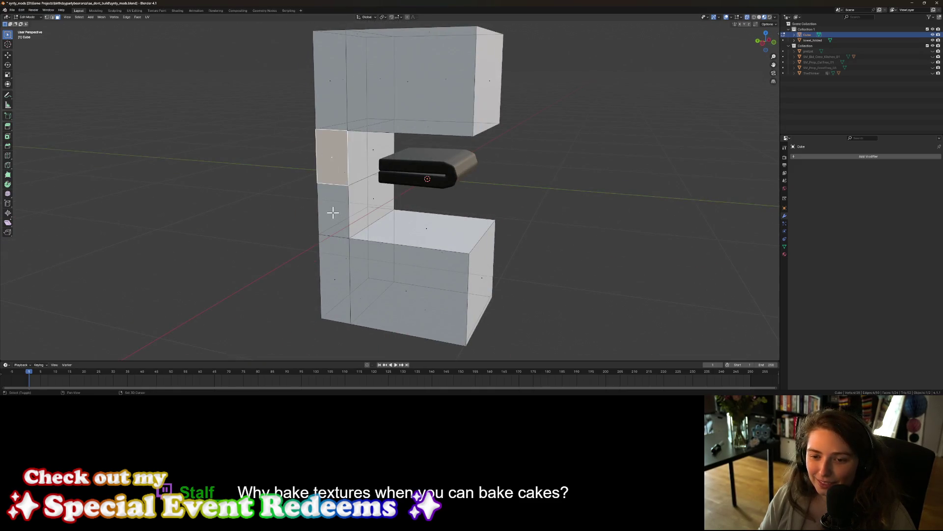
{"action": "left_click", "coordinate": [333, 212]}
{"action": "key", "text": "ctrl+f"}
{"action": "left_click", "coordinate": [341, 216]}
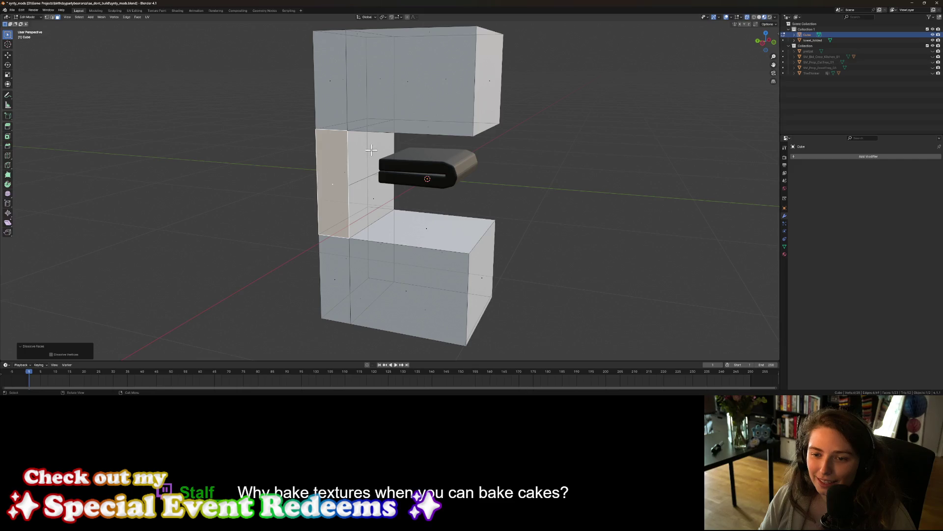
{"action": "left_click", "coordinate": [371, 153]}
{"action": "left_click", "coordinate": [374, 196]}
{"action": "key", "text": "ctrl+f"}
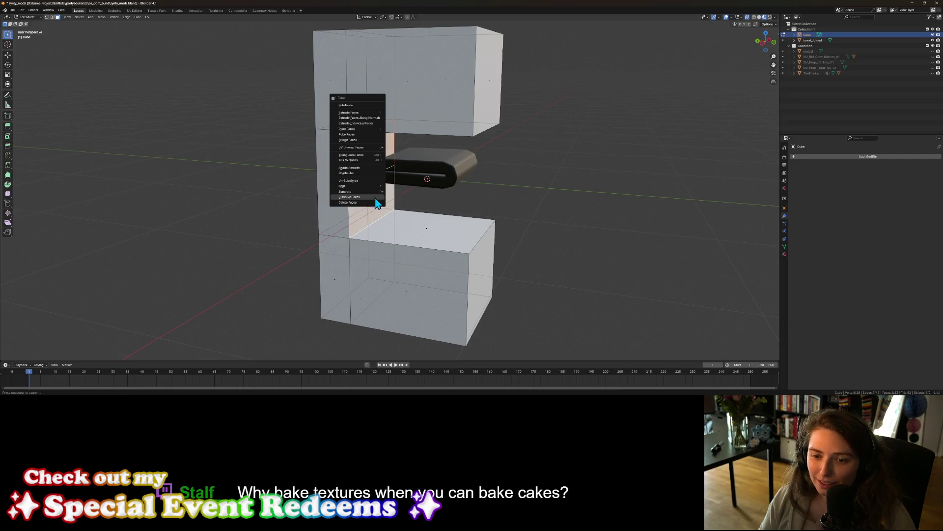
{"action": "left_click", "coordinate": [375, 198]}
Dissolve the middle-lower, left-column and lower-row face pairs into single faces
{"action": "left_click_drag", "start_coordinate": [265, 275], "coordinate": [338, 268]}
{"action": "left_click", "coordinate": [295, 314]}
{"action": "left_click_drag", "start_coordinate": [317, 311], "coordinate": [297, 320]}
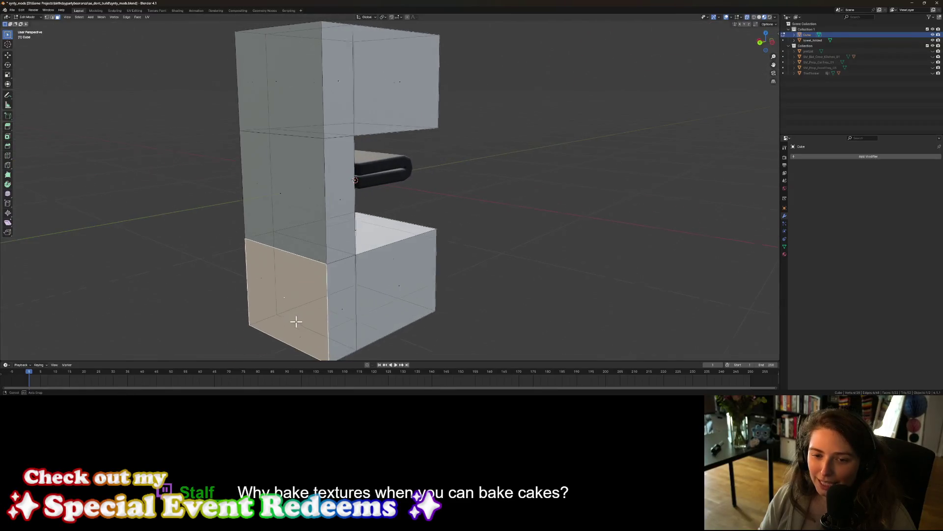
{"action": "left_click", "coordinate": [280, 193]}
{"action": "right_click", "coordinate": [279, 193]}
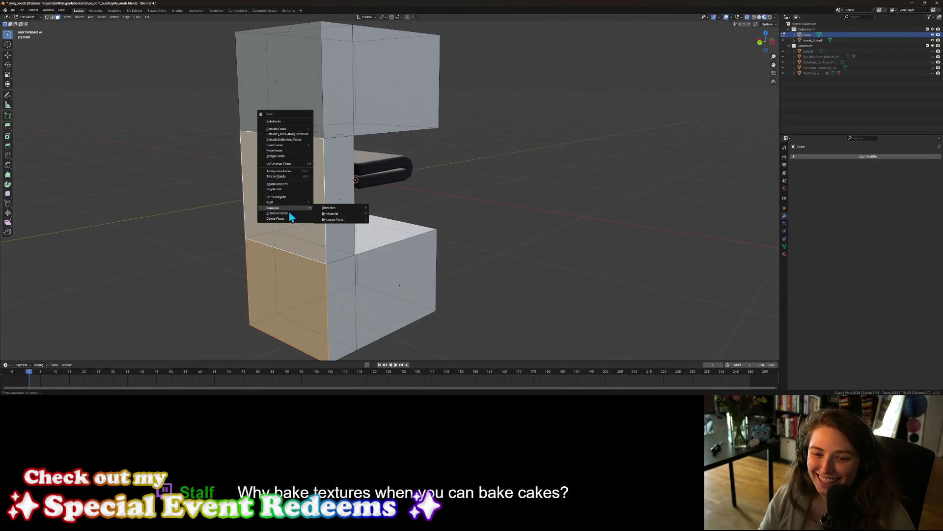
{"action": "left_click", "coordinate": [300, 215]}
{"action": "left_click", "coordinate": [274, 90]}
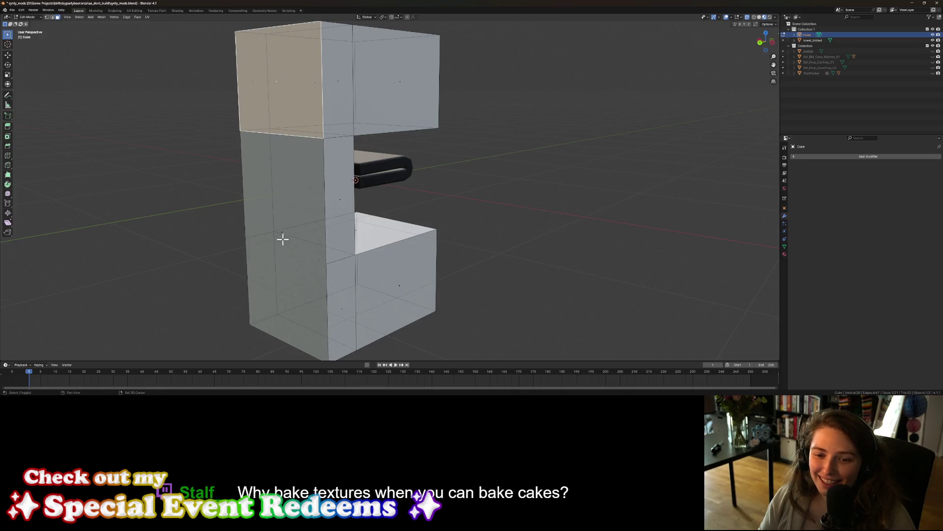
{"action": "left_click", "coordinate": [283, 239]}
{"action": "right_click", "coordinate": [305, 239]}
{"action": "left_click", "coordinate": [309, 241]}
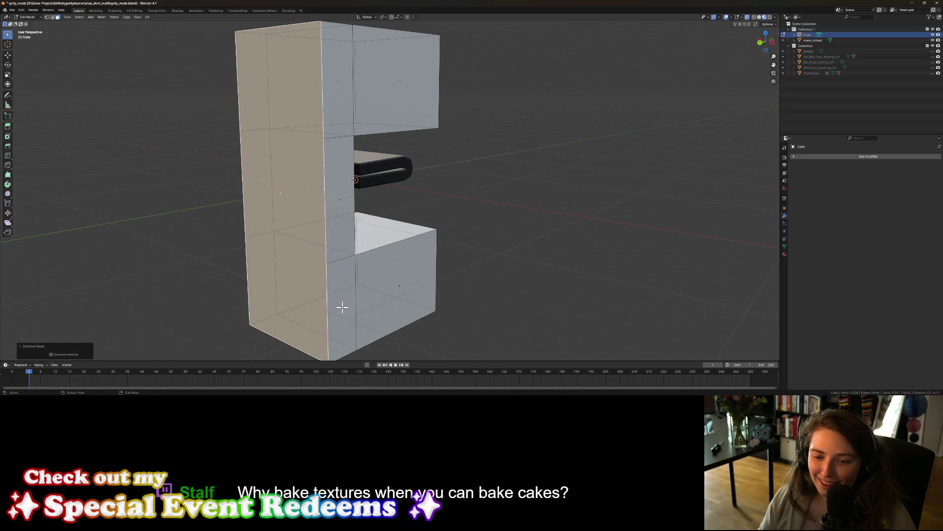
{"action": "left_click", "coordinate": [343, 307]}
{"action": "left_click", "coordinate": [402, 288]}
{"action": "right_click", "coordinate": [418, 292]}
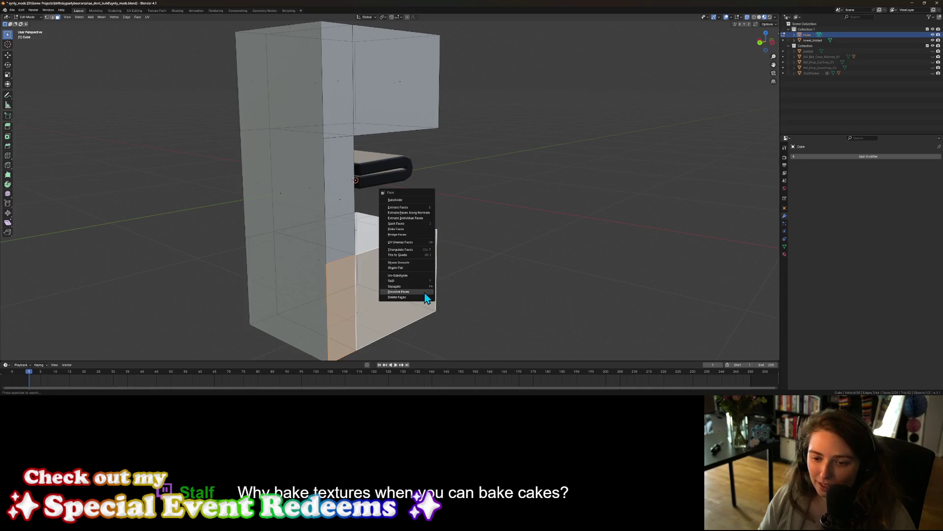
{"action": "left_click", "coordinate": [418, 292]}
{"action": "left_click", "coordinate": [501, 318]}
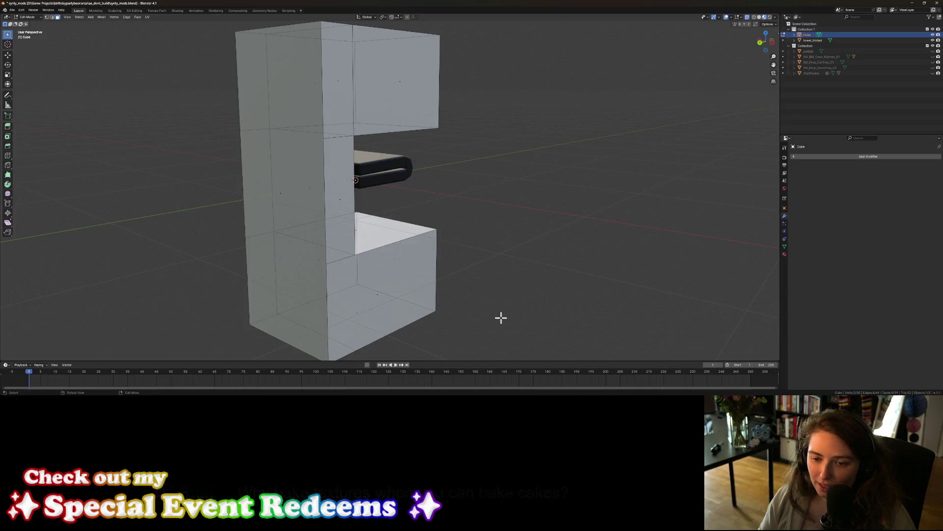
Dissolve the upper arm's and lower arm's split faces into single faces
{"action": "left_click", "coordinate": [341, 81]}
{"action": "left_click", "coordinate": [396, 80]}
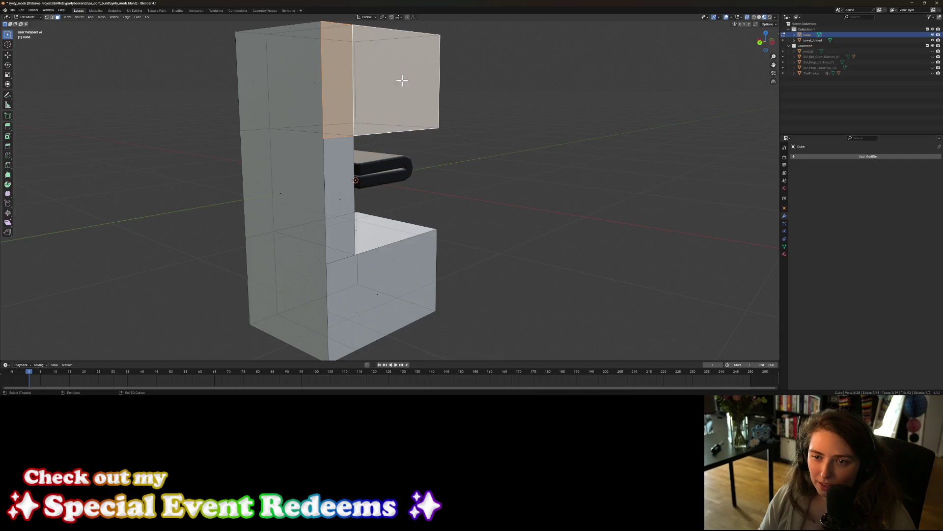
{"action": "right_click", "coordinate": [418, 93]}
{"action": "left_click", "coordinate": [408, 112]}
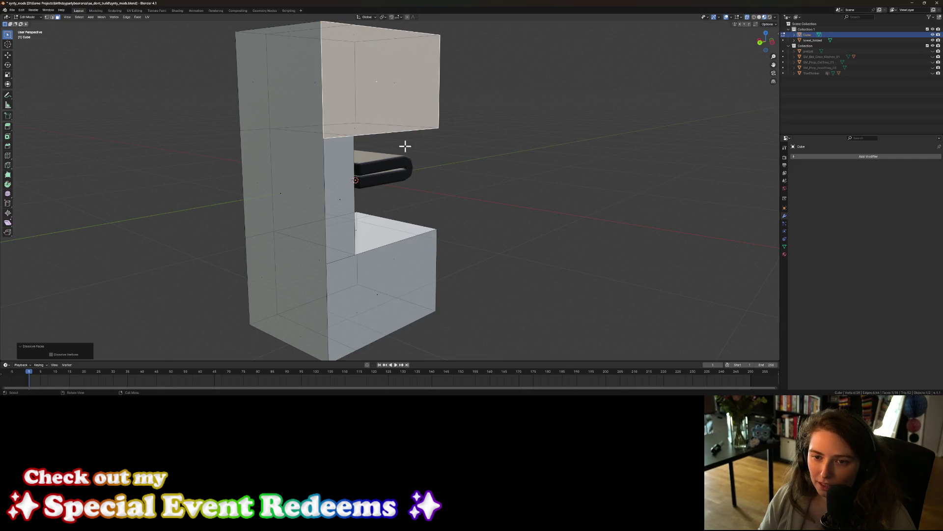
{"action": "scroll", "scroll_direction": "down", "scroll_amount": 3}
{"action": "left_click_drag", "start_coordinate": [320, 227], "coordinate": [402, 211]}
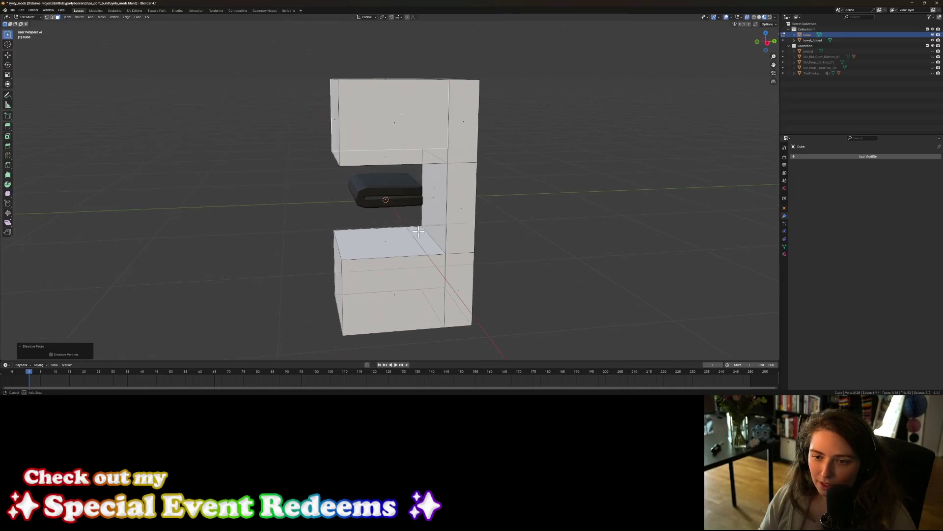
{"action": "left_click", "coordinate": [386, 124]}
{"action": "left_click", "coordinate": [386, 124]}
{"action": "right_click", "coordinate": [406, 132]}
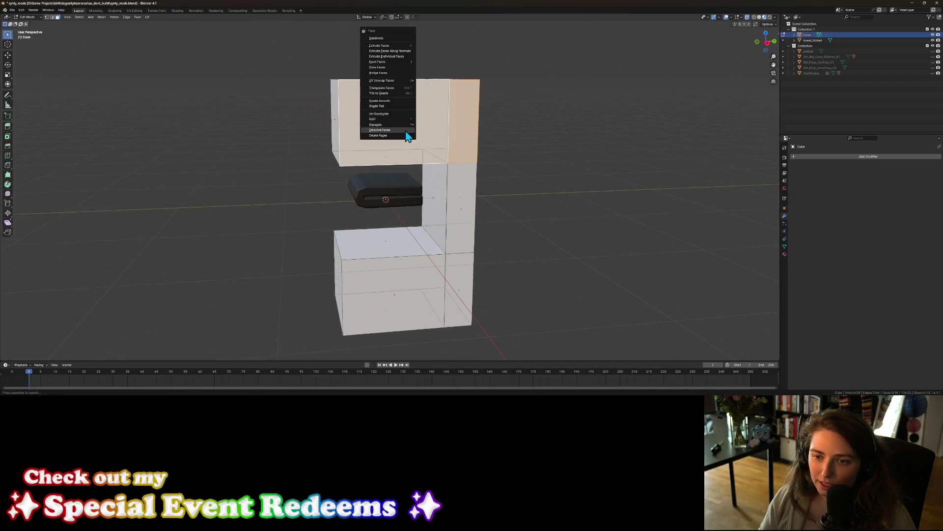
{"action": "left_click", "coordinate": [407, 133]}
{"action": "left_click", "coordinate": [458, 285]}
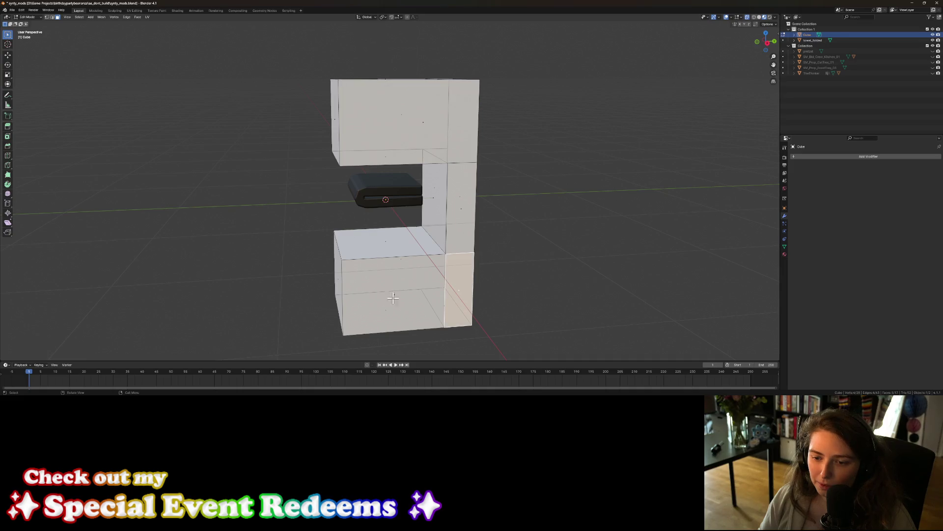
{"action": "left_click", "coordinate": [395, 295]}
{"action": "right_click", "coordinate": [396, 292]}
{"action": "left_click", "coordinate": [422, 290]}
{"action": "left_click_drag", "start_coordinate": [541, 310], "coordinate": [406, 290]}
Switch to edge selection and clear the bracket's mesh selection
{"action": "left_click", "coordinate": [52, 17]}
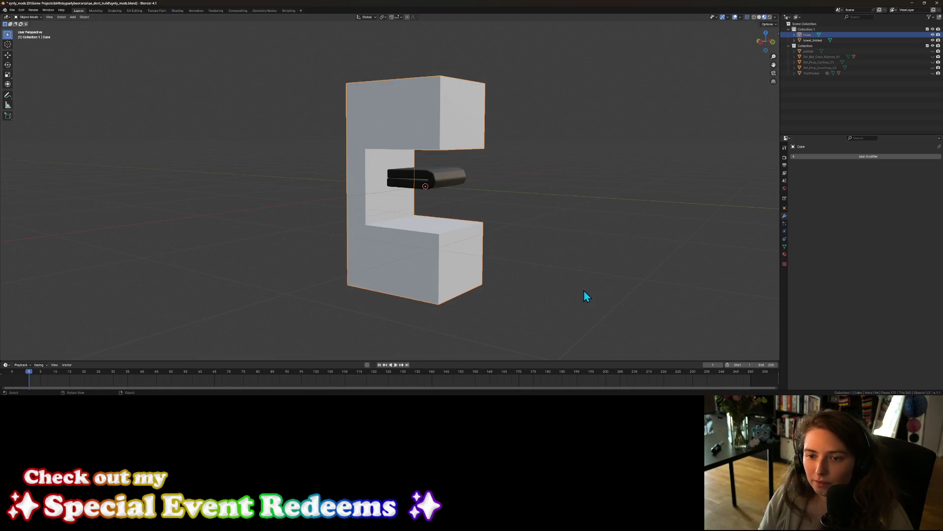
{"action": "key", "text": "a"}
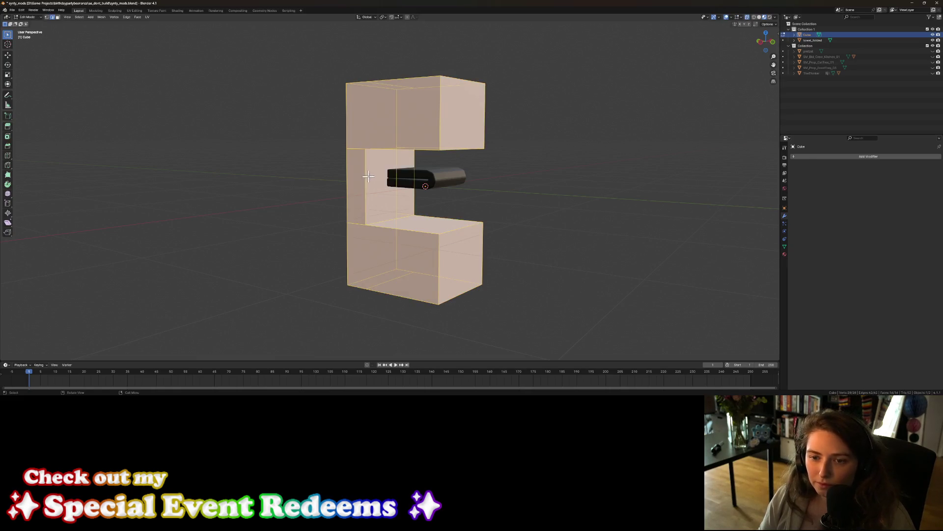
{"action": "left_click", "coordinate": [357, 156]}
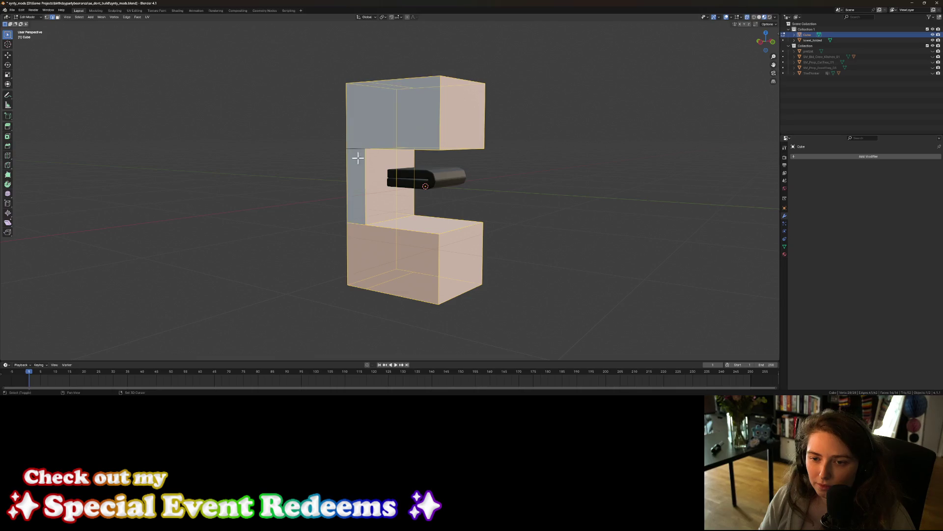
{"action": "left_click", "coordinate": [360, 223]}
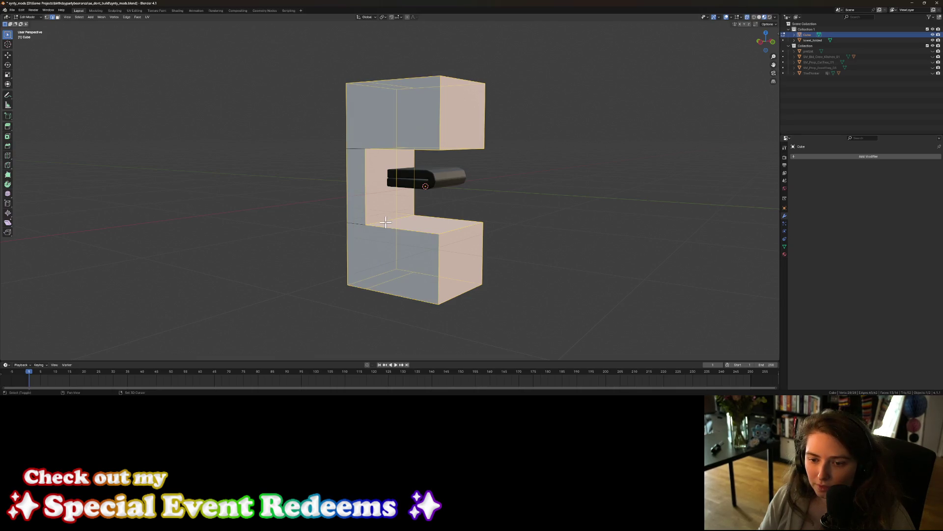
{"action": "left_click_drag", "start_coordinate": [374, 167], "coordinate": [374, 167]}
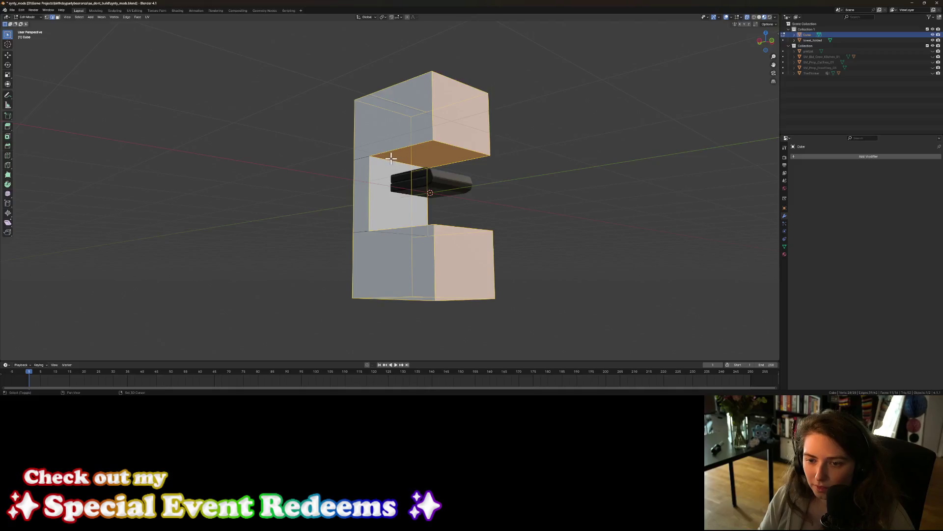
{"action": "left_click", "coordinate": [390, 159]}
{"action": "left_click_drag", "start_coordinate": [441, 197], "coordinate": [419, 177]}
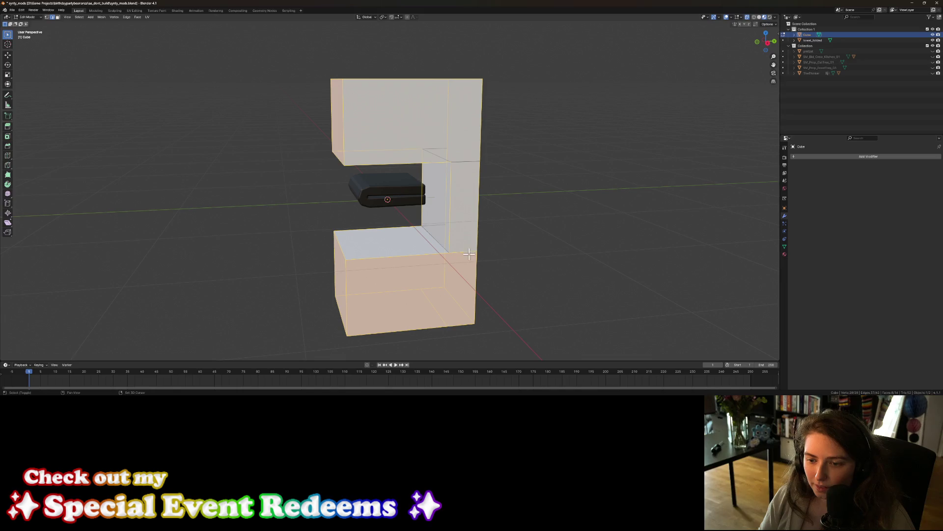
{"action": "left_click_drag", "start_coordinate": [468, 252], "coordinate": [448, 293]}
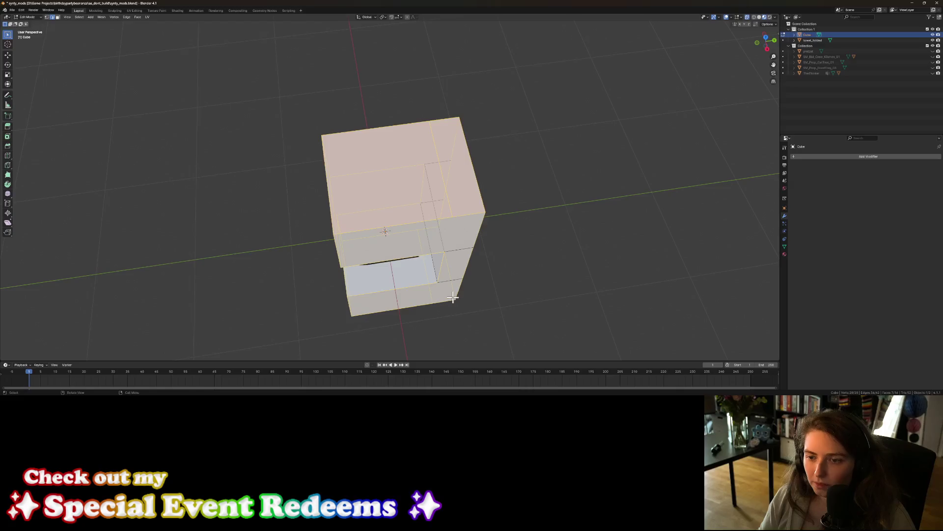
{"action": "left_click", "coordinate": [523, 247]}
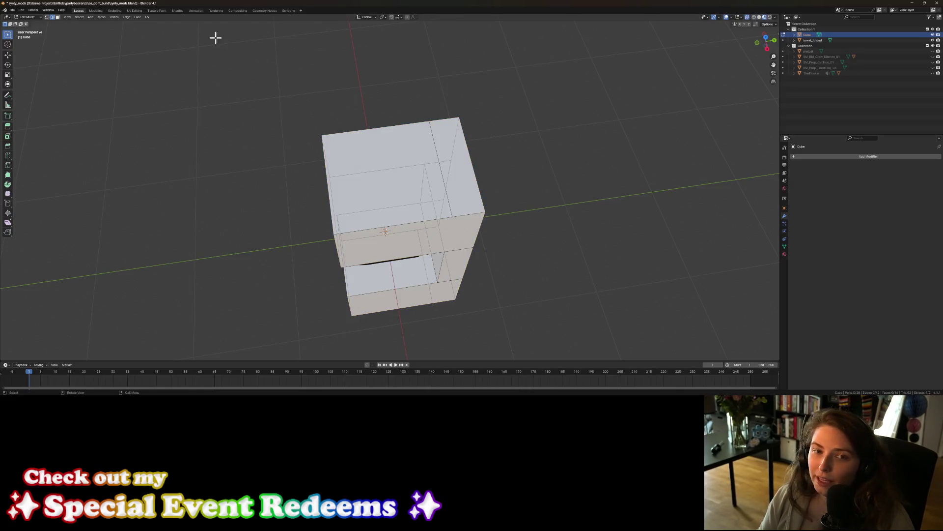
Dissolve the bracket's top face and right side strip into a single face
{"action": "left_click", "coordinate": [57, 17]}
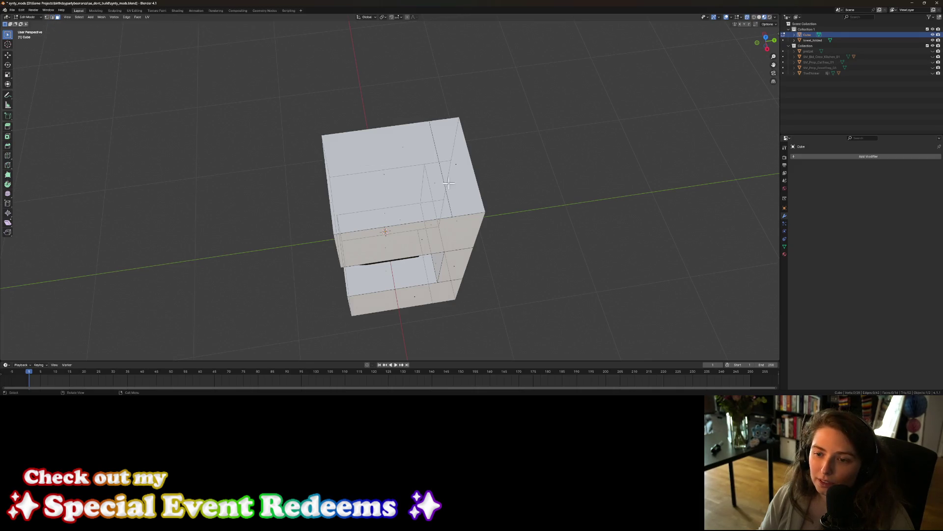
{"action": "left_click", "coordinate": [457, 166]}
{"action": "left_click", "coordinate": [384, 172]}
{"action": "key", "text": "ctrl+f"}
{"action": "left_click", "coordinate": [401, 160]}
{"action": "left_click_drag", "start_coordinate": [400, 162], "coordinate": [396, 187]}
{"action": "left_click", "coordinate": [409, 211]}
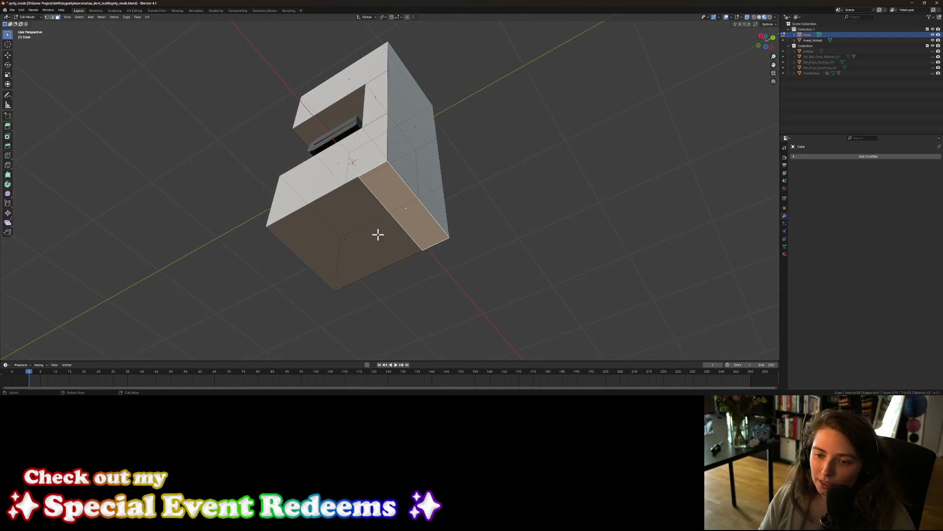
Dissolve the side strip and adjacent front face into one face, then return to Object Mode
{"action": "left_click", "coordinate": [345, 238]}
{"action": "right_click", "coordinate": [367, 239]}
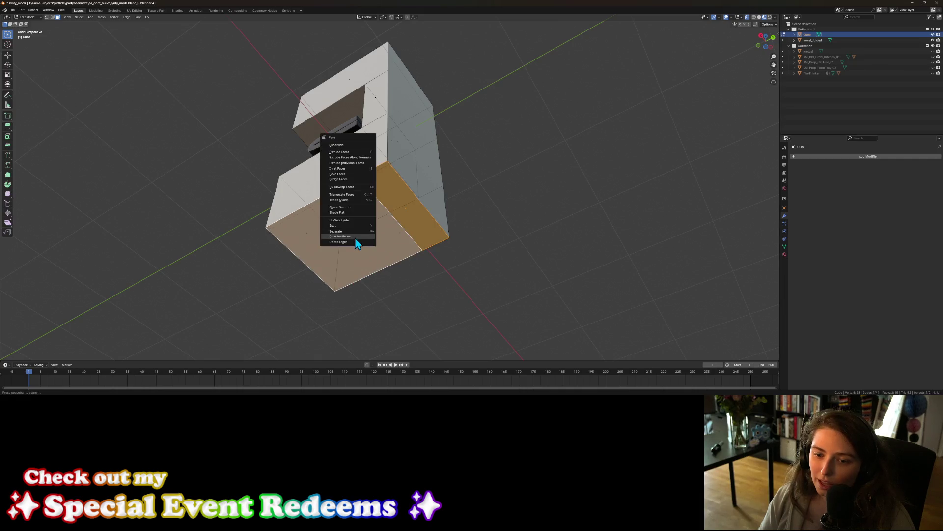
{"action": "left_click", "coordinate": [366, 237]}
{"action": "left_click", "coordinate": [503, 236]}
{"action": "left_click_drag", "start_coordinate": [502, 235], "coordinate": [427, 251]}
{"action": "scroll", "scroll_direction": "up", "scroll_amount": 3}
{"action": "key", "text": "Tab"}
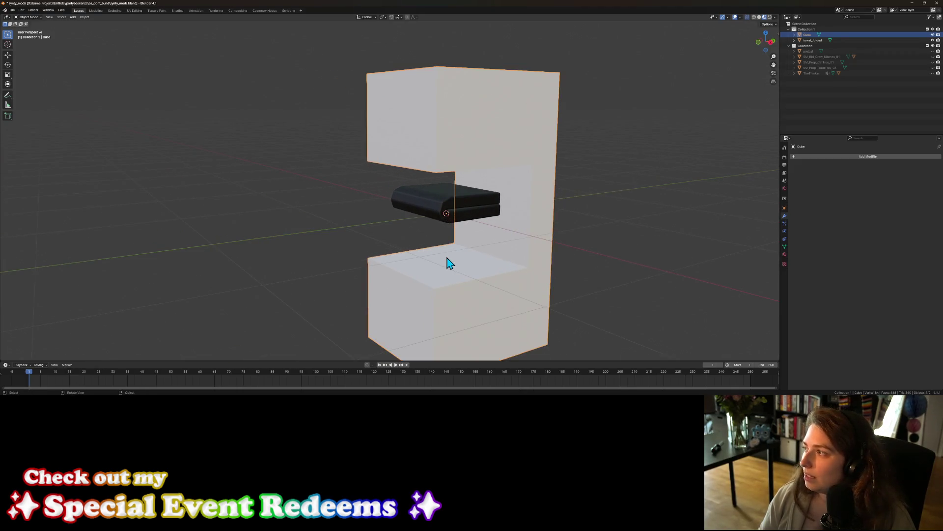
{"action": "scroll", "scroll_direction": "down", "scroll_amount": 3}
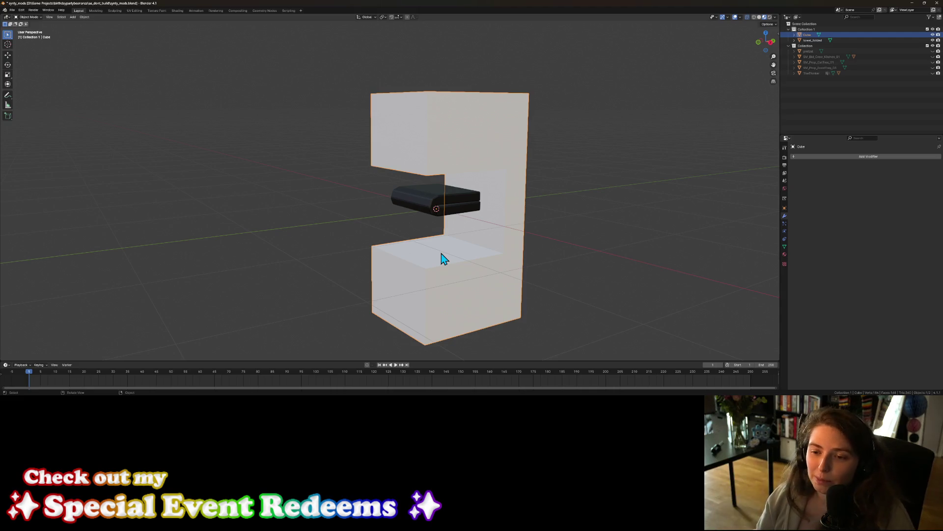
{"action": "left_click_drag", "start_coordinate": [451, 302], "coordinate": [458, 290]}
{"action": "left_click_drag", "start_coordinate": [509, 275], "coordinate": [512, 269]}
{"action": "key", "text": "Tab"}
Select the upper block's underside and lower block's top faces, then cancel a vertical scale
{"action": "key", "text": "KP_3"}
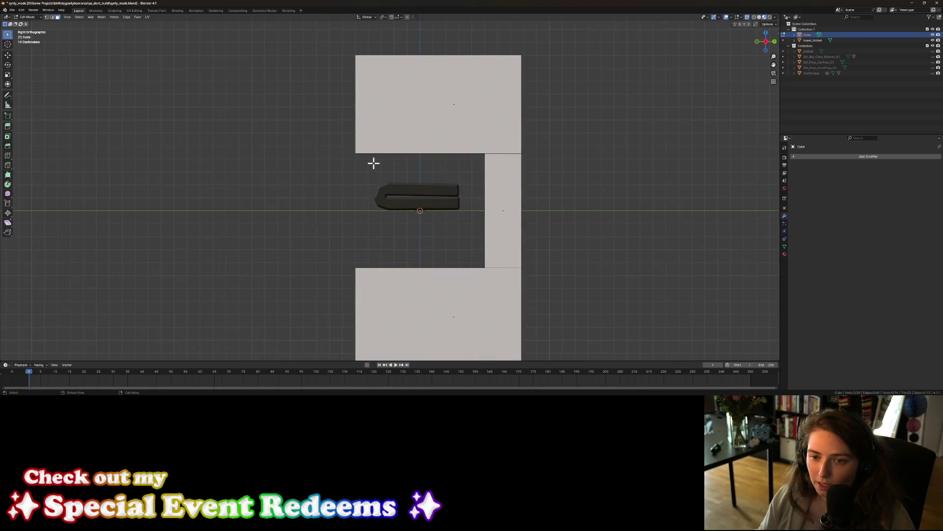
{"action": "left_click_drag", "start_coordinate": [426, 238], "coordinate": [438, 224]}
{"action": "left_click", "coordinate": [440, 132]}
{"action": "left_click_drag", "start_coordinate": [441, 132], "coordinate": [436, 260]}
{"action": "scroll", "scroll_direction": "down", "scroll_amount": 3}
{"action": "left_click", "coordinate": [425, 293]}
{"action": "left_click_drag", "start_coordinate": [424, 293], "coordinate": [448, 268]}
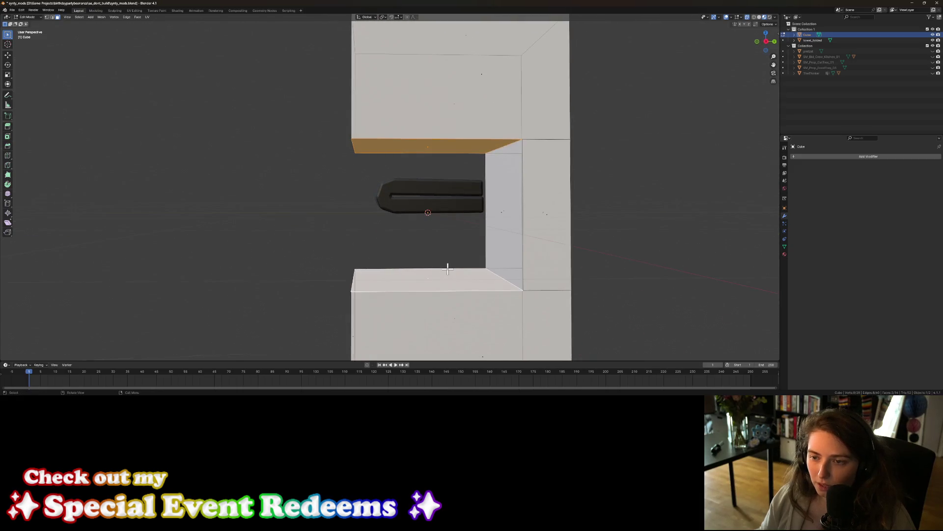
{"action": "key", "text": "KP_3"}
{"action": "key", "text": "s"}
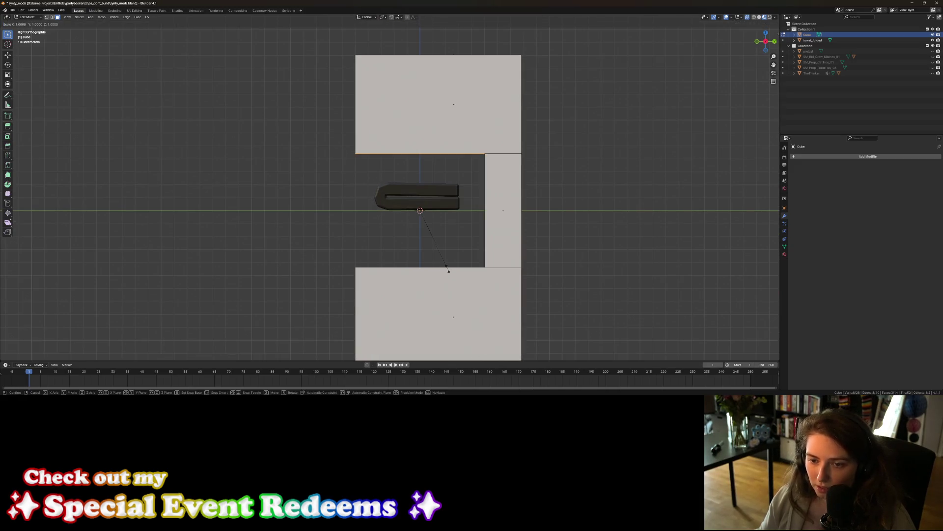
{"action": "key", "text": "z"}
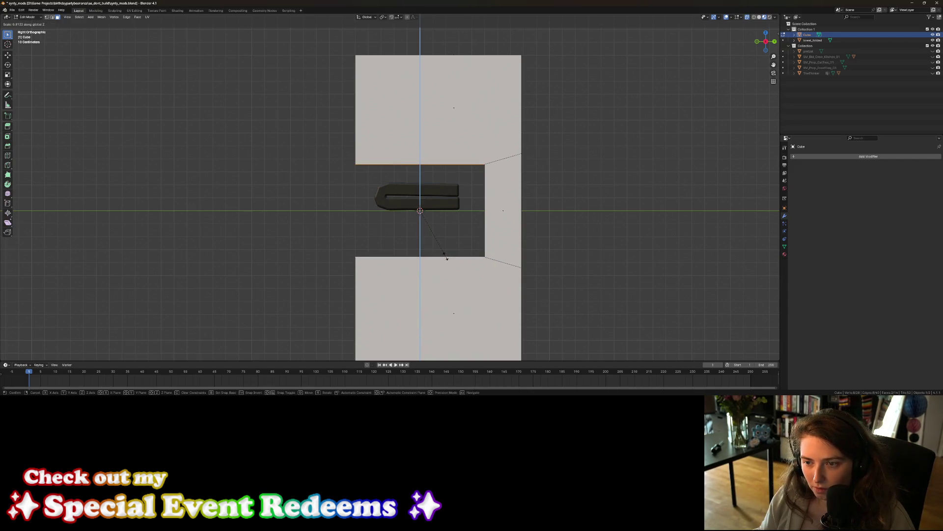
{"action": "right_click", "coordinate": [445, 256]}
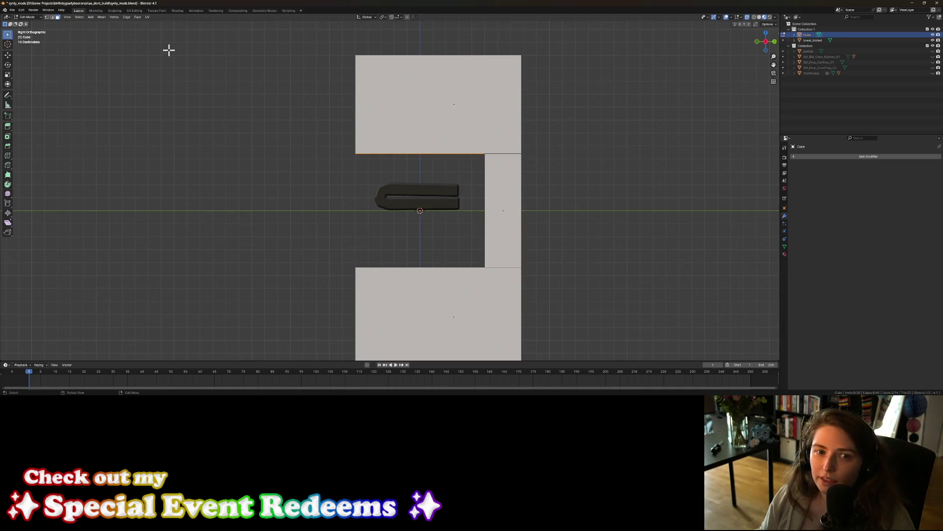
In edge mode, select the recess's right edge plus the lower-opening and left edge loops
{"action": "left_click", "coordinate": [52, 17]}
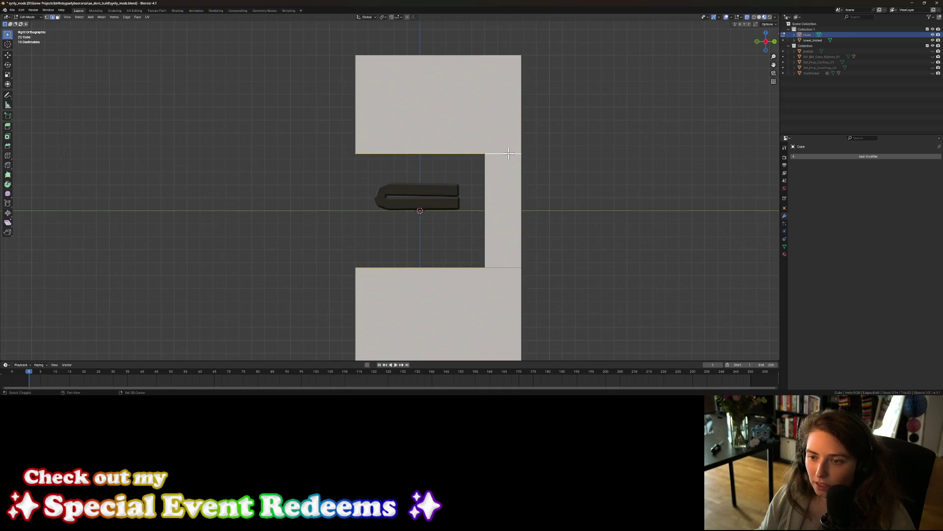
{"action": "left_click", "coordinate": [506, 267]}
{"action": "left_click", "coordinate": [461, 268]}
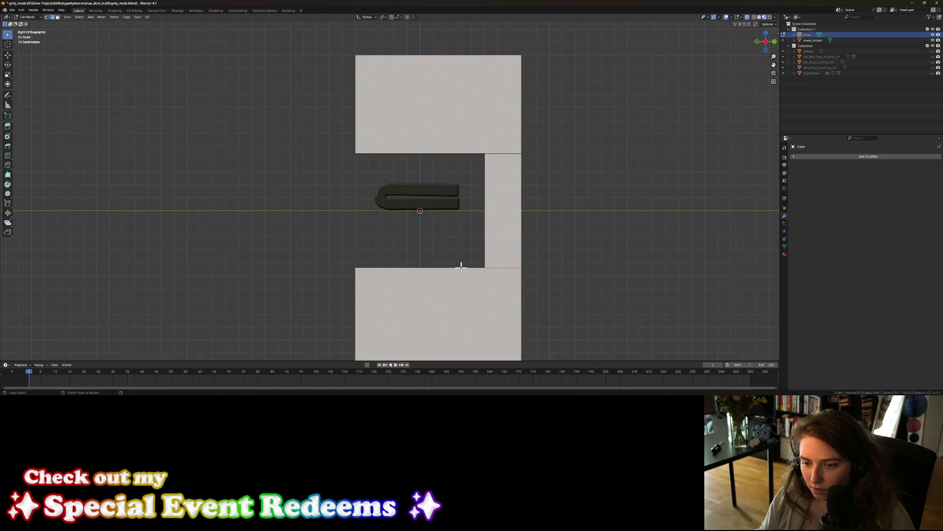
{"action": "left_click_drag", "start_coordinate": [457, 265], "coordinate": [426, 204]}
{"action": "left_click", "coordinate": [360, 300]}
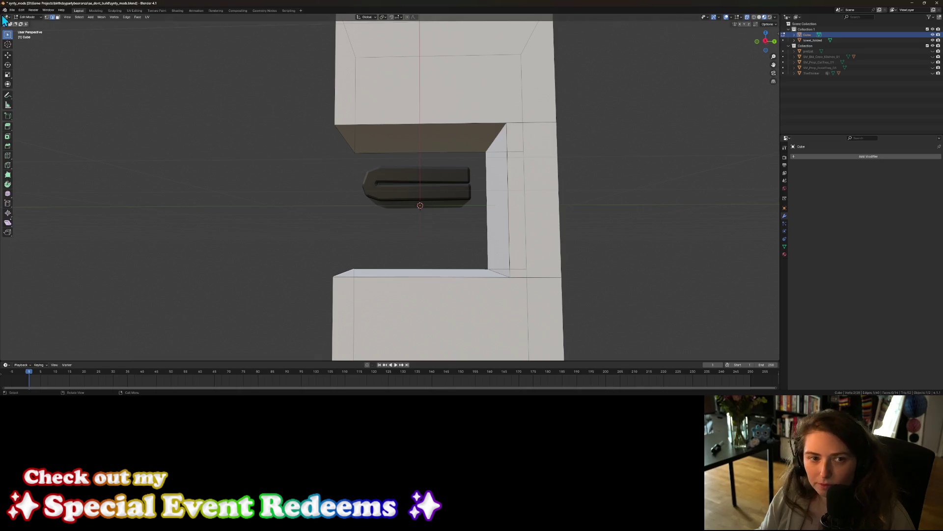
Scale the two inner recess faces along Z to 0.715, narrowing the gap
{"action": "scroll", "scroll_direction": "down", "scroll_amount": 3}
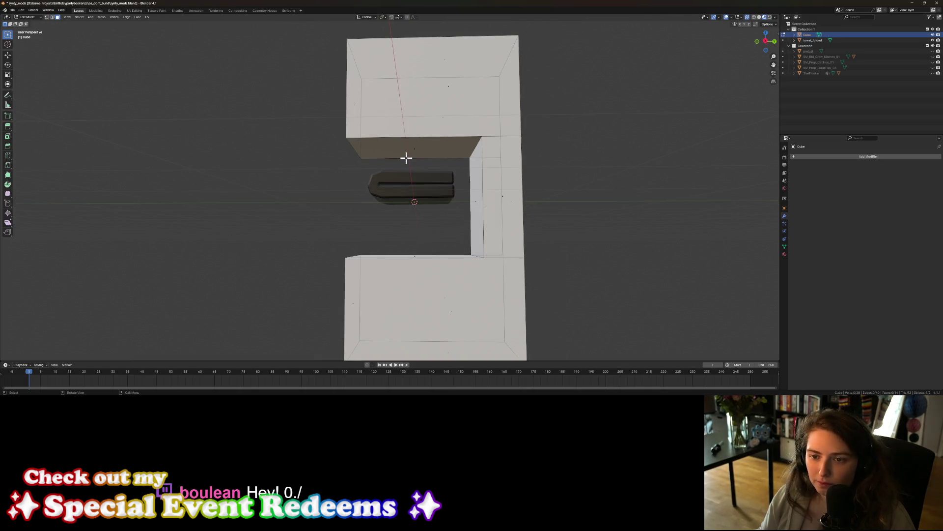
{"action": "left_click", "coordinate": [415, 147]}
{"action": "left_click_drag", "start_coordinate": [416, 148], "coordinate": [466, 259]}
{"action": "left_click", "coordinate": [416, 274]}
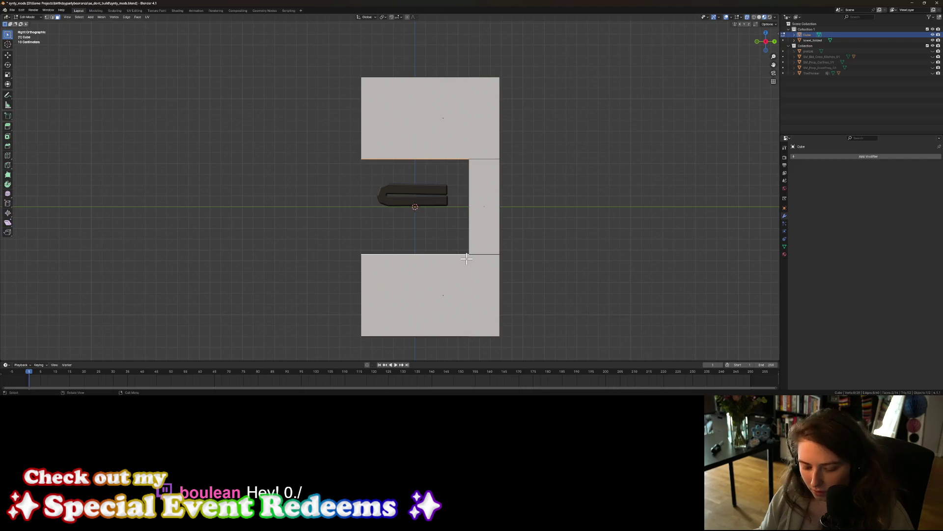
{"action": "key", "text": "s"}
{"action": "key", "text": "z"}
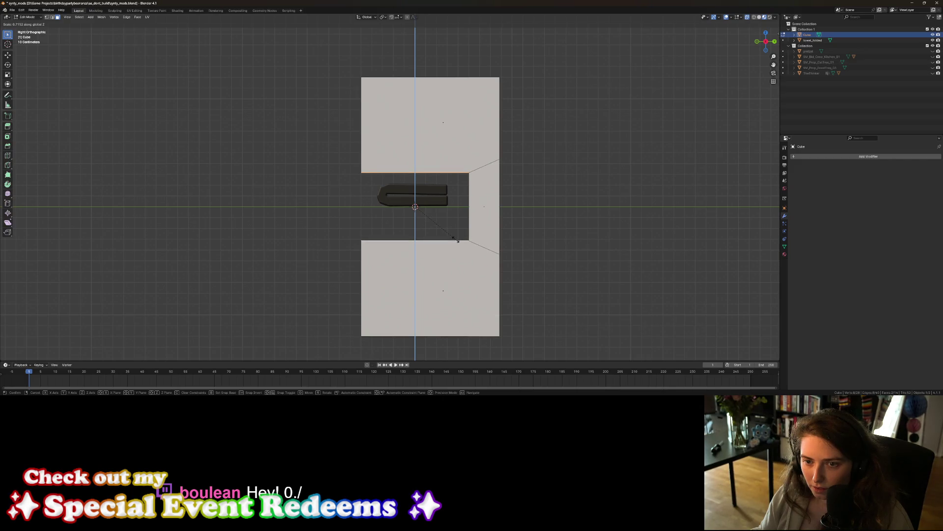
{"action": "left_click", "coordinate": [457, 239]}
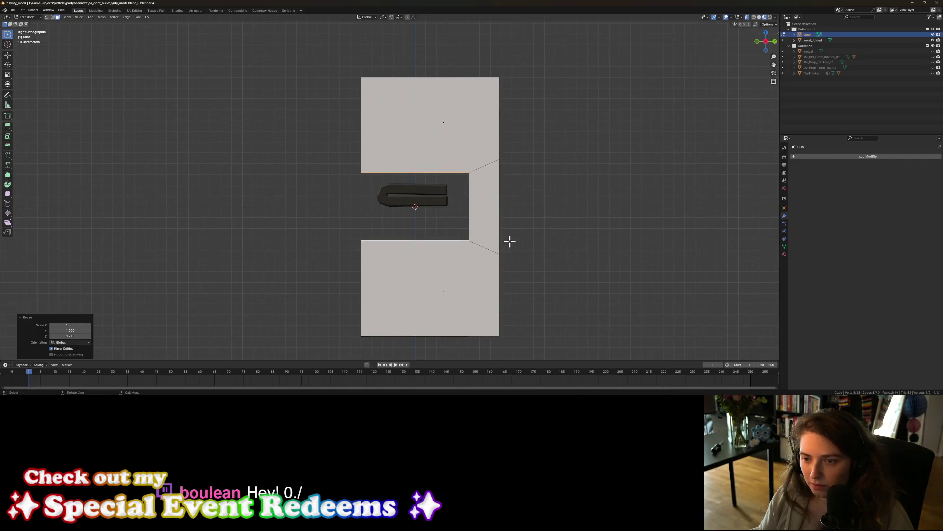
Inspect the narrowed bracket in Object Mode from an angled view
{"action": "left_click_drag", "start_coordinate": [525, 253], "coordinate": [496, 241]}
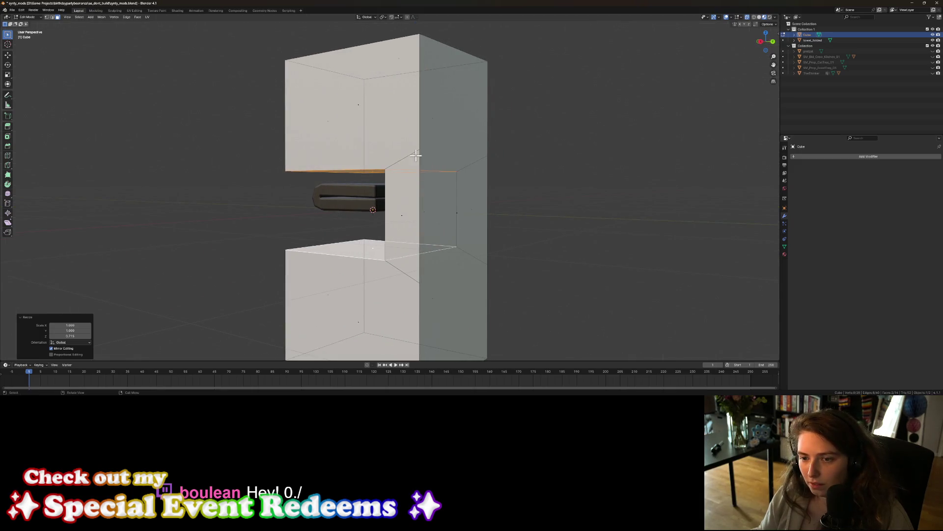
{"action": "left_click_drag", "start_coordinate": [426, 211], "coordinate": [451, 210]}
{"action": "key", "text": "Tab"}
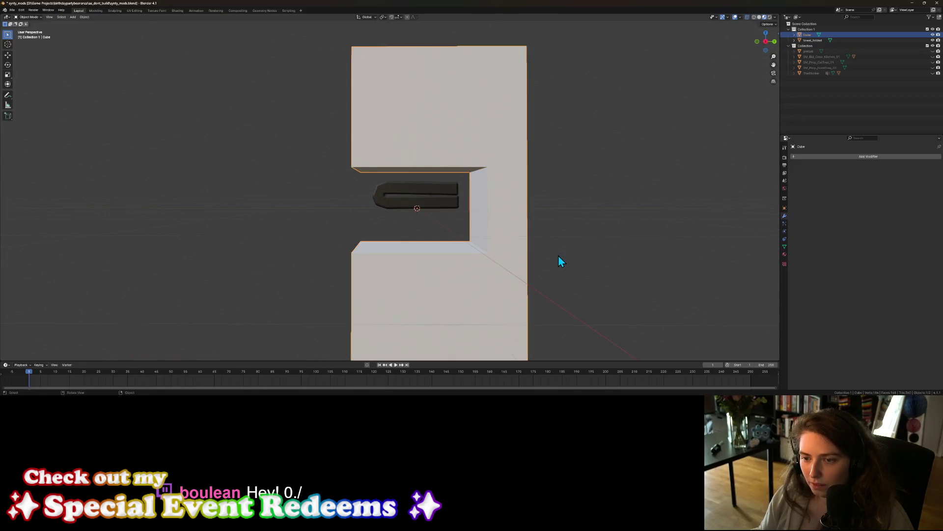
{"action": "scroll", "scroll_direction": "down", "scroll_amount": 3}
{"action": "left_click_drag", "start_coordinate": [515, 259], "coordinate": [521, 271]}
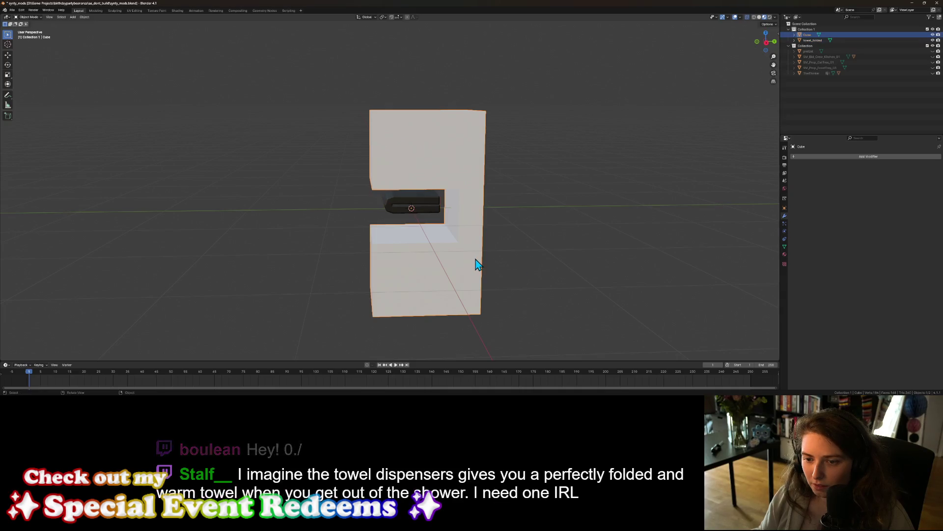
{"action": "key", "text": "Tab"}
Select all the bracket's edges except one inner edge of the recess
{"action": "key", "text": "a"}
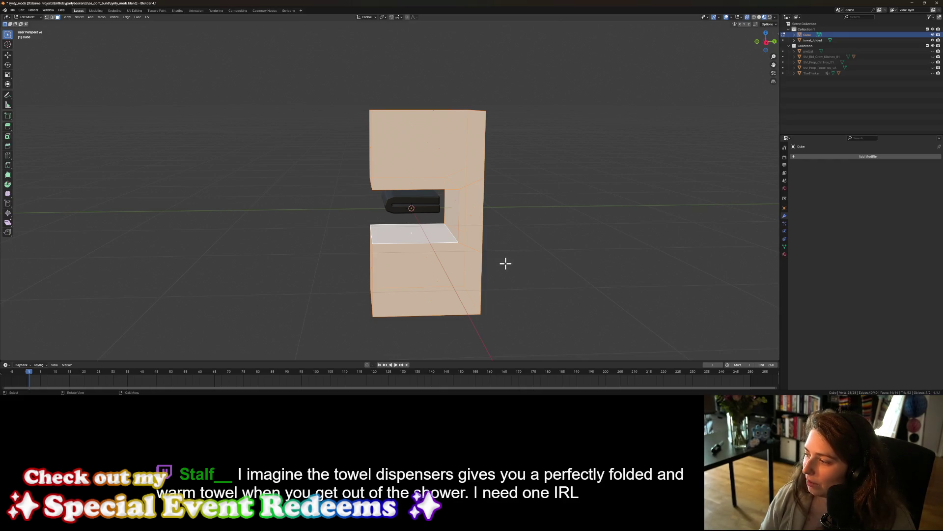
{"action": "left_click_drag", "start_coordinate": [481, 264], "coordinate": [467, 217]}
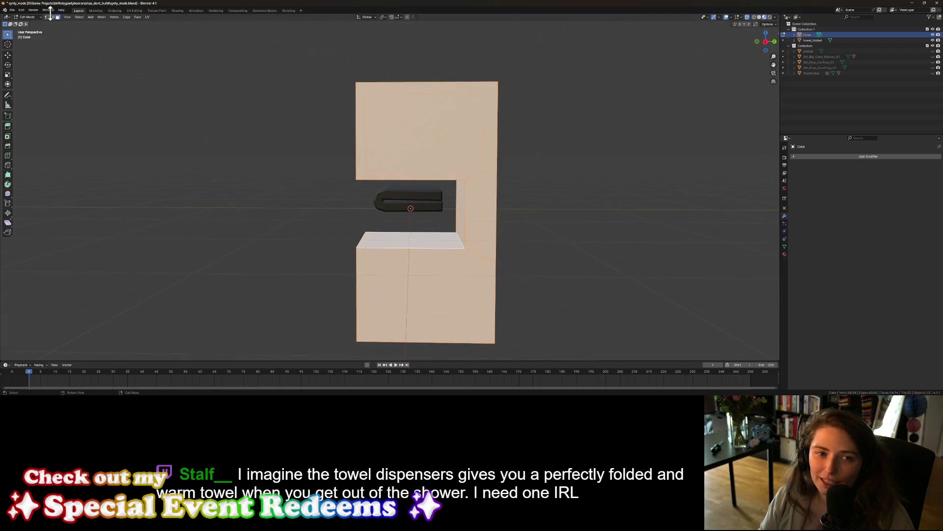
{"action": "left_click", "coordinate": [51, 16]}
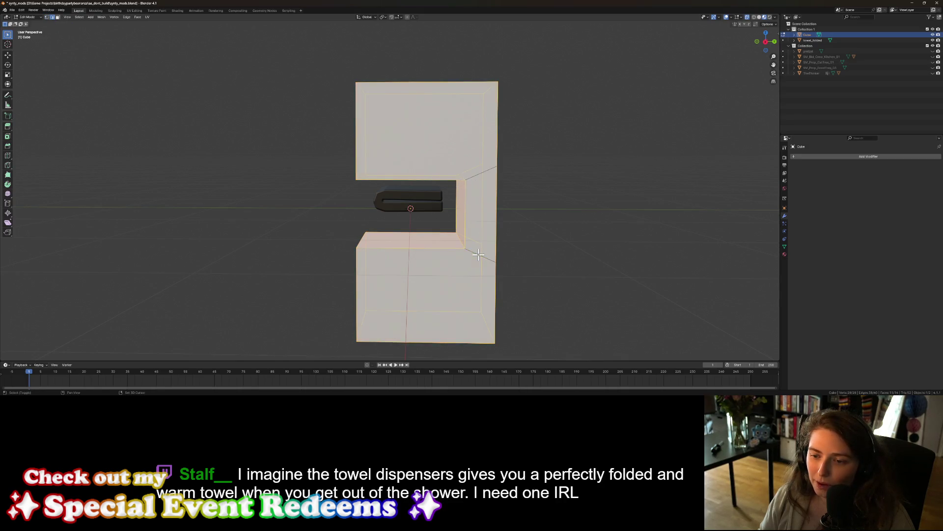
{"action": "left_click", "coordinate": [473, 170]}
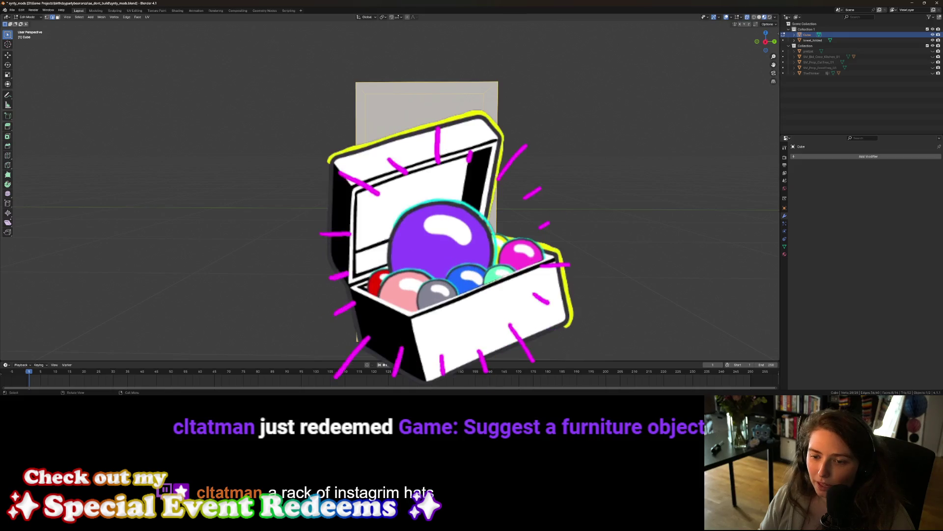
{"action": "left_click_drag", "start_coordinate": [408, 139], "coordinate": [433, 139]}
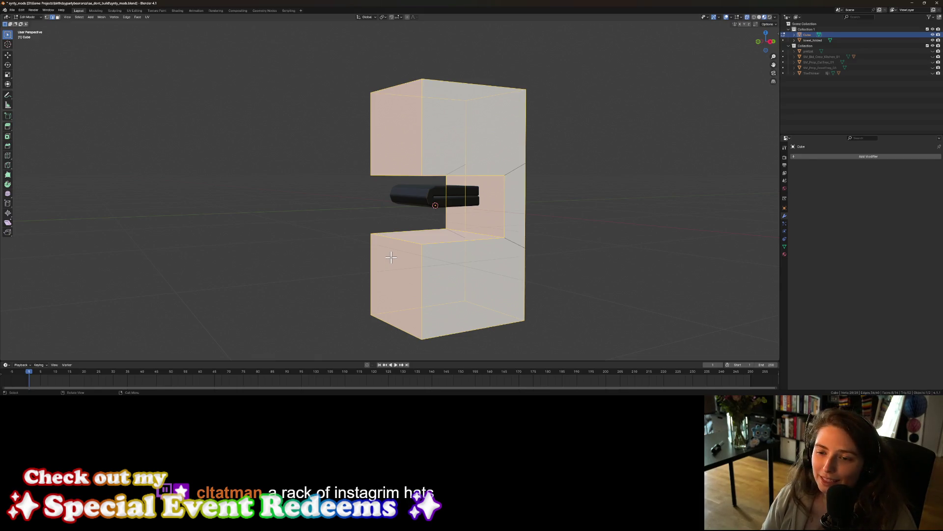
Apply all transforms to the Cube in Object Mode and return to Edit Mode
{"action": "key", "text": "Tab"}
{"action": "right_click", "coordinate": [221, 147]}
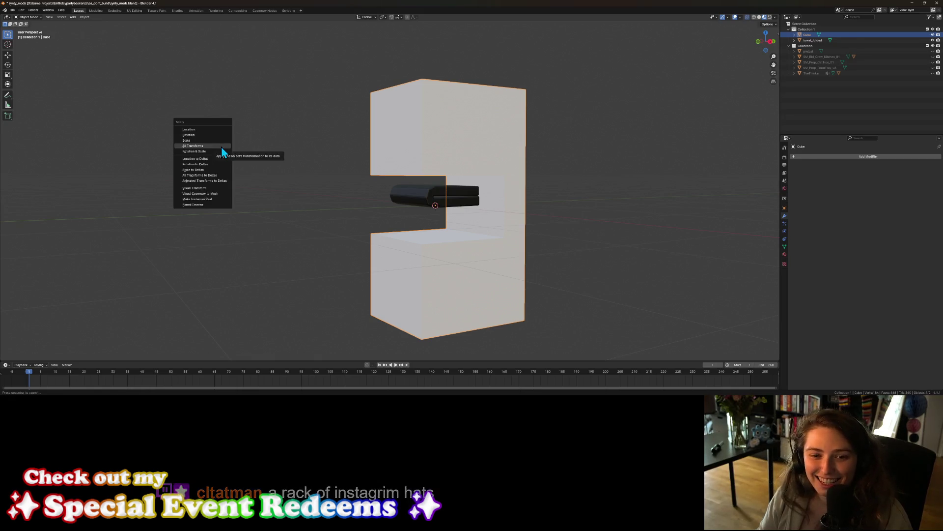
{"action": "left_click", "coordinate": [251, 155]}
{"action": "key", "text": "Tab"}
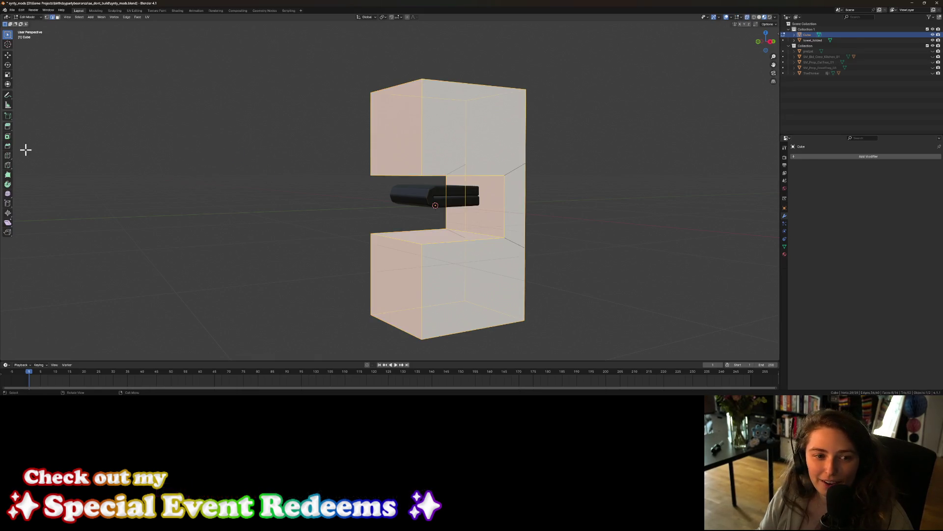
Bevel the selected edges with 2 segments
{"action": "left_click", "coordinate": [8, 146]}
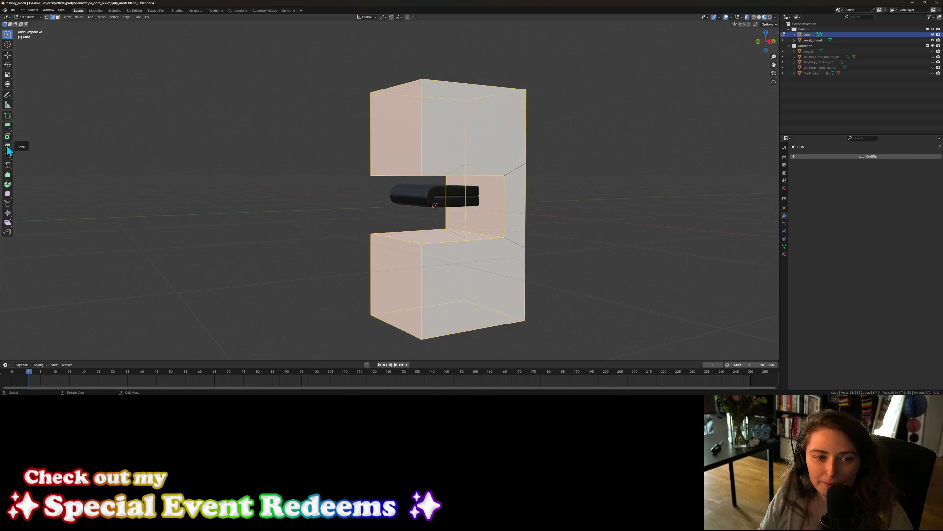
{"action": "left_click_drag", "start_coordinate": [436, 207], "coordinate": [426, 208]}
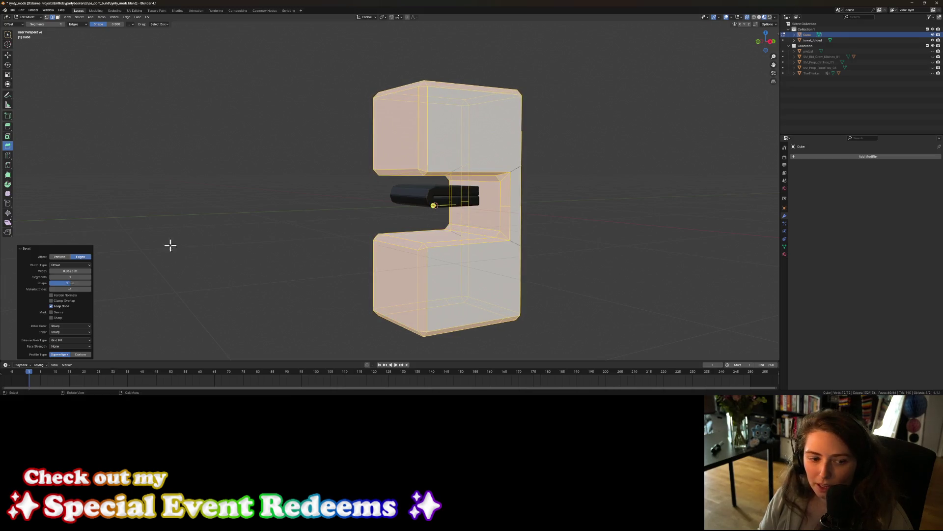
{"action": "left_click", "coordinate": [91, 277]}
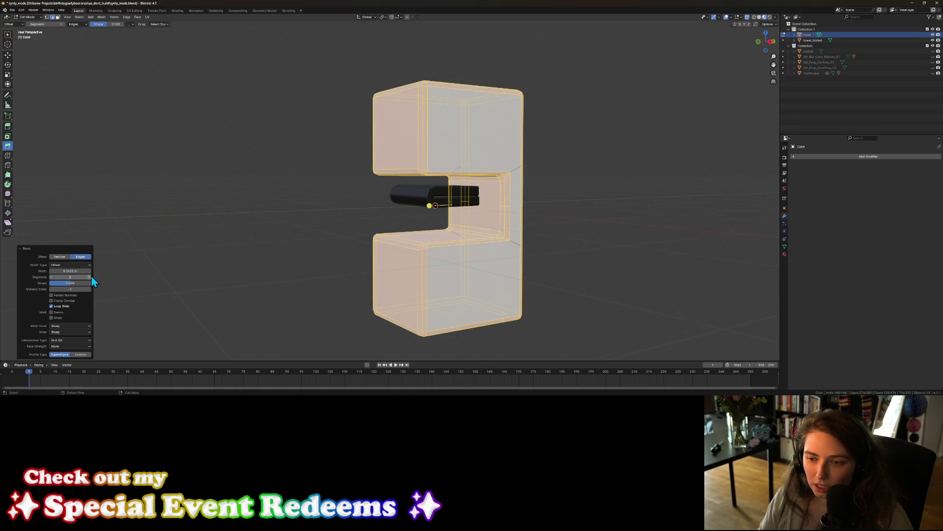
{"action": "left_click_drag", "start_coordinate": [387, 319], "coordinate": [359, 319]}
Undo the bevel and deselect the top face inside the recess
{"action": "scroll", "scroll_direction": "up", "scroll_amount": 3}
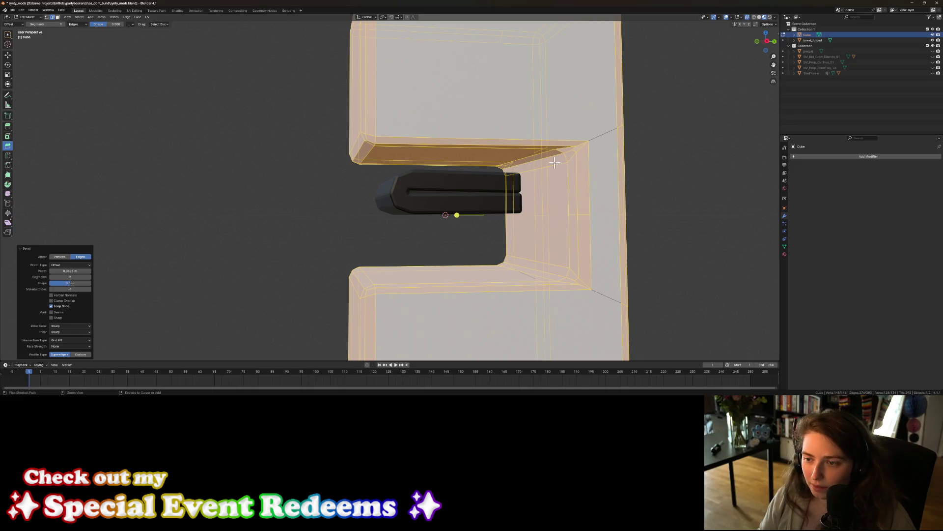
{"action": "key", "text": "ctrl+z"}
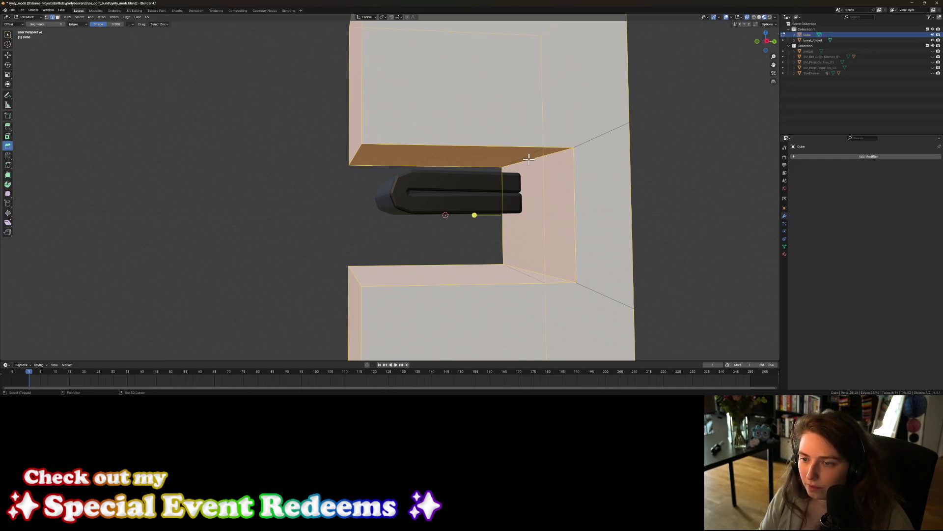
{"action": "left_click", "coordinate": [529, 160]}
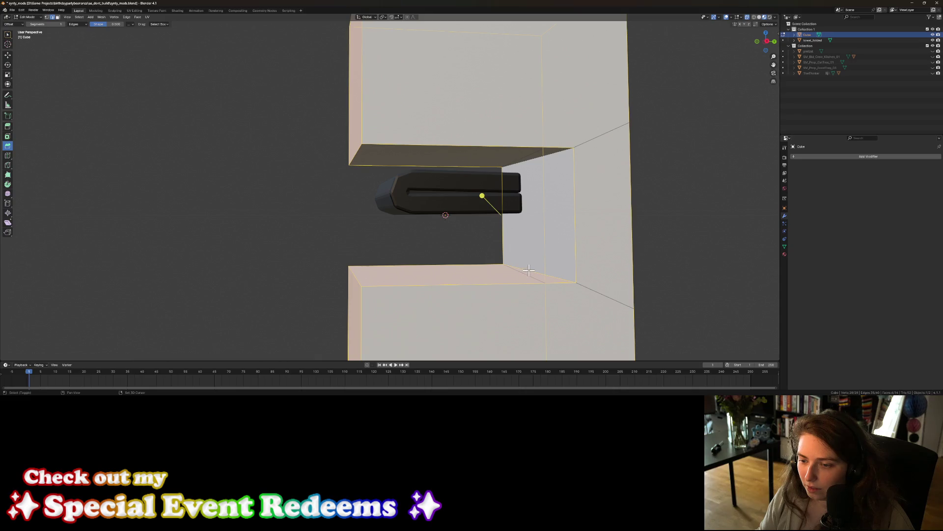
{"action": "scroll", "scroll_direction": "down", "scroll_amount": 3}
{"action": "left_click_drag", "start_coordinate": [520, 259], "coordinate": [478, 243]}
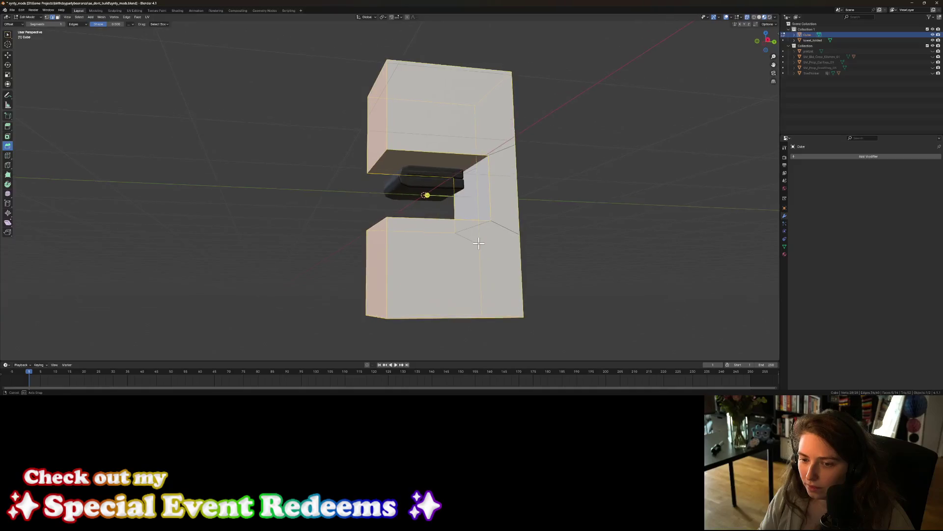
{"action": "left_click_drag", "start_coordinate": [371, 316], "coordinate": [392, 331]}
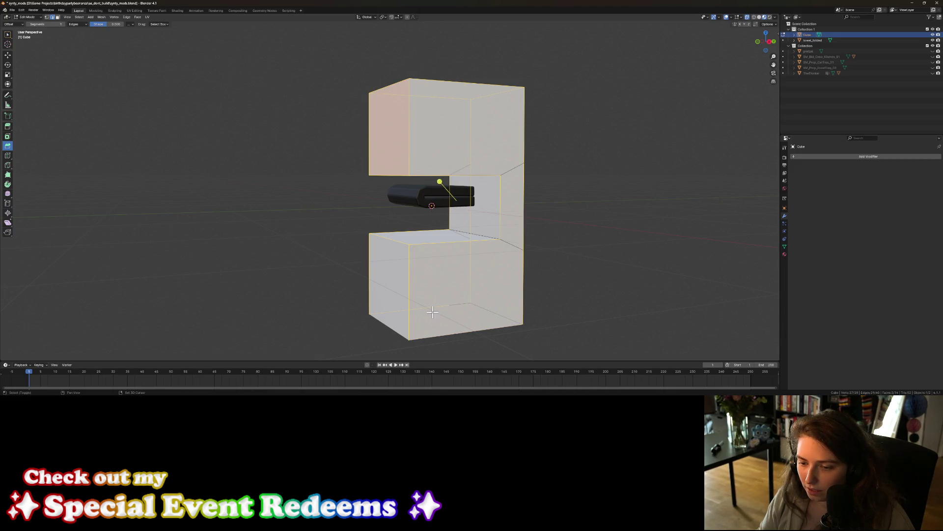
{"action": "left_click_drag", "start_coordinate": [460, 315], "coordinate": [433, 223]}
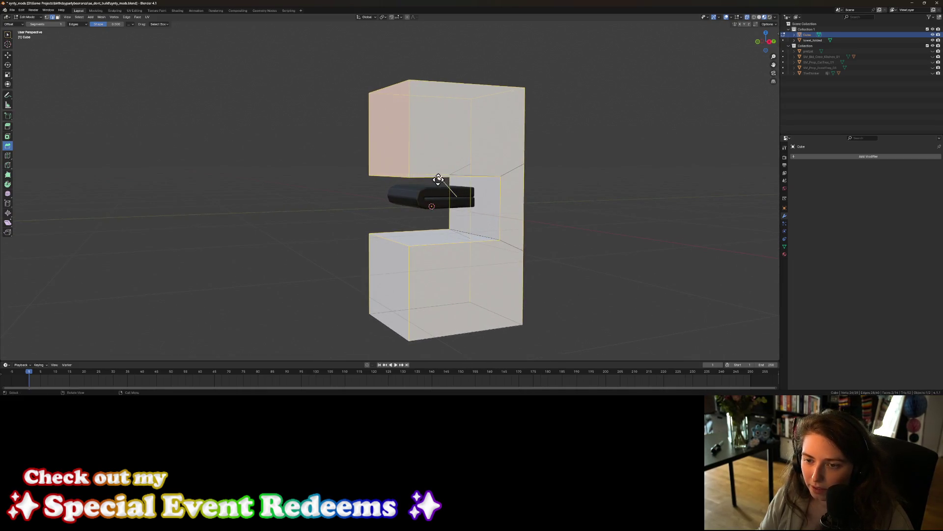
Bevel the selected edges again, settling on 1 segment
{"action": "left_click_drag", "start_coordinate": [437, 177], "coordinate": [436, 173]}
{"action": "left_click_drag", "start_coordinate": [410, 255], "coordinate": [506, 259]}
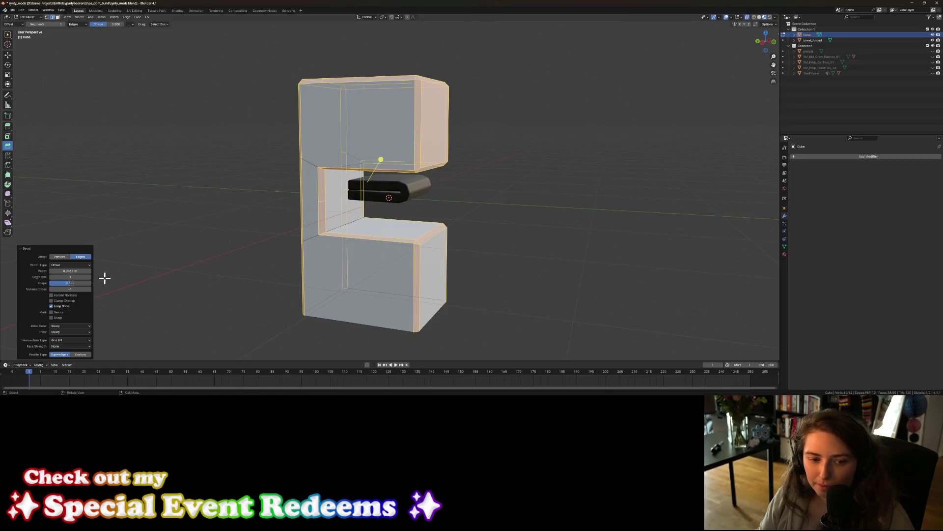
{"action": "left_click", "coordinate": [90, 277]}
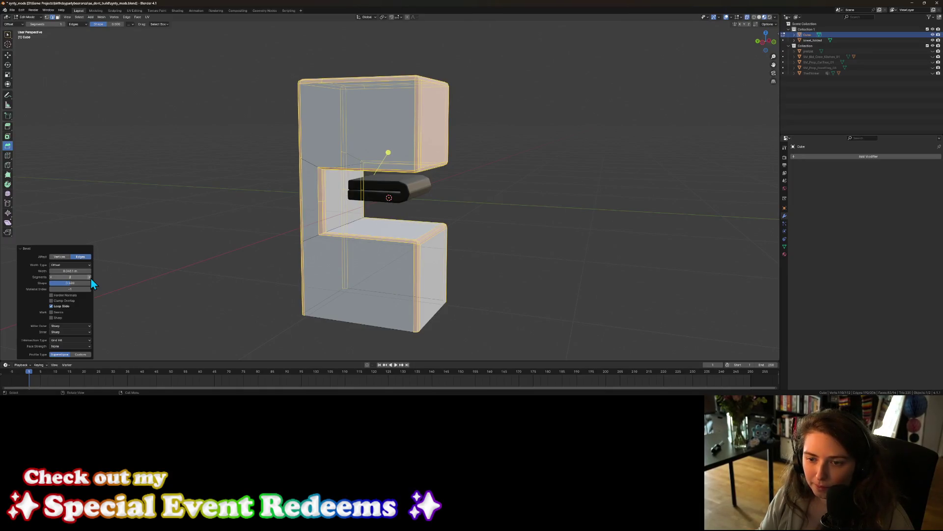
{"action": "left_click", "coordinate": [51, 277]}
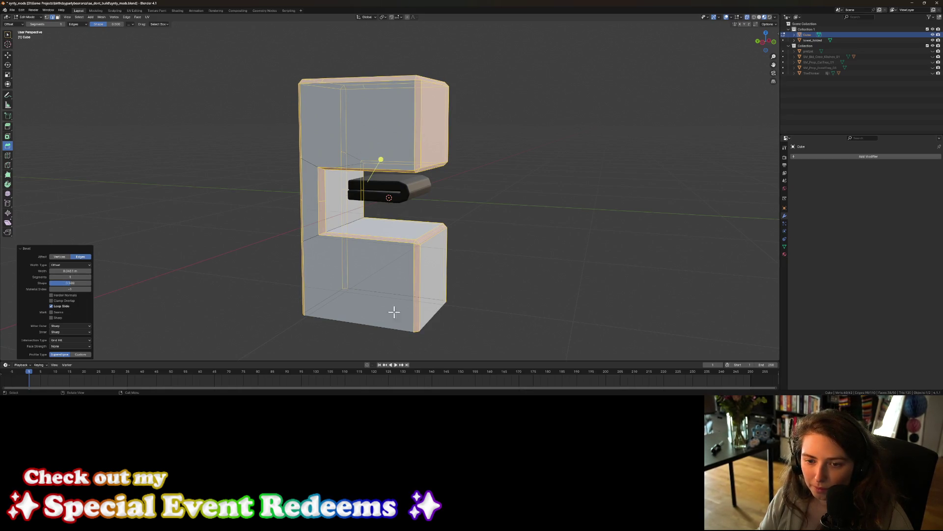
Select the lower block's top face and the upper block's underside face
{"action": "key", "text": "Tab"}
{"action": "left_click_drag", "start_coordinate": [459, 326], "coordinate": [19, 112]}
{"action": "scroll", "scroll_direction": "up", "scroll_amount": 3}
{"action": "key", "text": "Tab"}
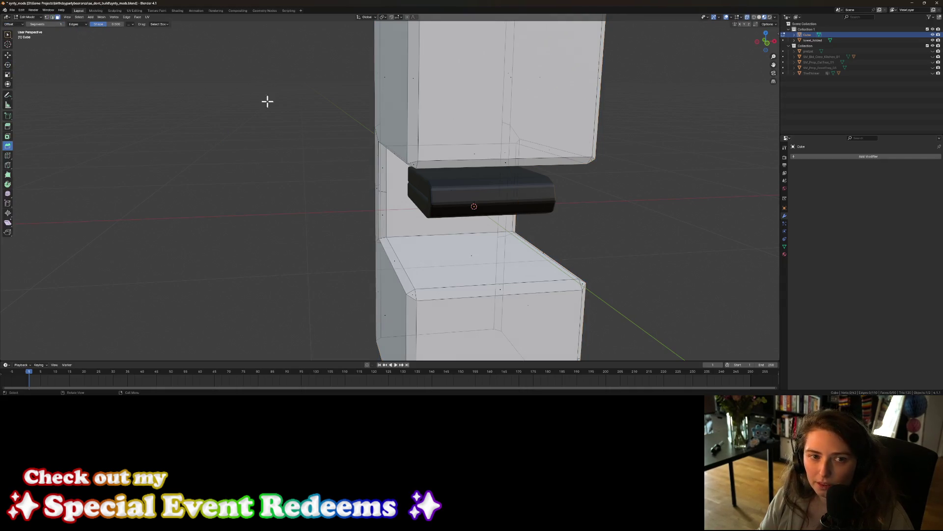
{"action": "left_click", "coordinate": [456, 253]}
{"action": "left_click_drag", "start_coordinate": [469, 264], "coordinate": [467, 251]}
{"action": "left_click", "coordinate": [495, 156]}
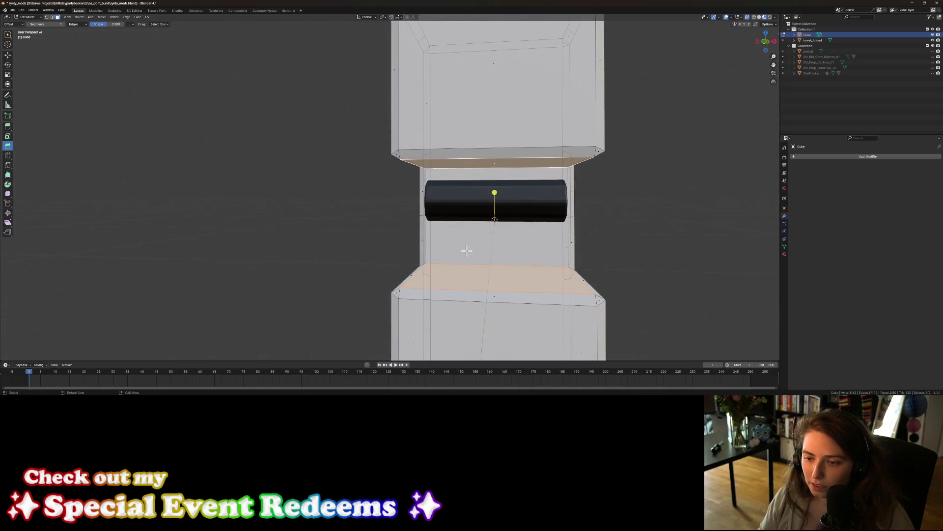
{"action": "left_click", "coordinate": [7, 137]}
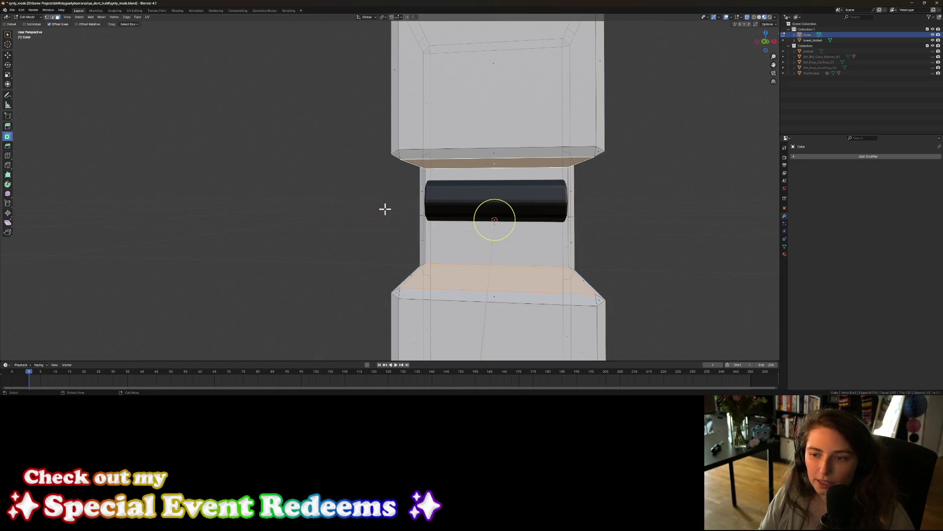
Inset the two faces above and below the towel holder with a narrow border
{"action": "left_click_drag", "start_coordinate": [505, 236], "coordinate": [506, 228]}
{"action": "left_click_drag", "start_coordinate": [613, 286], "coordinate": [573, 292]}
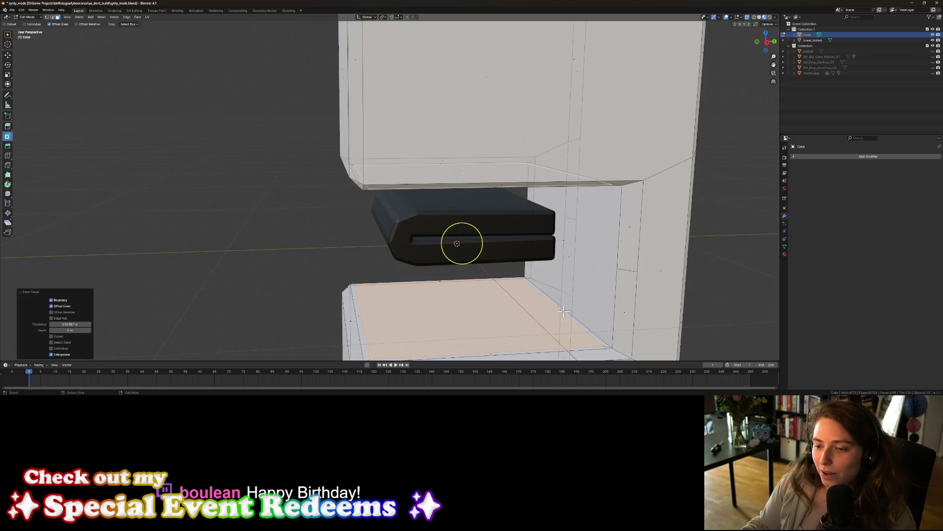
{"action": "left_click_drag", "start_coordinate": [451, 292], "coordinate": [440, 279]}
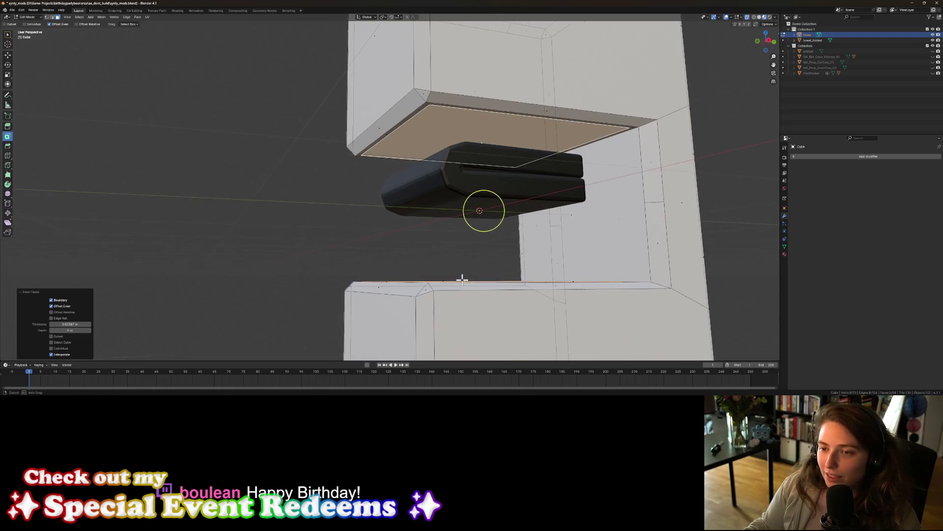
Switch back to the Select Box tool and clear the face selection
{"action": "key", "text": "Tab"}
{"action": "key", "text": "Tab"}
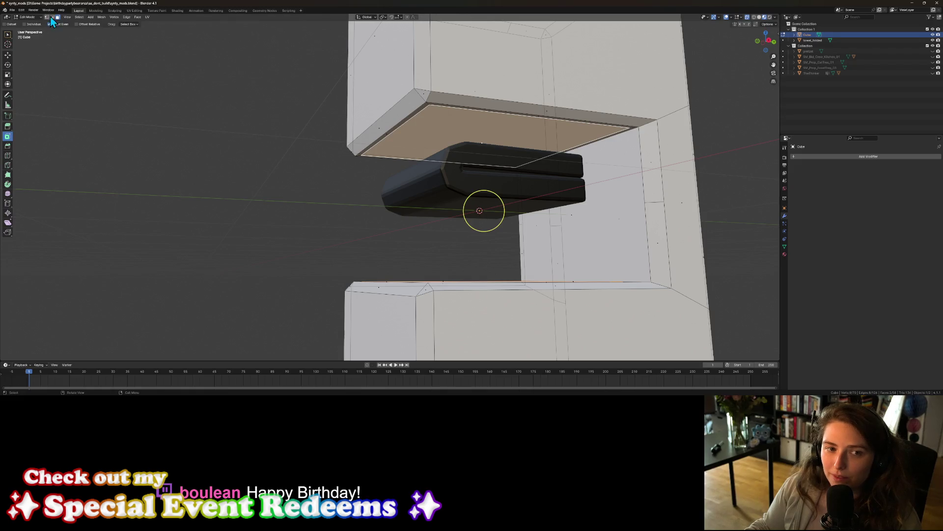
{"action": "left_click", "coordinate": [7, 34]}
{"action": "key", "text": "alt+a"}
{"action": "left_click_drag", "start_coordinate": [317, 265], "coordinate": [320, 244]}
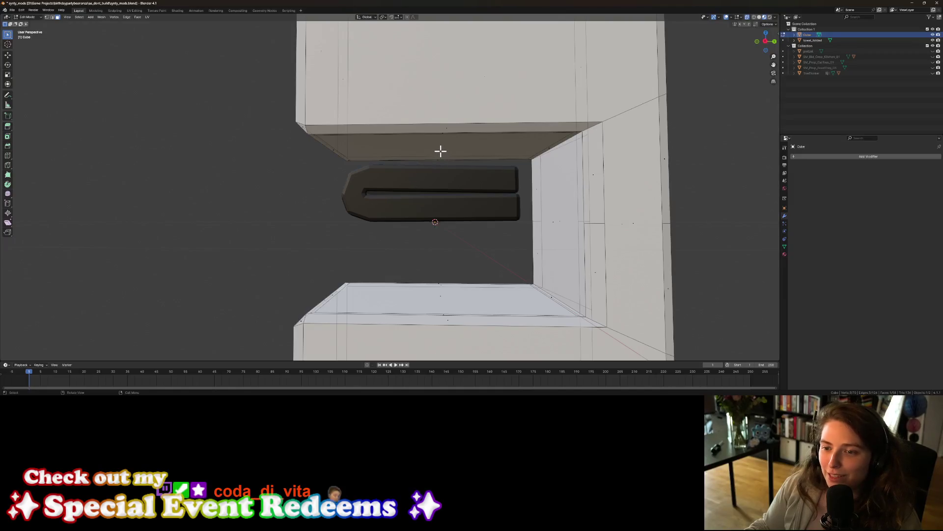
Select the inset face under the upper block in a right side view
{"action": "left_click", "coordinate": [440, 150]}
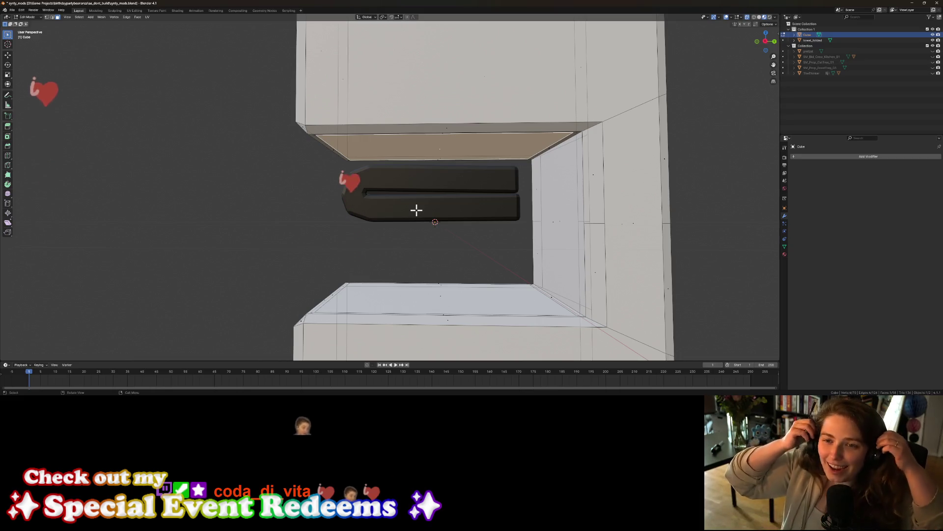
{"action": "key", "text": "KP_3"}
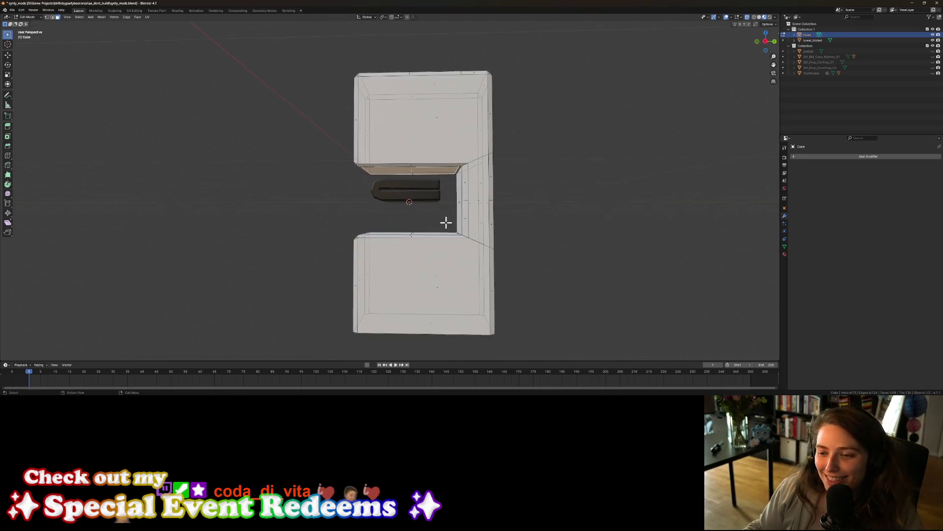
{"action": "scroll", "scroll_direction": "down", "scroll_amount": 3}
{"action": "scroll", "scroll_direction": "down", "scroll_amount": 3}
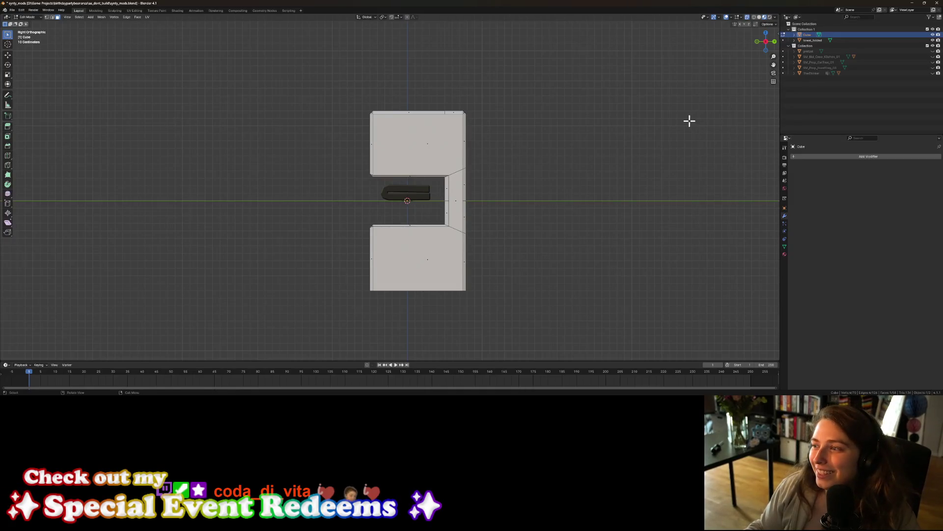
Rename Cube to towel_dispenser in the Outliner, then return to Object Mode
{"action": "right_click", "coordinate": [813, 37]}
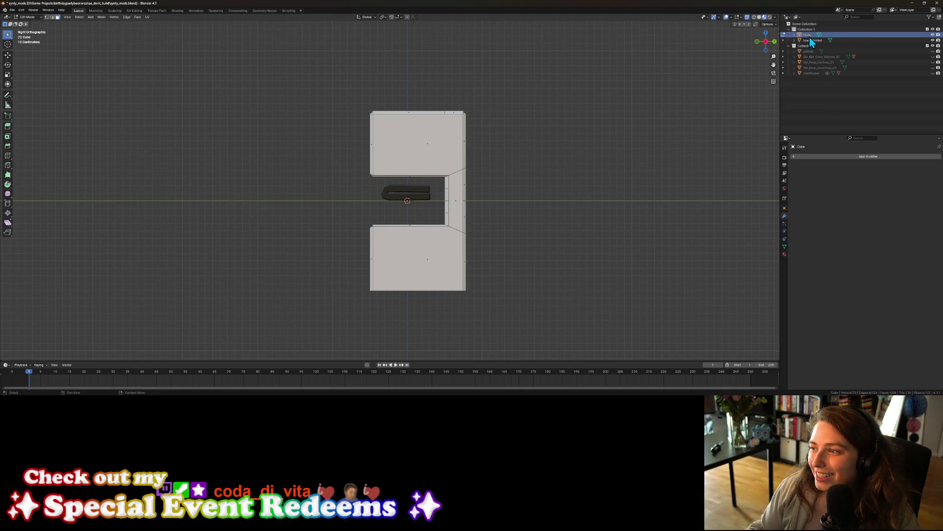
{"action": "double_click", "coordinate": [809, 35]}
{"action": "type", "text": "tow"}
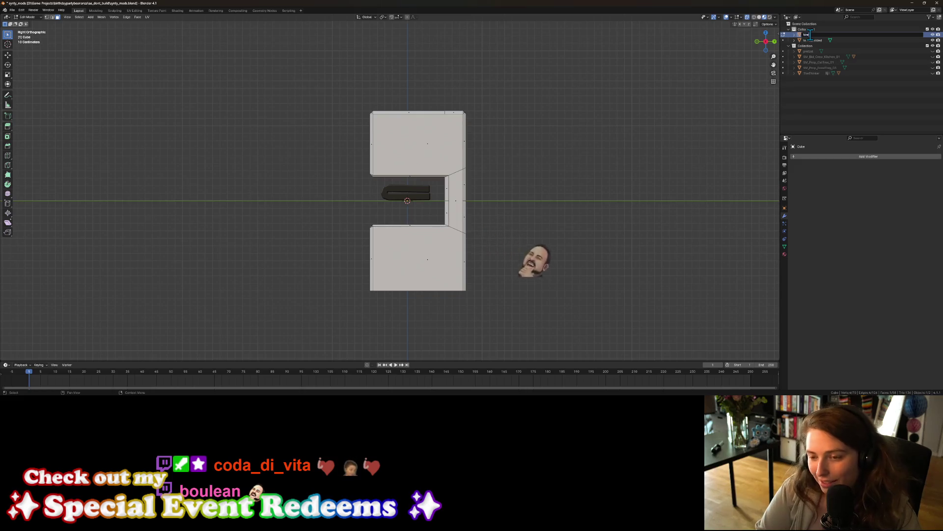
{"action": "type", "text": "el"}
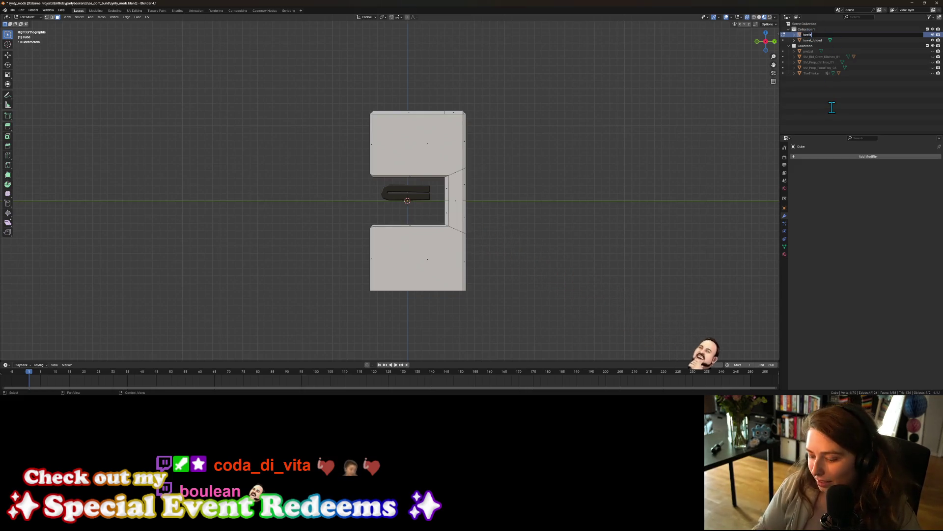
{"action": "type", "text": "_dispenser"}
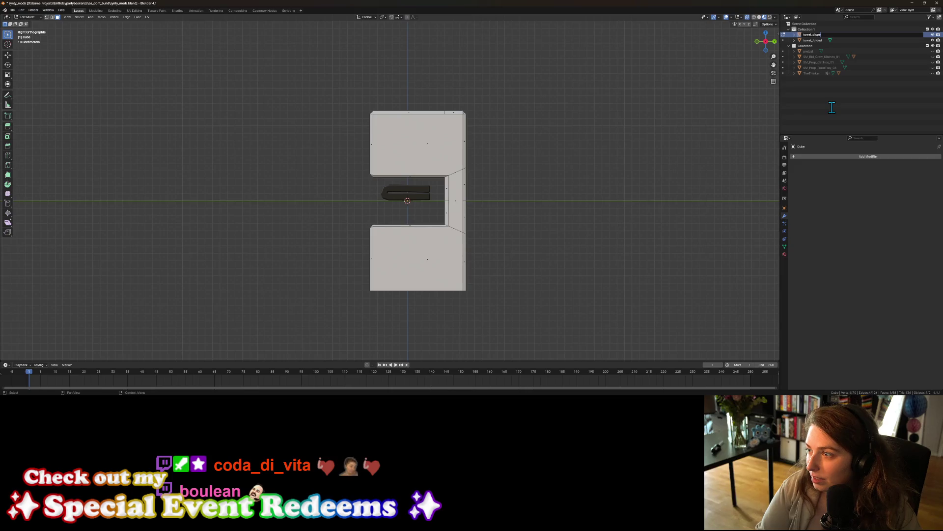
{"action": "key", "text": "Return"}
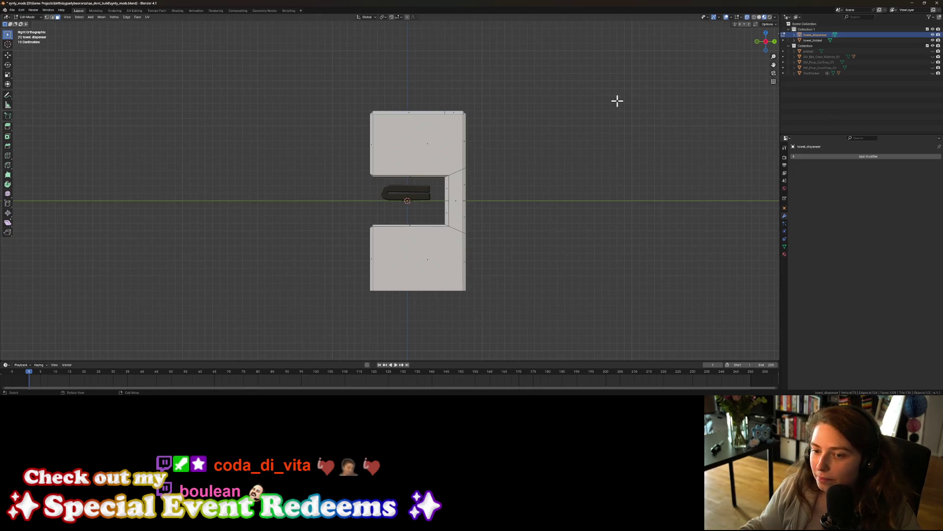
{"action": "key", "text": "a"}
{"action": "key", "text": "Tab"}
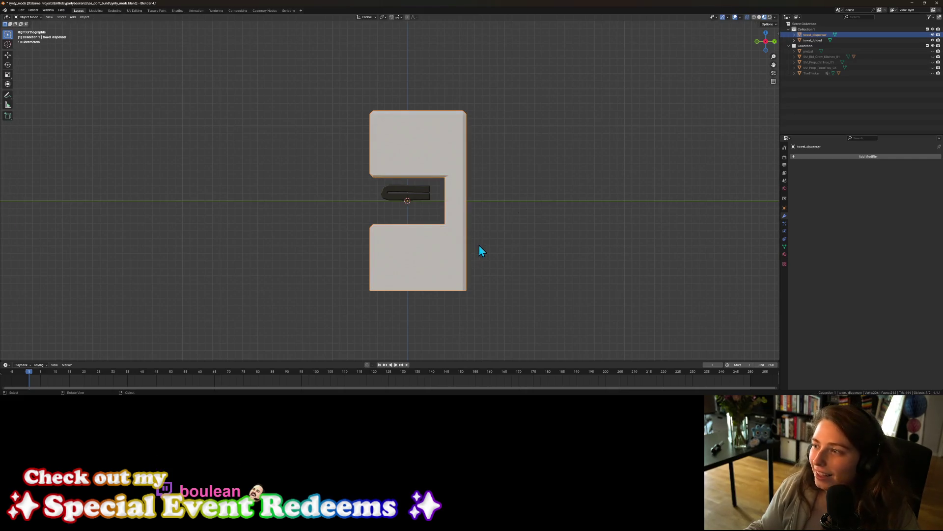
Parent towel_folded to towel_dispenser and apply all transforms to both objects
{"action": "left_click", "coordinate": [817, 40]}
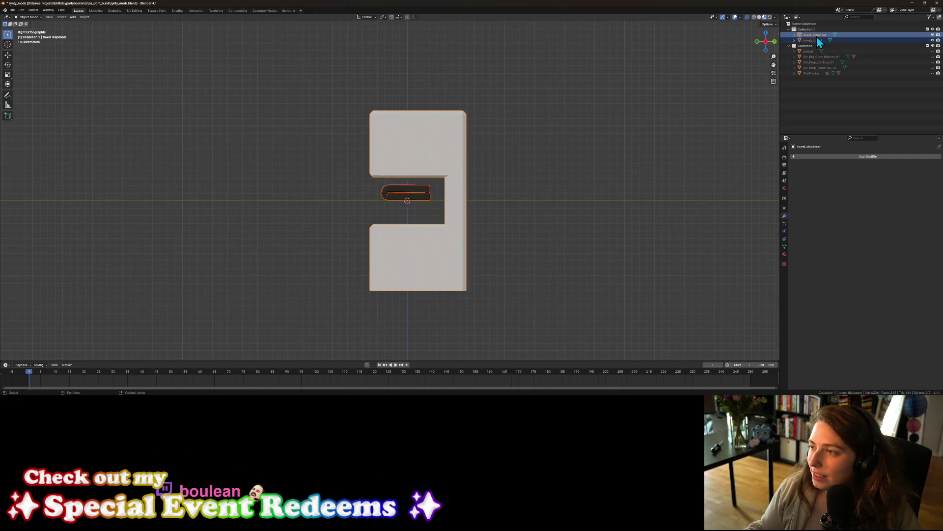
{"action": "right_click", "coordinate": [409, 126]}
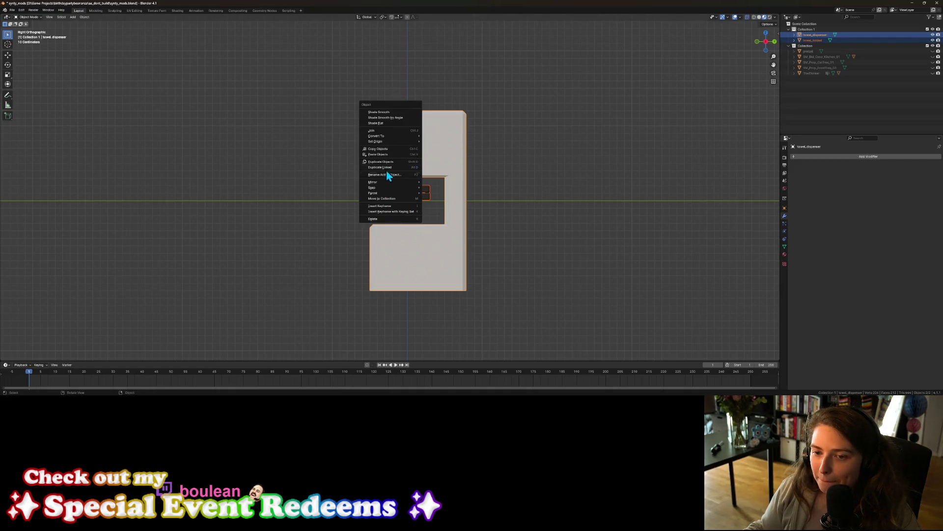
{"action": "mouse_move", "coordinate": [387, 192]}
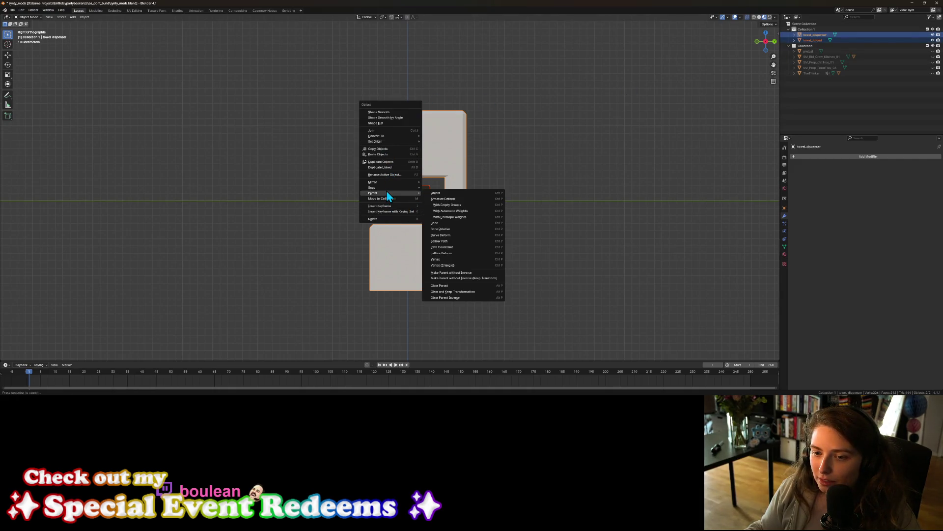
{"action": "left_click", "coordinate": [442, 193]}
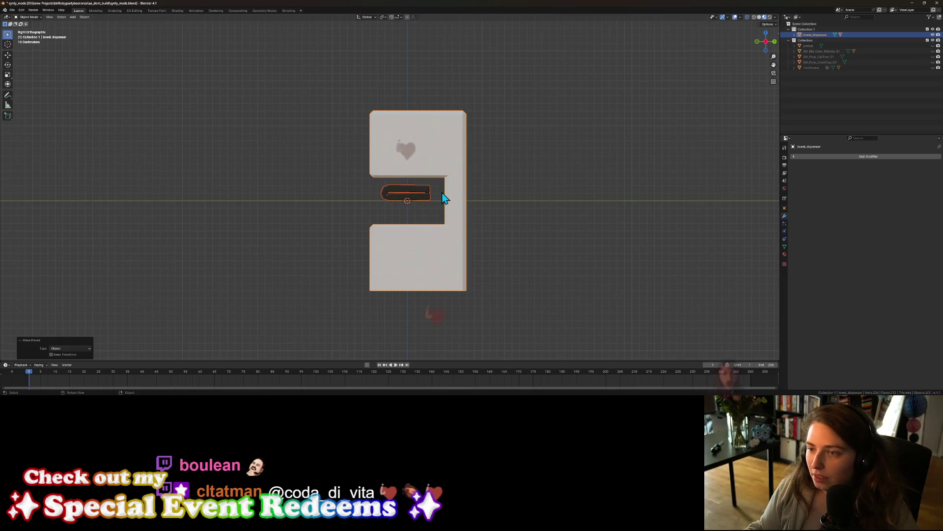
{"action": "key", "text": "ctrl+a"}
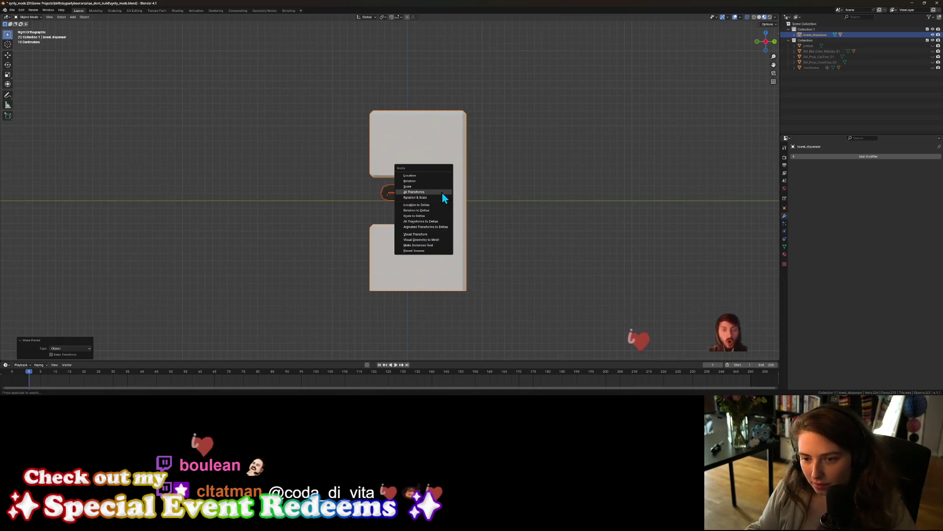
{"action": "left_click", "coordinate": [441, 193]}
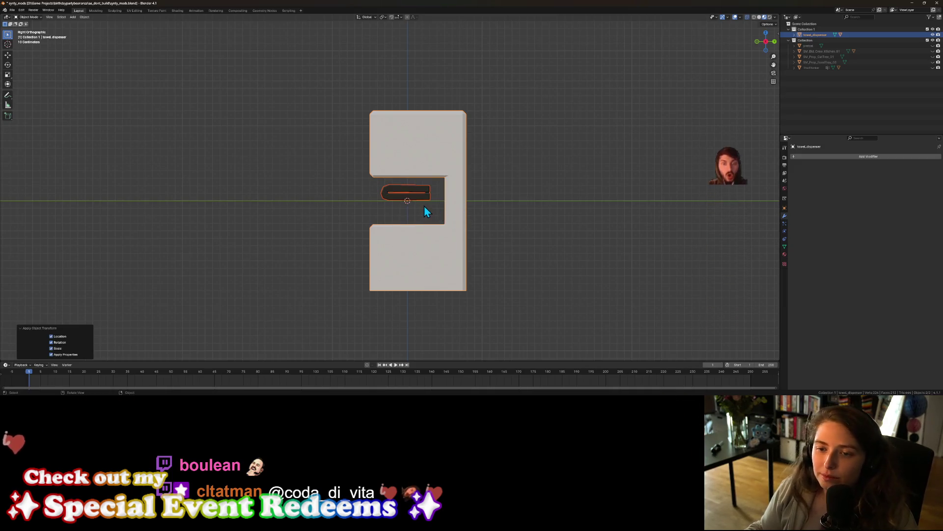
Raise towel_dispenser along Z so its base rests on the ground grid
{"action": "left_click", "coordinate": [434, 220]}
{"action": "key", "text": "g"}
{"action": "key", "text": "z"}
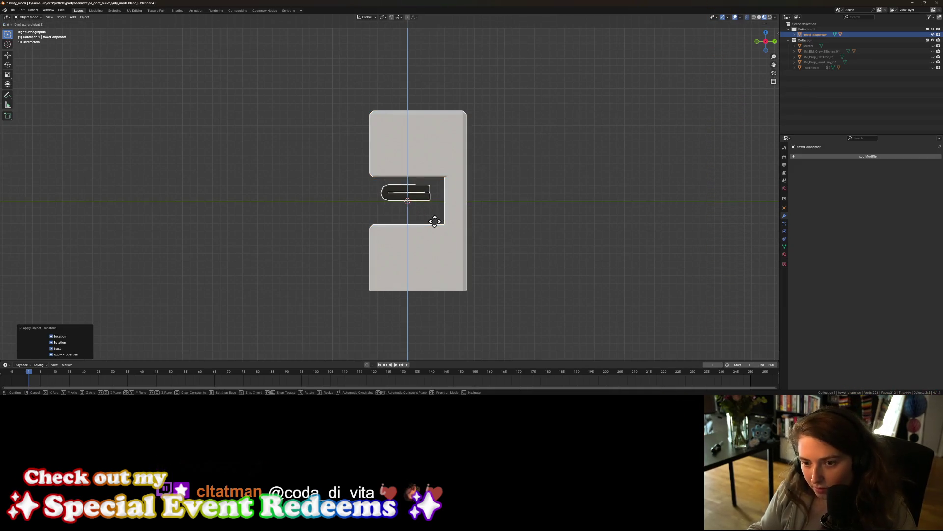
{"action": "mouse_move", "coordinate": [433, 129]}
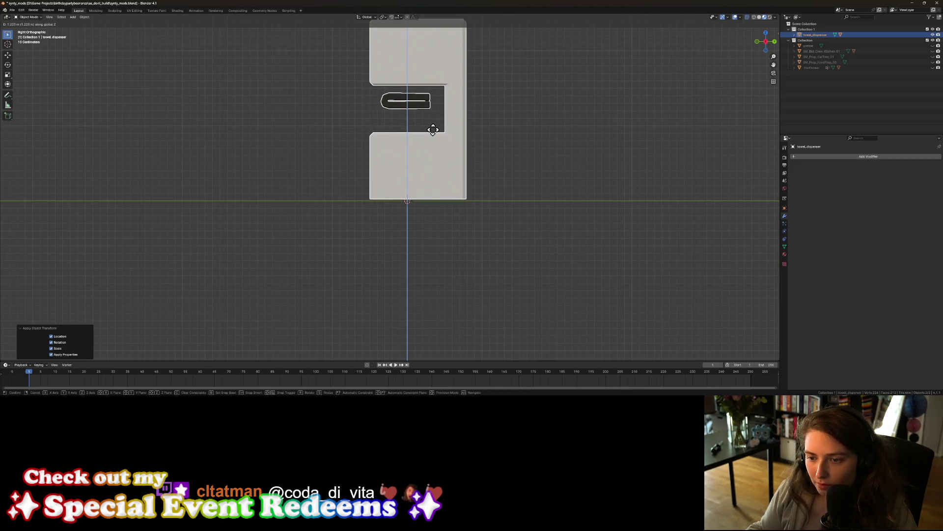
{"action": "left_click", "coordinate": [433, 131]}
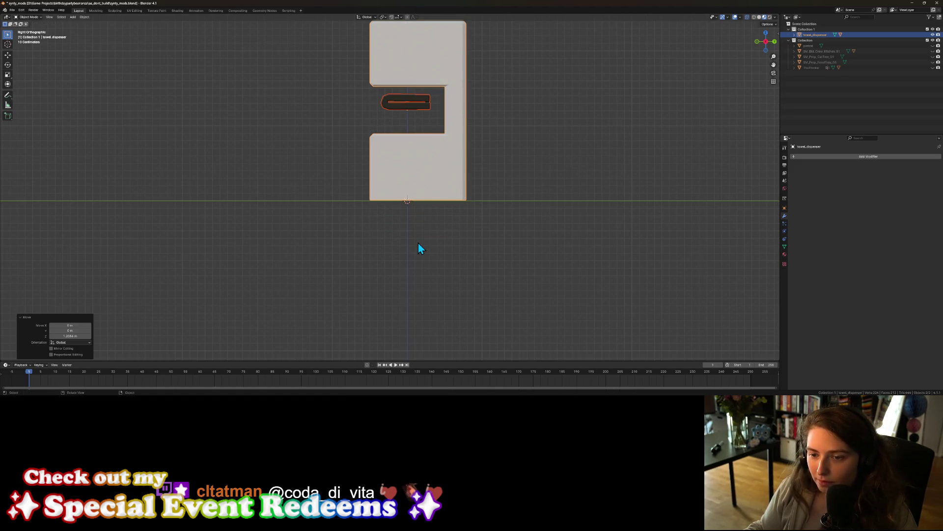
{"action": "left_click_drag", "start_coordinate": [429, 215], "coordinate": [426, 273]}
{"action": "scroll", "scroll_direction": "up", "scroll_amount": 3}
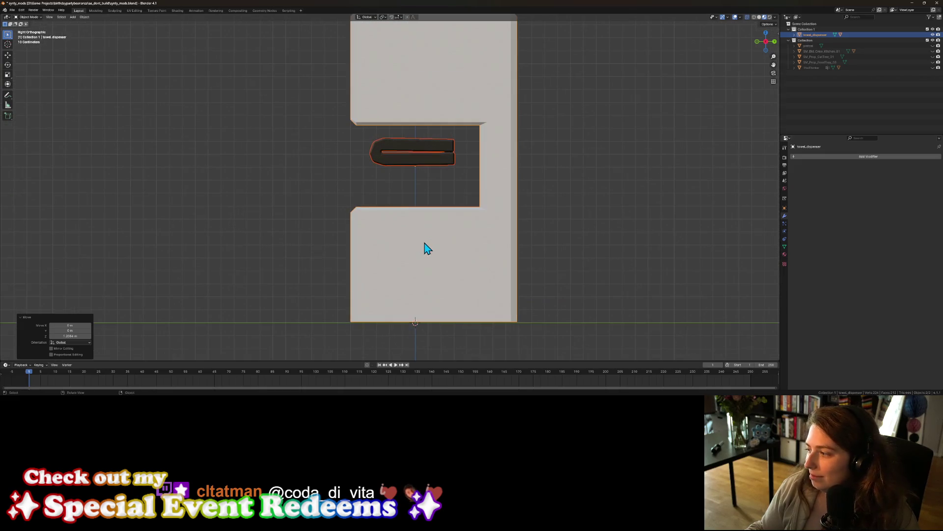
{"action": "scroll", "scroll_direction": "down", "scroll_amount": 3}
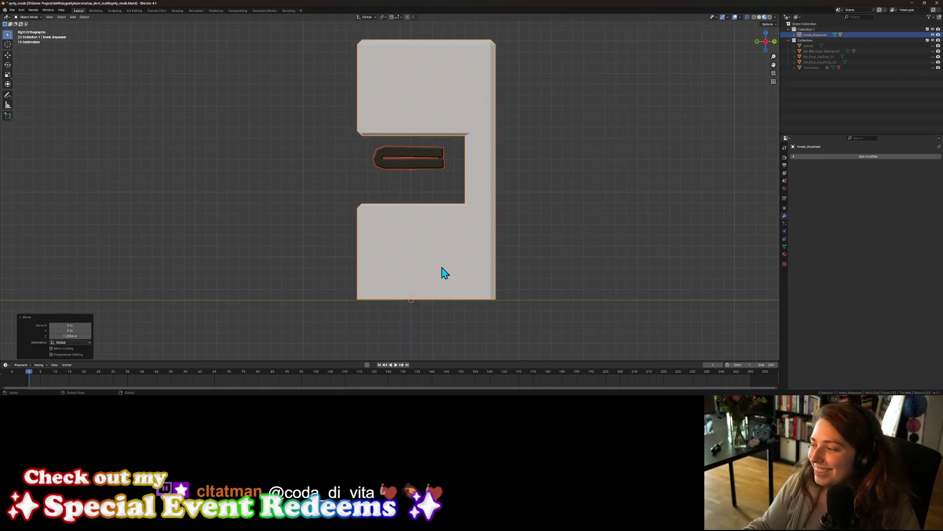
{"action": "left_click_drag", "start_coordinate": [434, 251], "coordinate": [488, 241]}
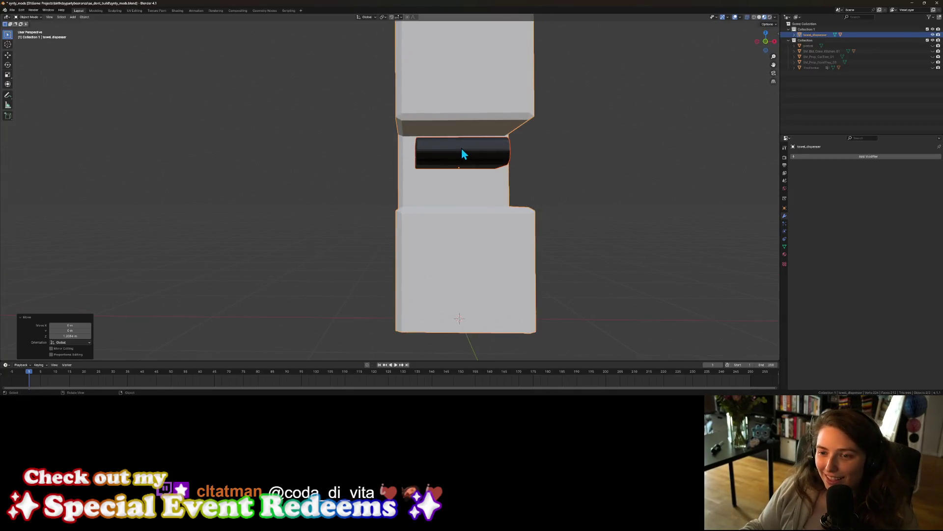
Move the black towel vertically along Z to sit in the dispenser's slot
{"action": "left_click", "coordinate": [462, 149]}
{"action": "left_click_drag", "start_coordinate": [463, 168], "coordinate": [464, 183]}
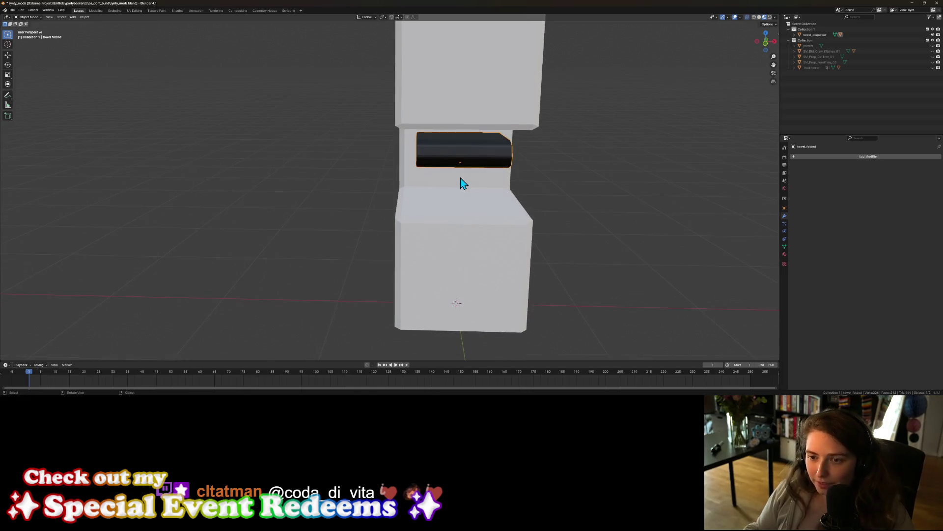
{"action": "key", "text": "g"}
{"action": "key", "text": "z"}
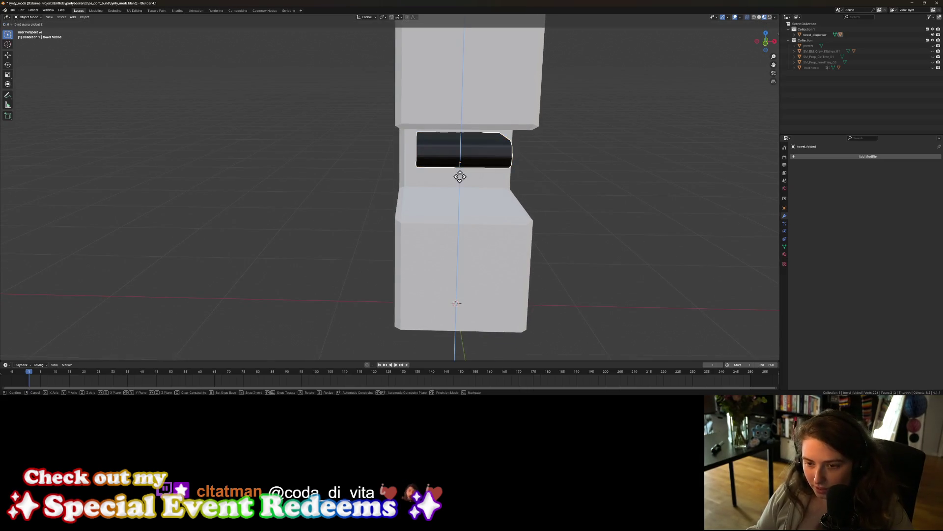
{"action": "left_click", "coordinate": [464, 154]}
Inspect the dispenser bracket's mesh in Edit Mode from a low angle under the shelf
{"action": "left_click_drag", "start_coordinate": [469, 238], "coordinate": [467, 208]}
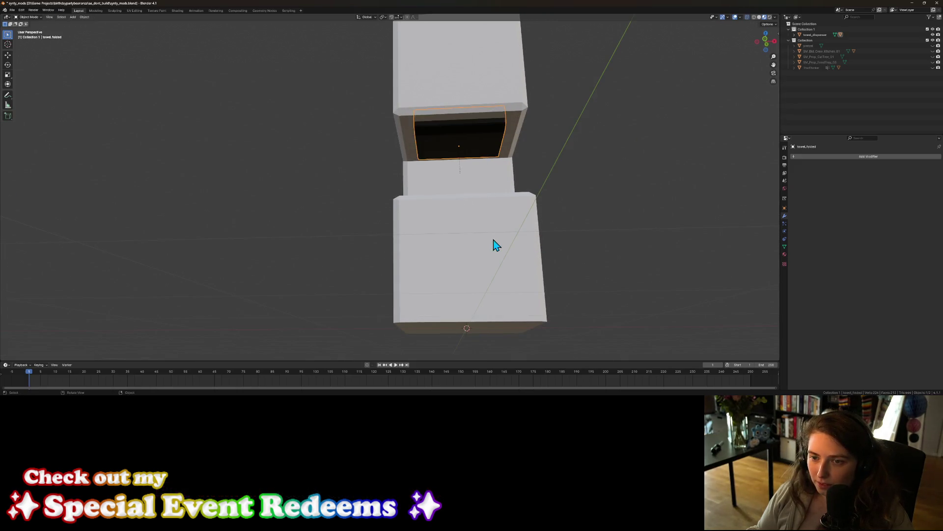
{"action": "left_click", "coordinate": [495, 243]}
{"action": "key", "text": "Tab"}
{"action": "left_click_drag", "start_coordinate": [479, 232], "coordinate": [507, 223]}
{"action": "scroll", "scroll_direction": "up", "scroll_amount": 3}
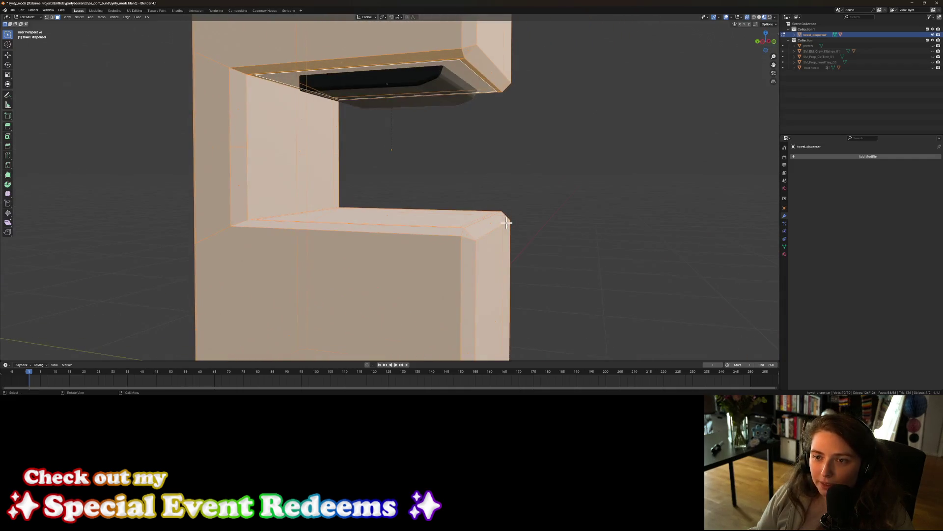
{"action": "key", "text": "Tab"}
Raise towel_folded along Z into the top shelf, then edit the dispenser's mesh
{"action": "left_click", "coordinate": [390, 83]}
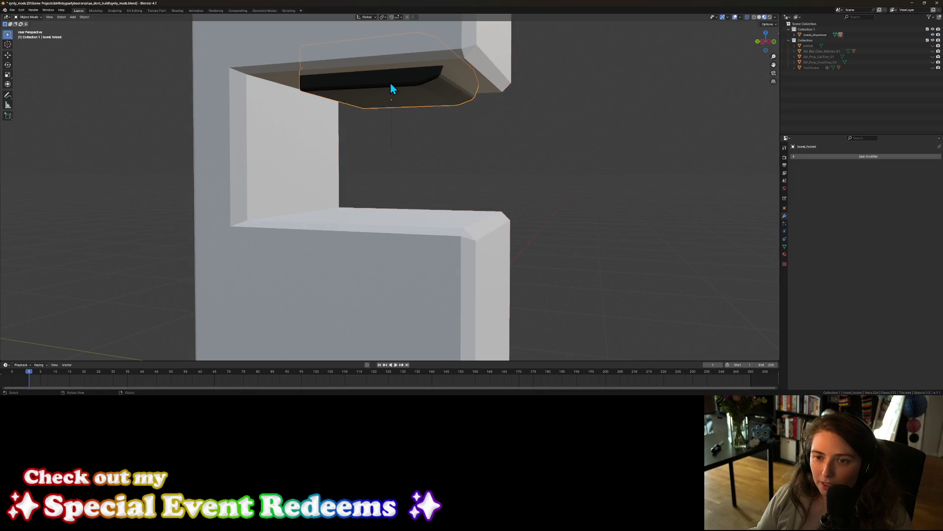
{"action": "key", "text": "g"}
{"action": "key", "text": "z"}
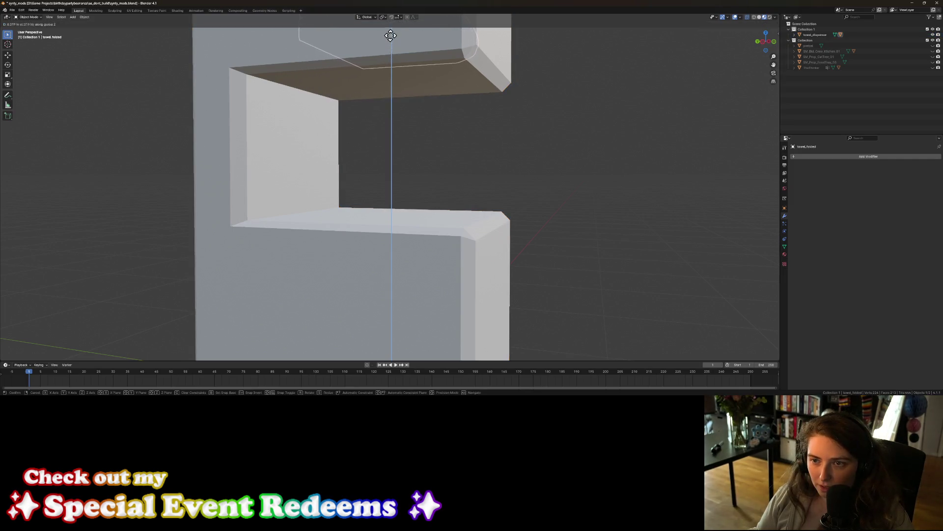
{"action": "left_click", "coordinate": [393, 35]}
{"action": "left_click", "coordinate": [435, 135]}
{"action": "left_click_drag", "start_coordinate": [435, 135], "coordinate": [433, 143]}
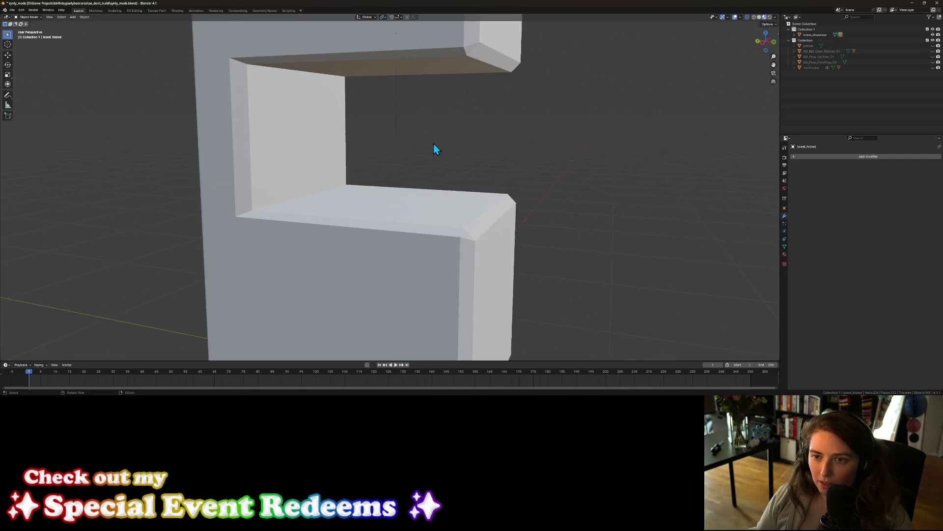
{"action": "left_click", "coordinate": [410, 63]}
{"action": "key", "text": "Tab"}
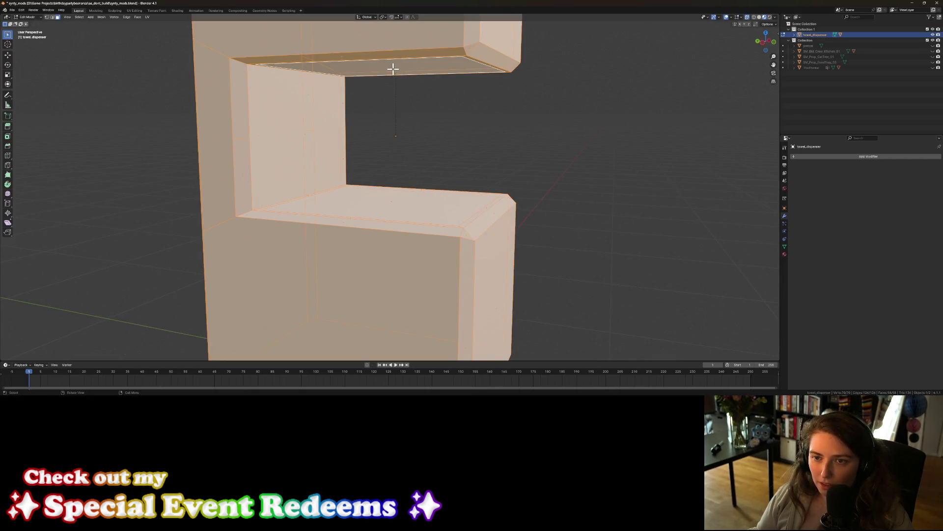
Separate the top shelf's underside face from towel_dispenser into its own object
{"action": "left_click", "coordinate": [393, 68]}
{"action": "left_click_drag", "start_coordinate": [412, 147], "coordinate": [441, 131]}
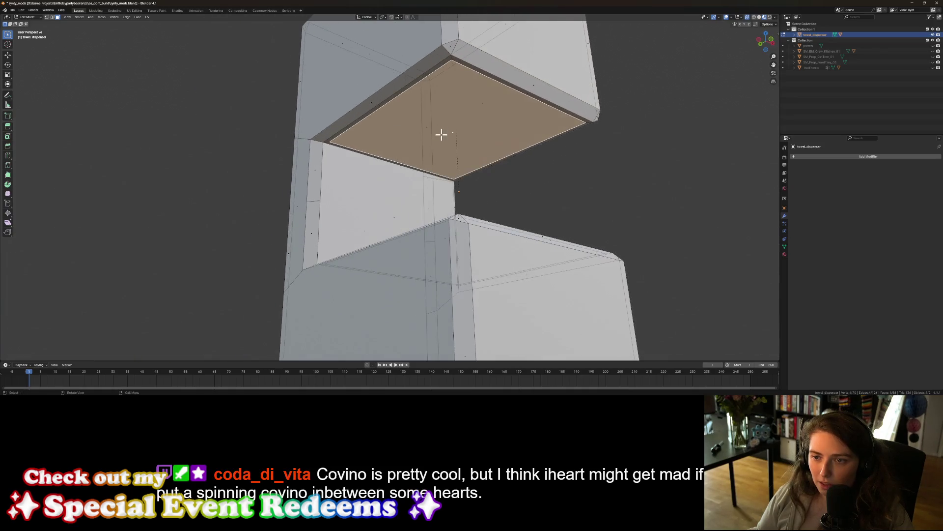
{"action": "key", "text": "ctrl+f"}
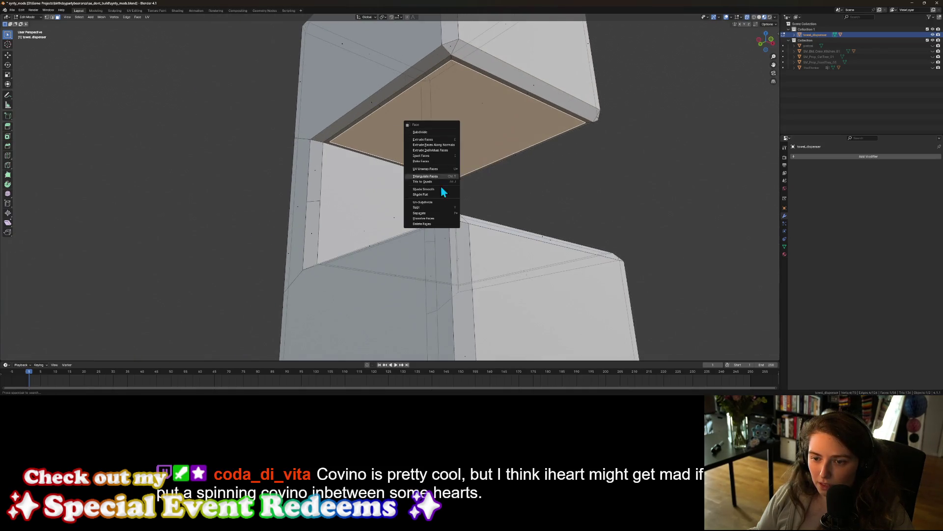
{"action": "mouse_move", "coordinate": [434, 214]}
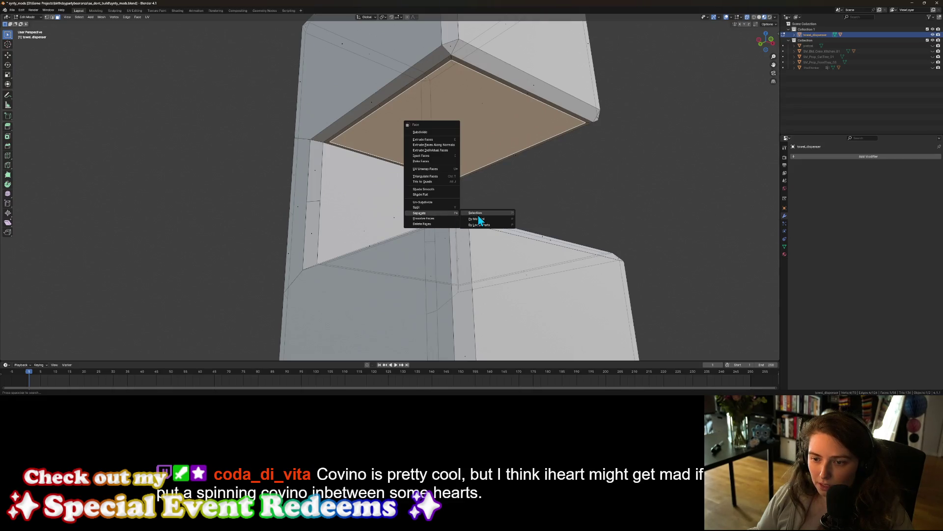
{"action": "left_click", "coordinate": [479, 219]}
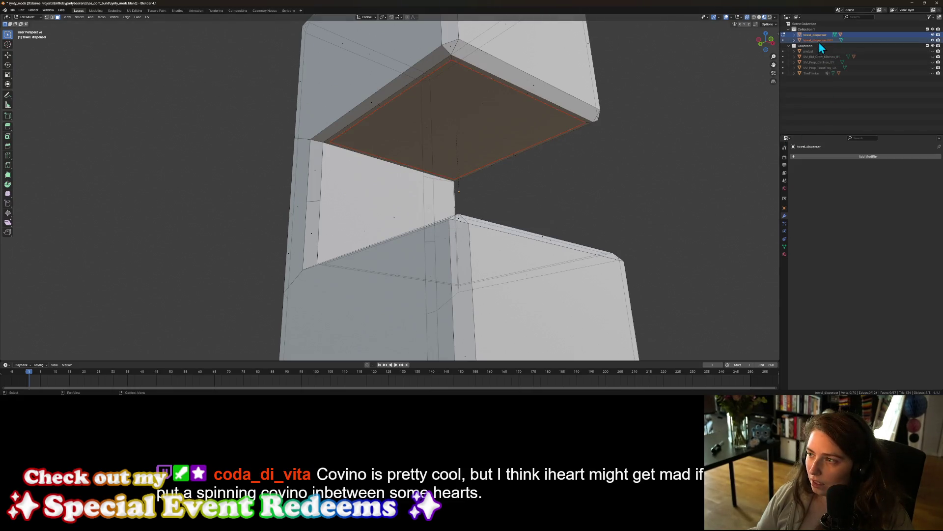
{"action": "right_click", "coordinate": [822, 45]}
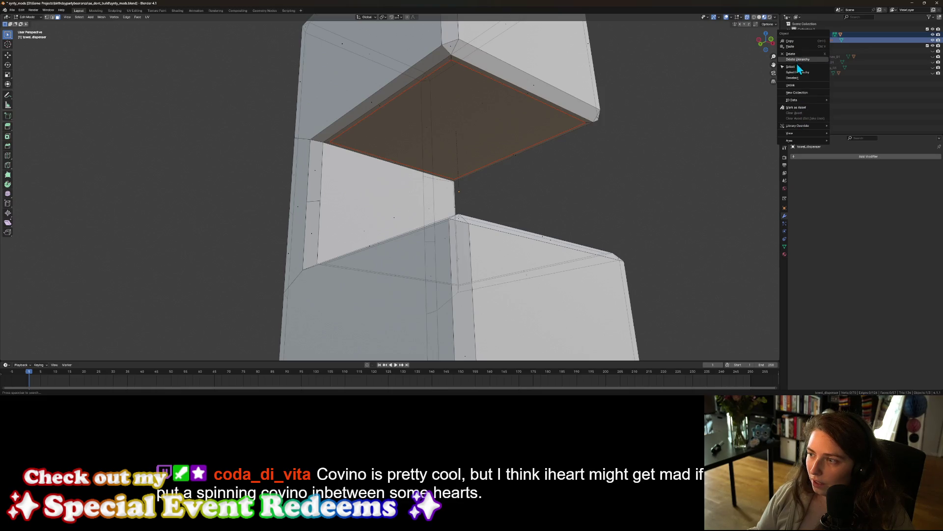
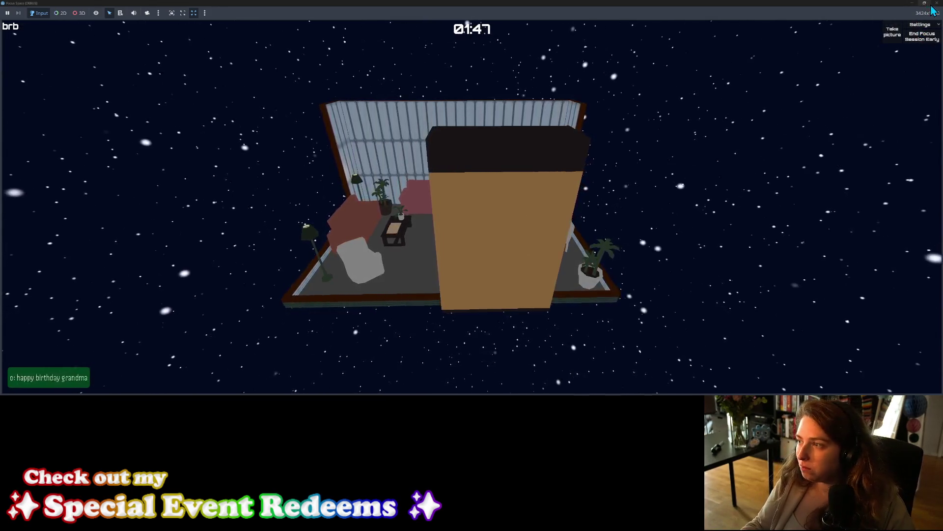
End the Focus session early, dismiss the 1-credit summary, and close the debug game window
{"action": "left_click", "coordinate": [922, 36]}
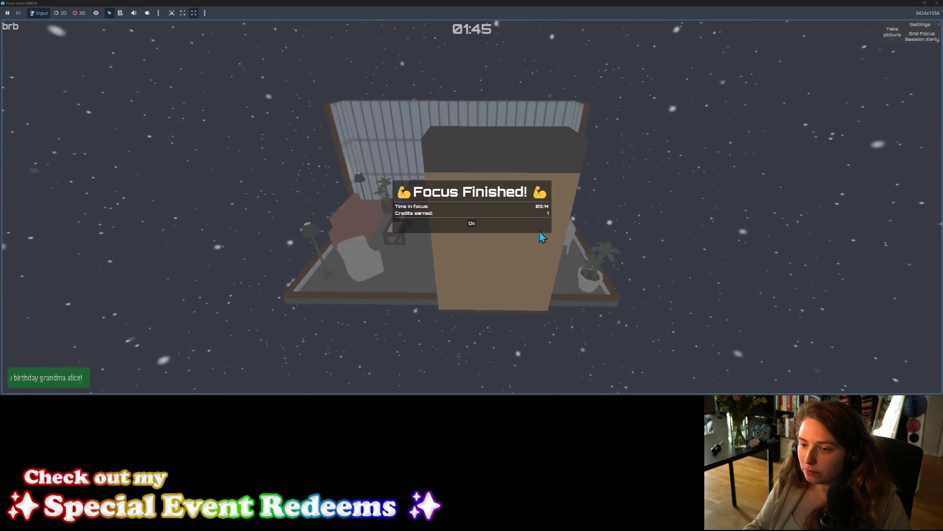
{"action": "left_click", "coordinate": [472, 223]}
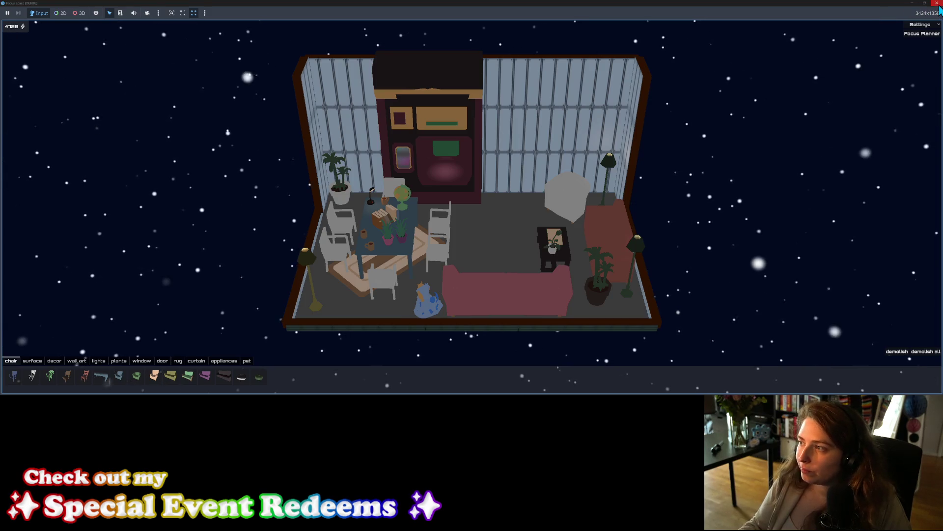
{"action": "left_click", "coordinate": [938, 5]}
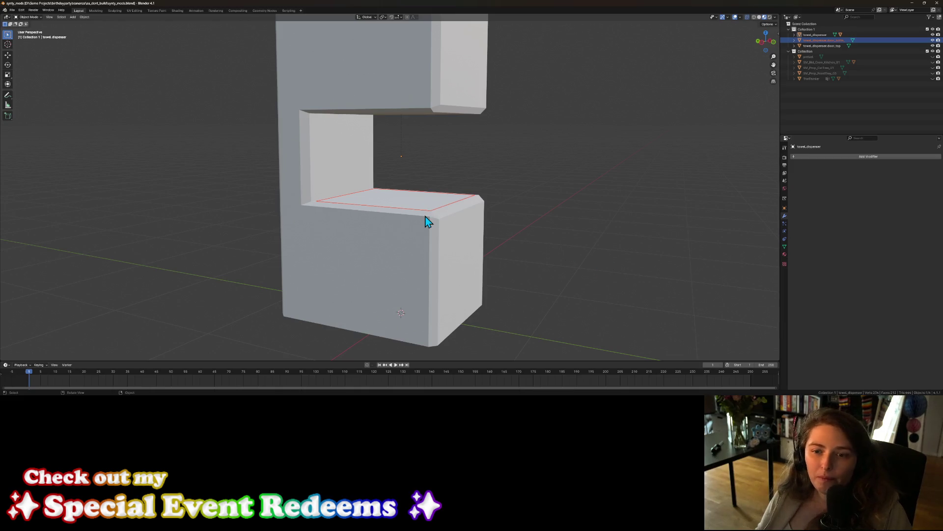
Set the folded towel's origin to its geometry centre
{"action": "left_click_drag", "start_coordinate": [375, 209], "coordinate": [389, 205]}
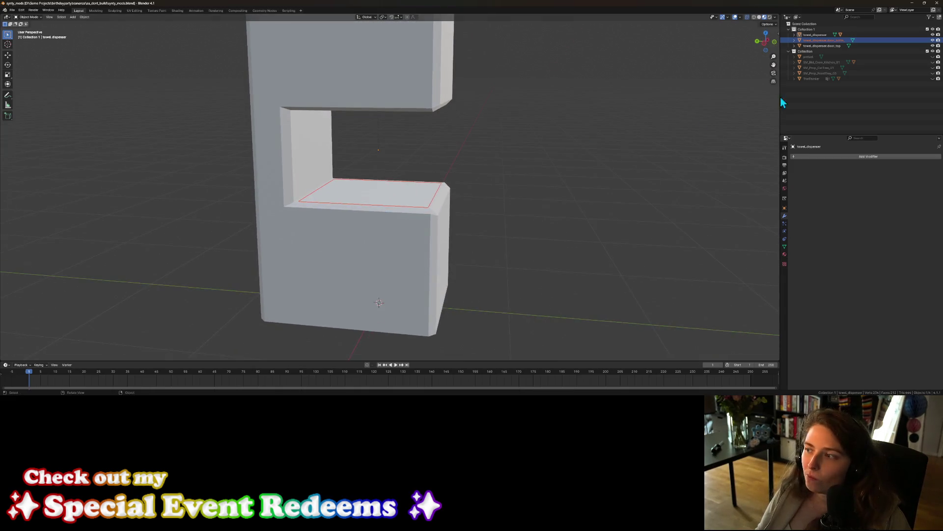
{"action": "left_click", "coordinate": [824, 36]}
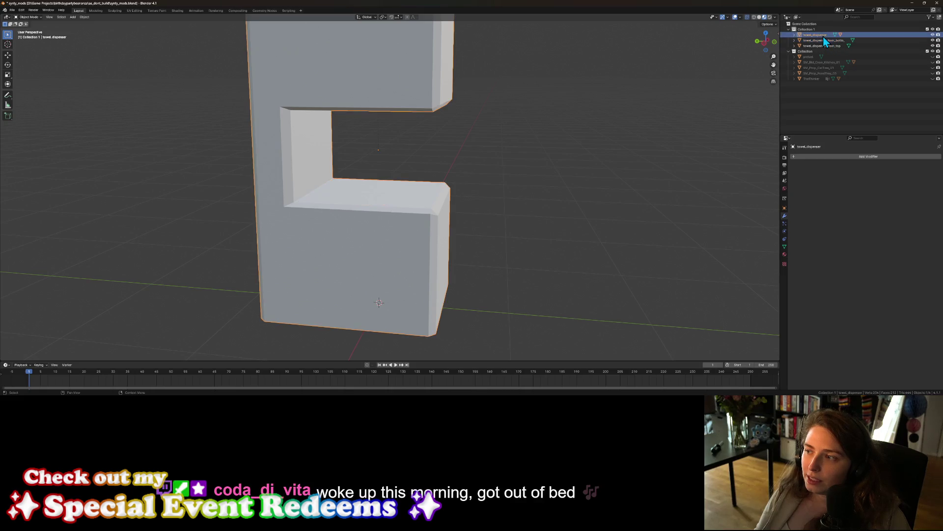
{"action": "left_click", "coordinate": [794, 35]}
{"action": "left_click", "coordinate": [819, 45]}
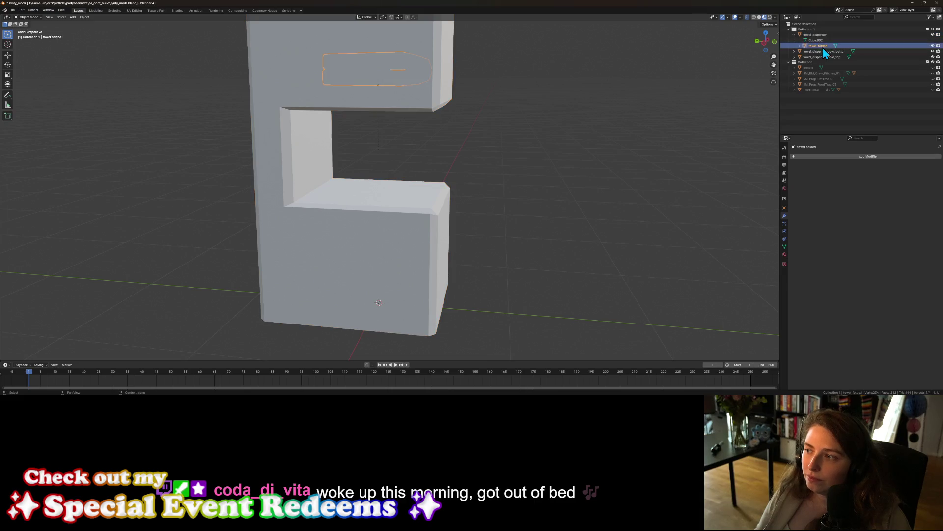
{"action": "right_click", "coordinate": [393, 79]}
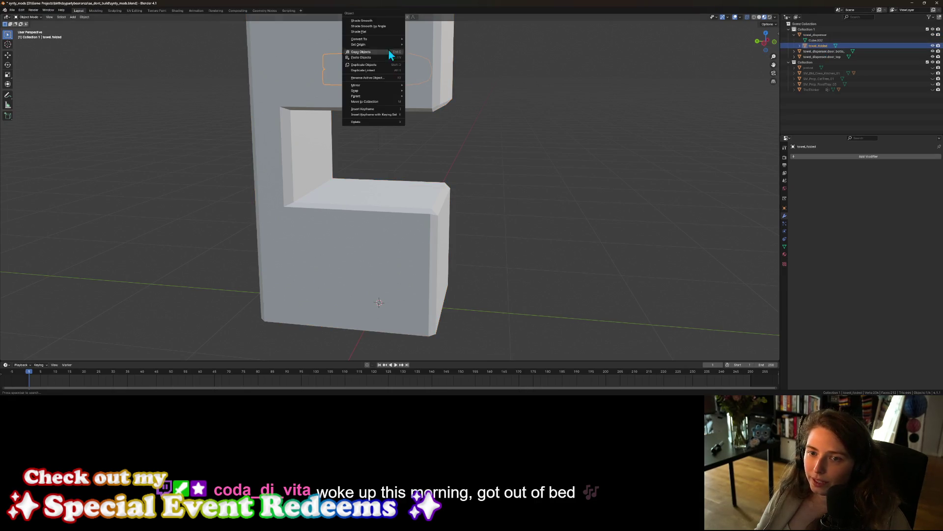
{"action": "mouse_move", "coordinate": [383, 43]}
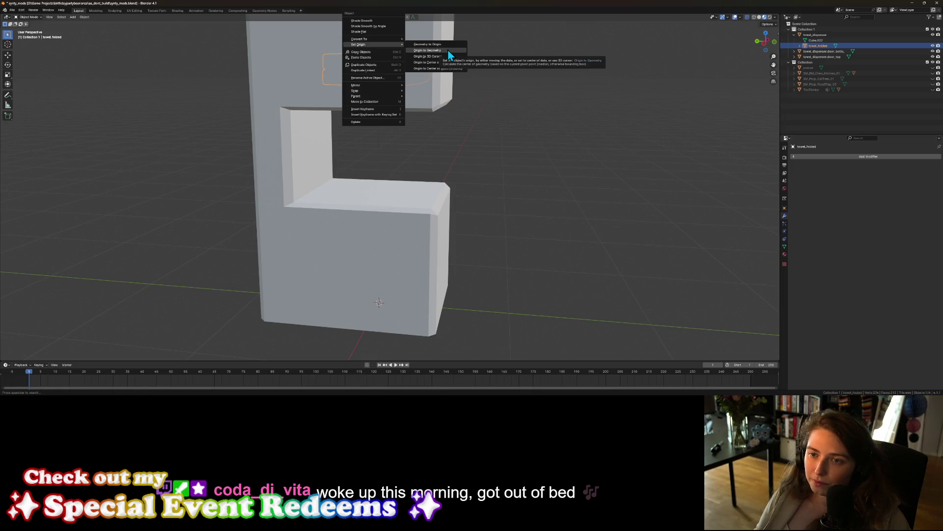
{"action": "left_click", "coordinate": [448, 51]}
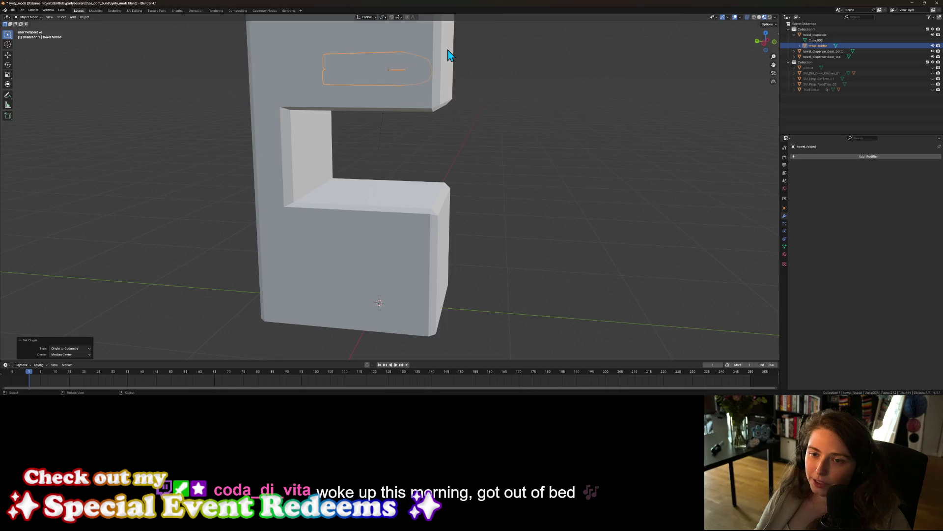
Move the towel dispenser's origin to the 3D cursor at its base
{"action": "left_click_drag", "start_coordinate": [564, 149], "coordinate": [482, 162]}
{"action": "left_click", "coordinate": [813, 35]}
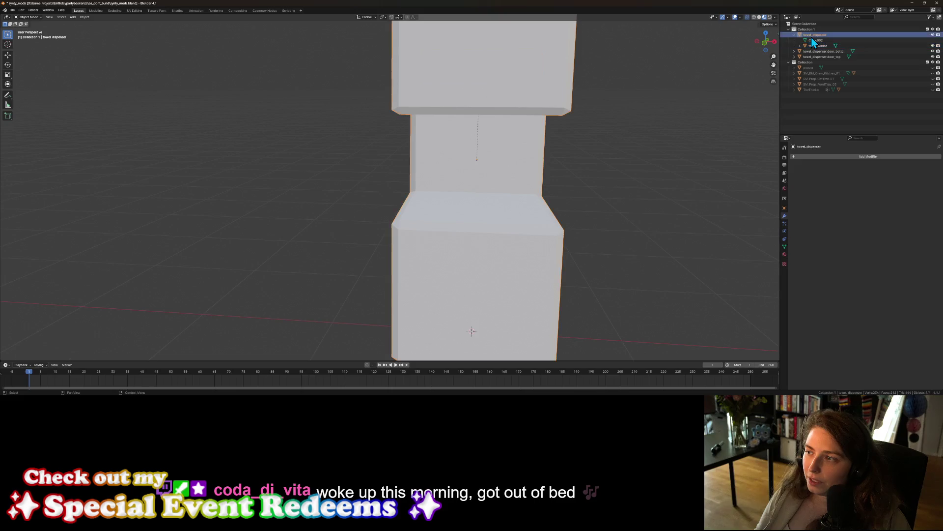
{"action": "scroll", "scroll_direction": "down", "scroll_amount": 3}
{"action": "left_click_drag", "start_coordinate": [506, 169], "coordinate": [516, 161]}
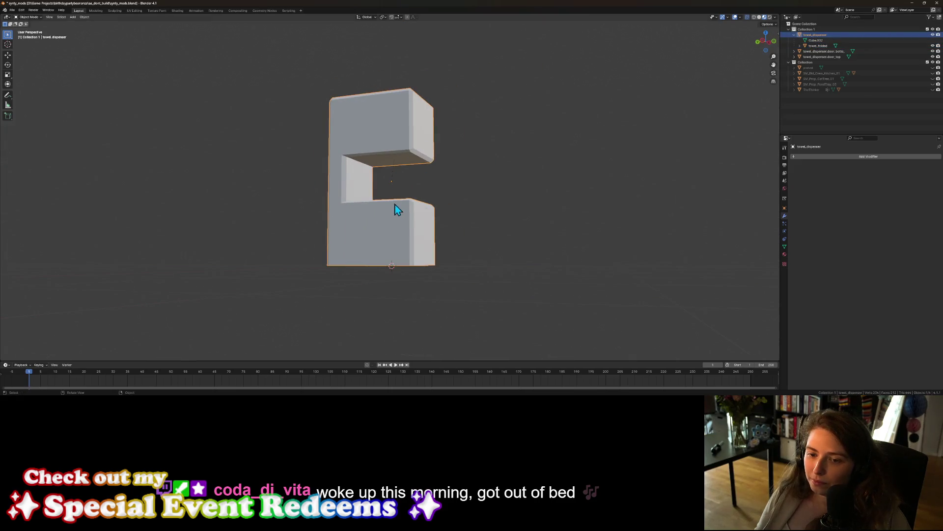
{"action": "right_click", "coordinate": [394, 203]}
{"action": "mouse_move", "coordinate": [393, 209]}
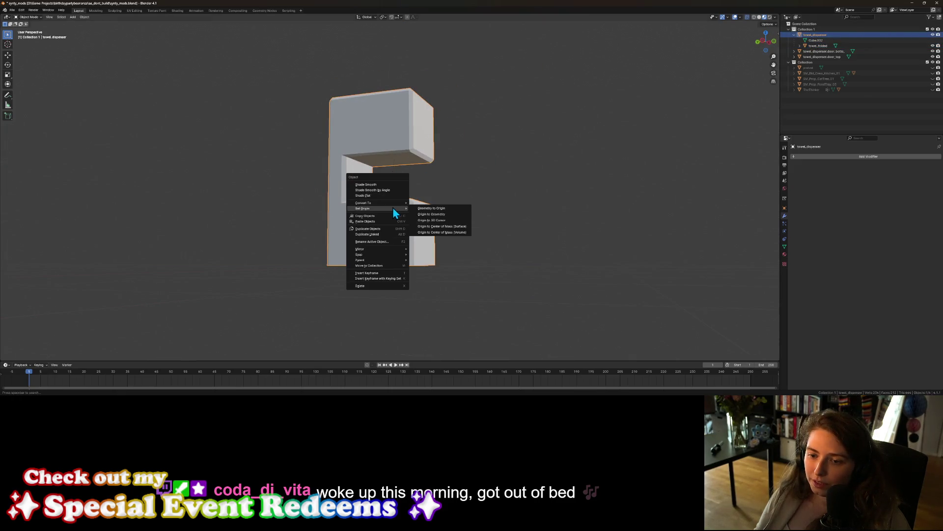
{"action": "left_click", "coordinate": [431, 220]}
Rename the bottom door object to towel_dispenser.door_bottom
{"action": "left_click_drag", "start_coordinate": [431, 224], "coordinate": [416, 229]}
{"action": "left_click", "coordinate": [820, 57]}
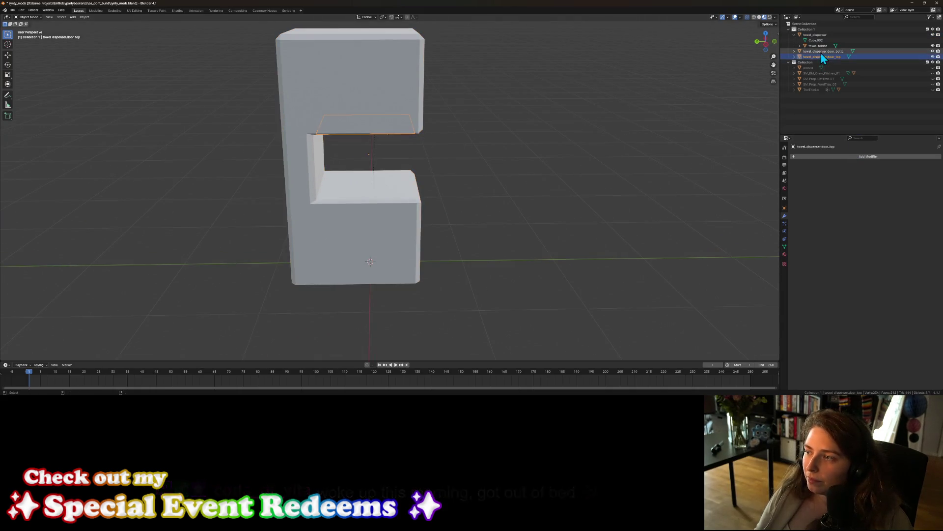
{"action": "left_click", "coordinate": [819, 51]}
{"action": "right_click", "coordinate": [837, 58]}
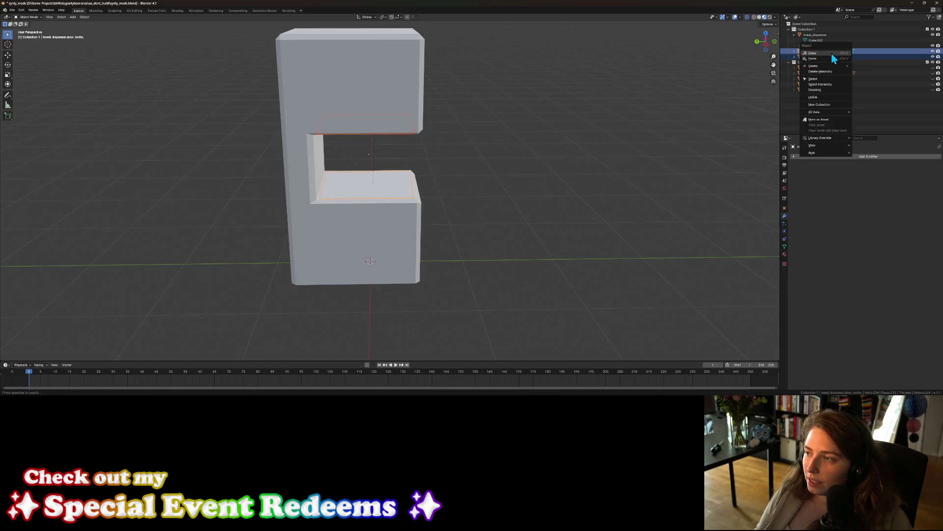
{"action": "double_click", "coordinate": [842, 51]}
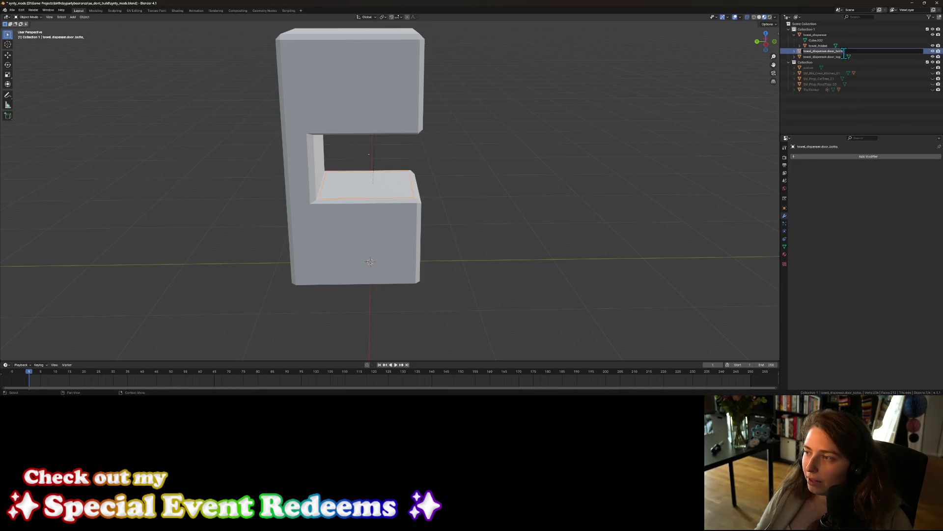
{"action": "left_click", "coordinate": [858, 54]}
{"action": "type", "text": "m"}
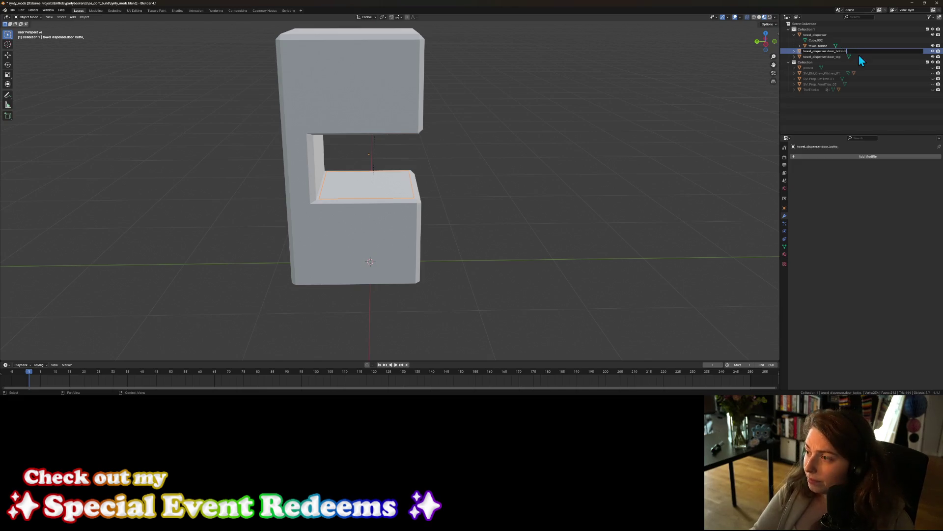
{"action": "key", "text": "Return"}
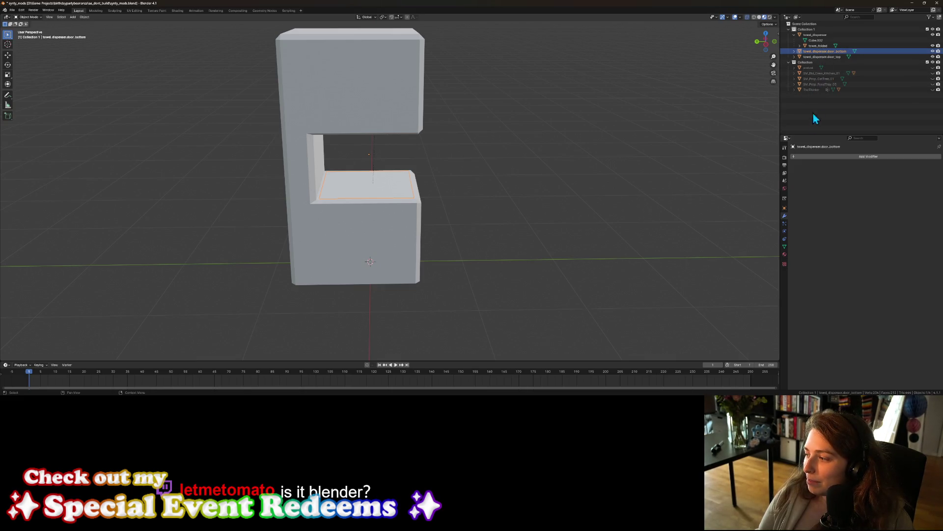
Parent the two doors and folded towel to the towel_dispenser object
{"action": "right_click", "coordinate": [611, 188]}
{"action": "left_click_drag", "start_coordinate": [547, 140], "coordinate": [619, 162]}
{"action": "left_click", "coordinate": [821, 57]}
{"action": "left_click", "coordinate": [815, 34]}
{"action": "right_click", "coordinate": [427, 133]}
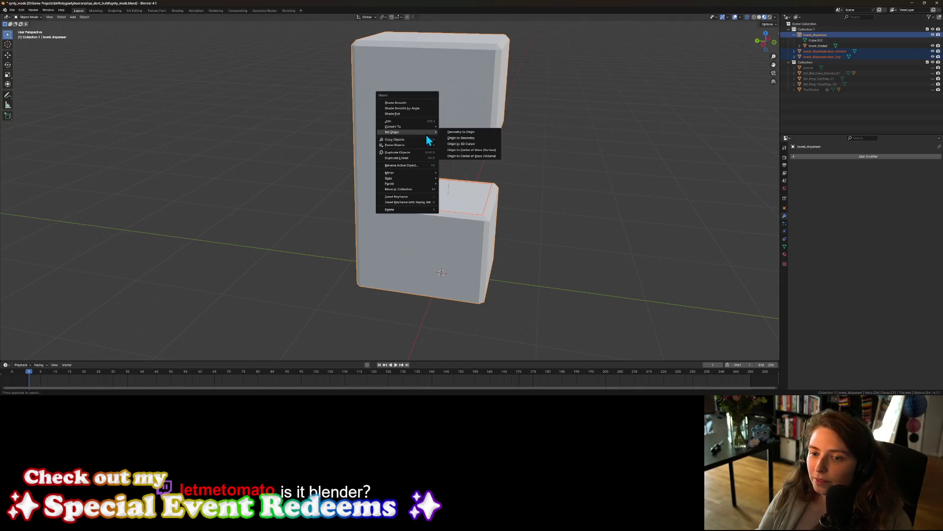
{"action": "mouse_move", "coordinate": [424, 184]}
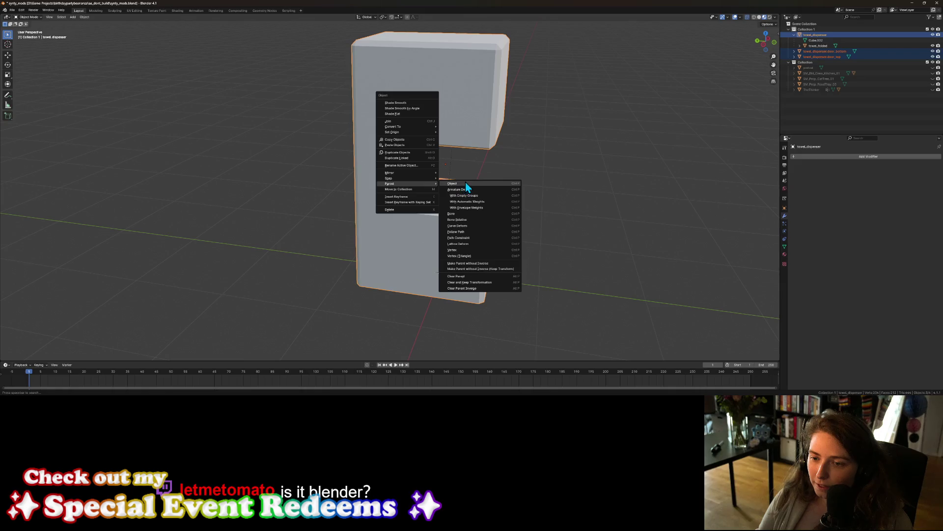
{"action": "left_click", "coordinate": [465, 184]}
Select only the bottom door and switch to the front view
{"action": "left_click", "coordinate": [542, 229]}
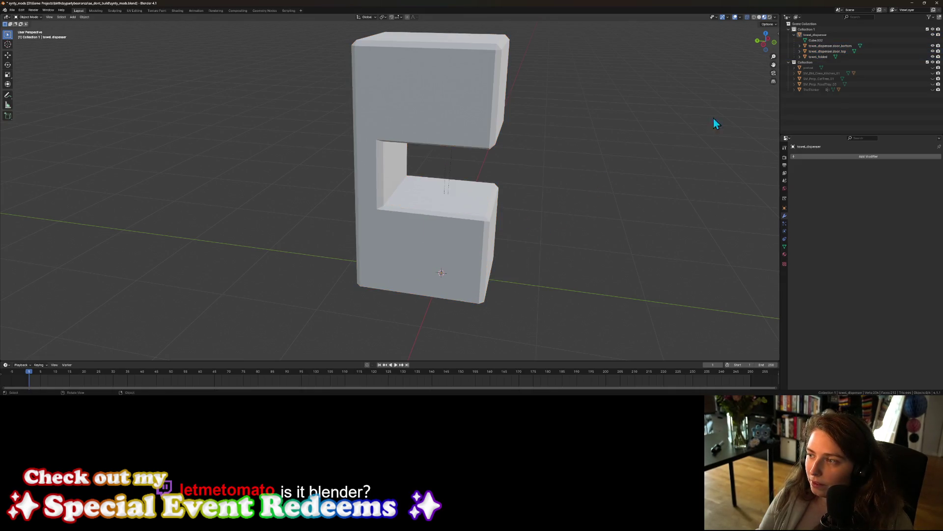
{"action": "left_click", "coordinate": [825, 46]}
{"action": "left_click_drag", "start_coordinate": [644, 212], "coordinate": [630, 231]}
{"action": "key", "text": "KP_1"}
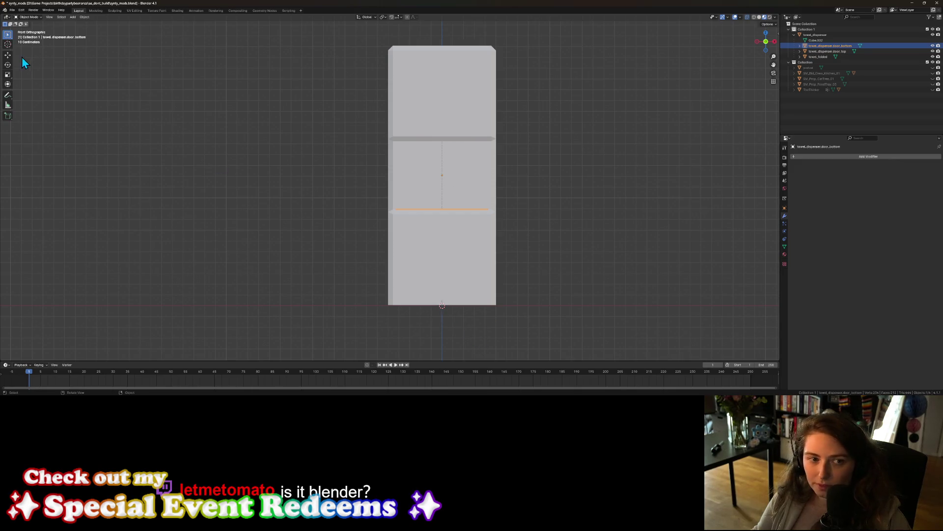
Put the 3D cursor on the bottom door's back edge and set its origin there
{"action": "left_click", "coordinate": [7, 44]}
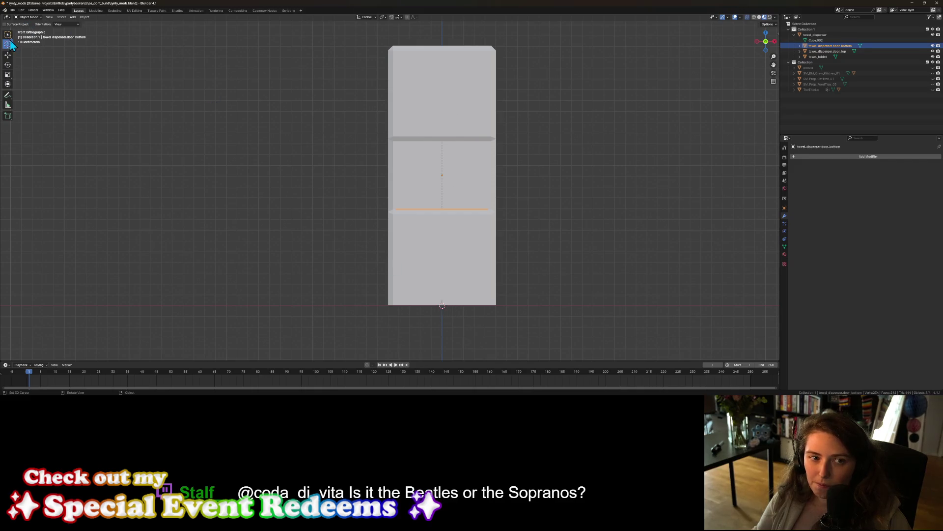
{"action": "left_click_drag", "start_coordinate": [406, 201], "coordinate": [446, 213]}
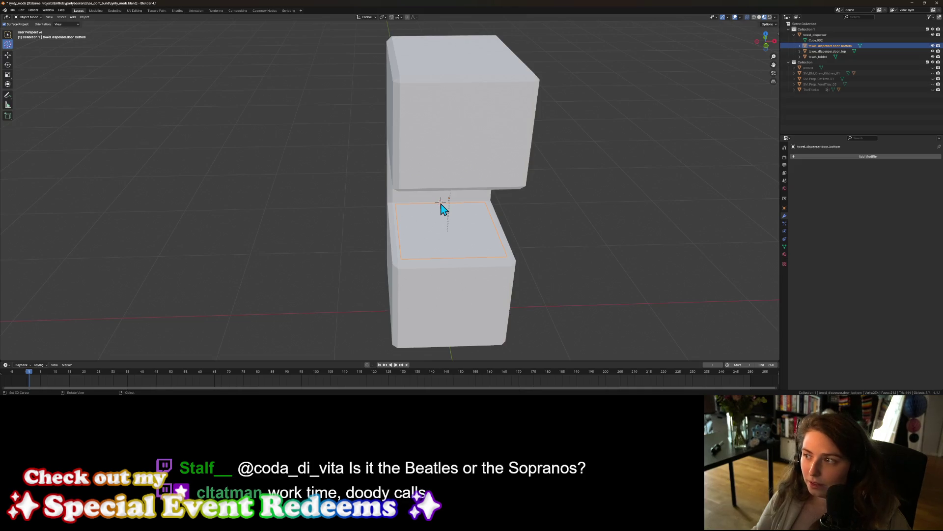
{"action": "left_click_drag", "start_coordinate": [444, 270], "coordinate": [500, 257]}
{"action": "key", "text": "Tab"}
{"action": "key", "text": "Tab"}
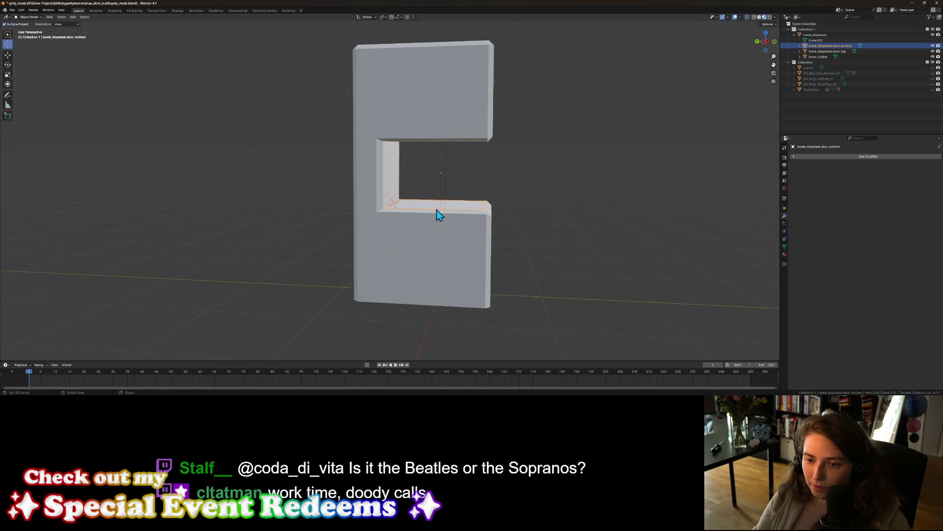
{"action": "right_click", "coordinate": [435, 209]}
{"action": "mouse_move", "coordinate": [434, 210]}
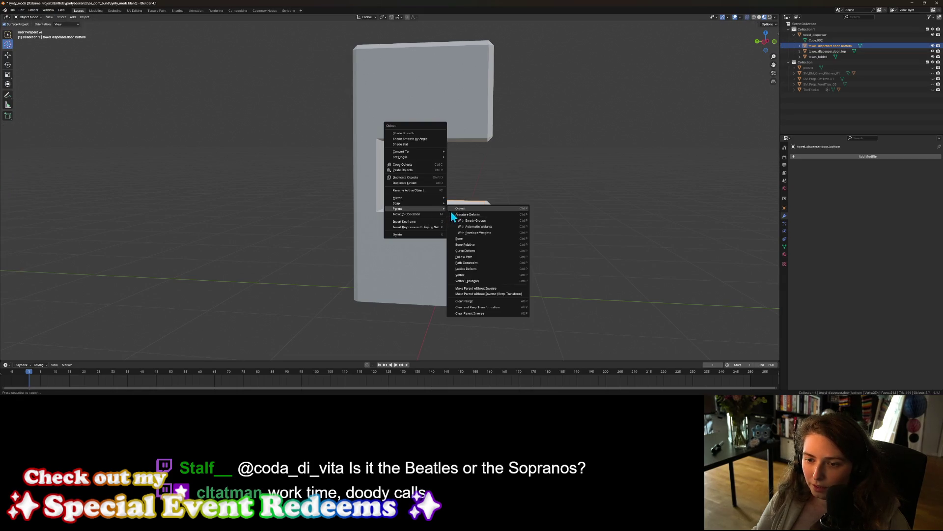
{"action": "mouse_move", "coordinate": [433, 159]}
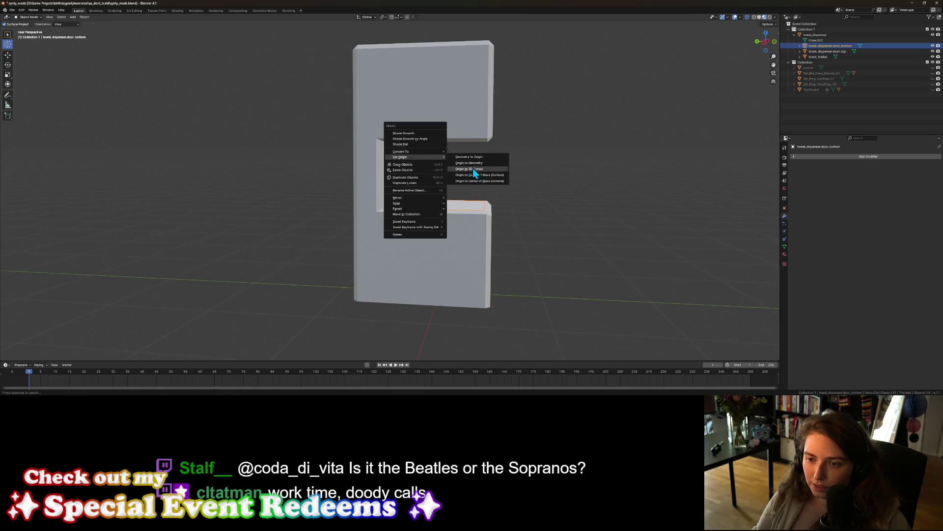
{"action": "left_click", "coordinate": [469, 168]}
Select the top door and mark its back edge with the 3D cursor as its pivot
{"action": "left_click_drag", "start_coordinate": [450, 248], "coordinate": [436, 212]}
{"action": "left_click", "coordinate": [822, 51]}
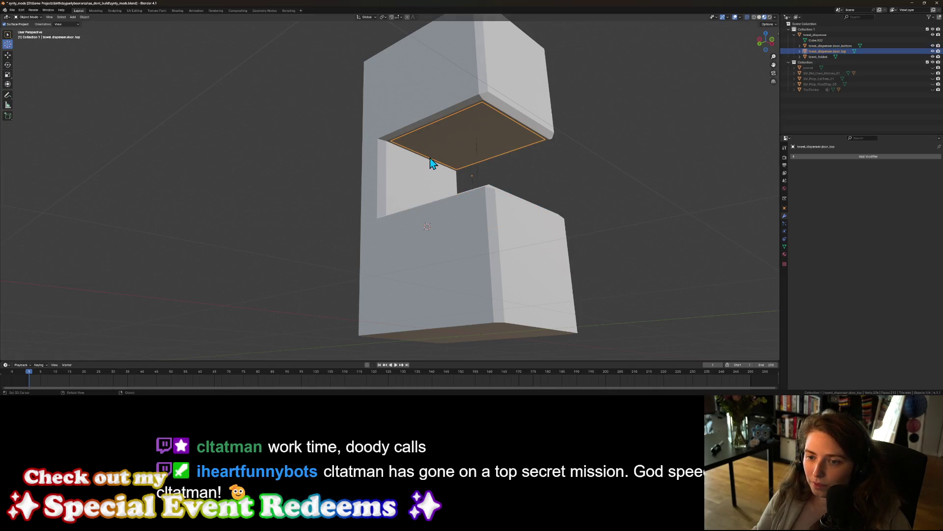
{"action": "key", "text": "g"}
{"action": "left_click", "coordinate": [461, 172]}
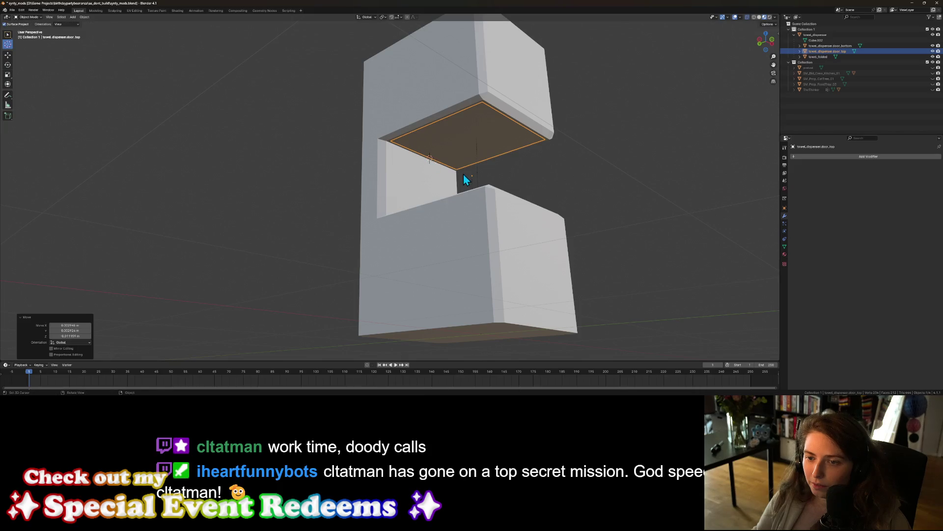
{"action": "right_click", "coordinate": [461, 172]}
{"action": "mouse_move", "coordinate": [459, 173]}
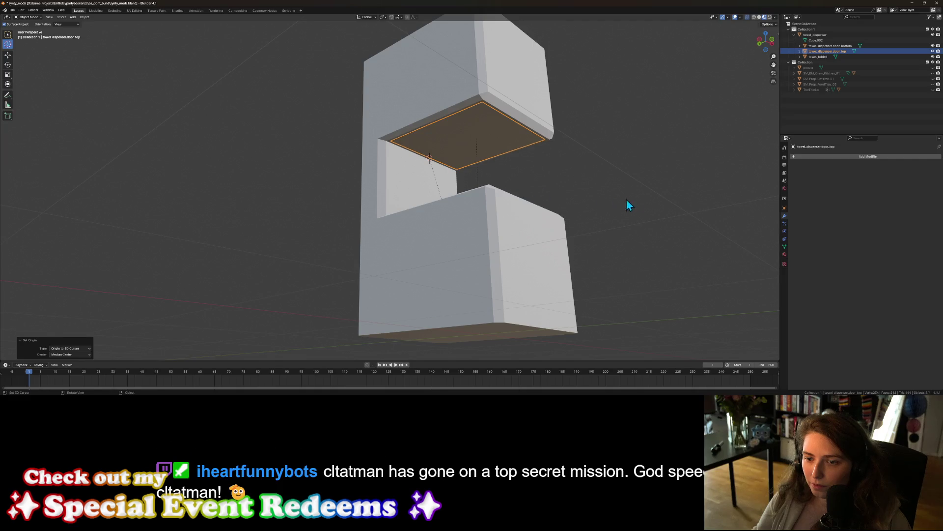
{"action": "left_click_drag", "start_coordinate": [638, 199], "coordinate": [634, 162]}
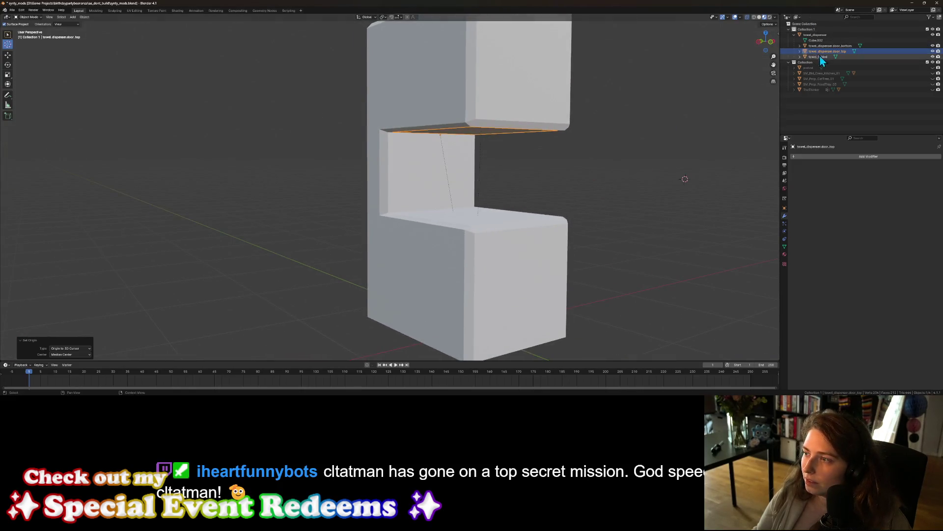
Trial-rotate the bottom door around the X axis, then undo the tilt
{"action": "left_click", "coordinate": [829, 45]}
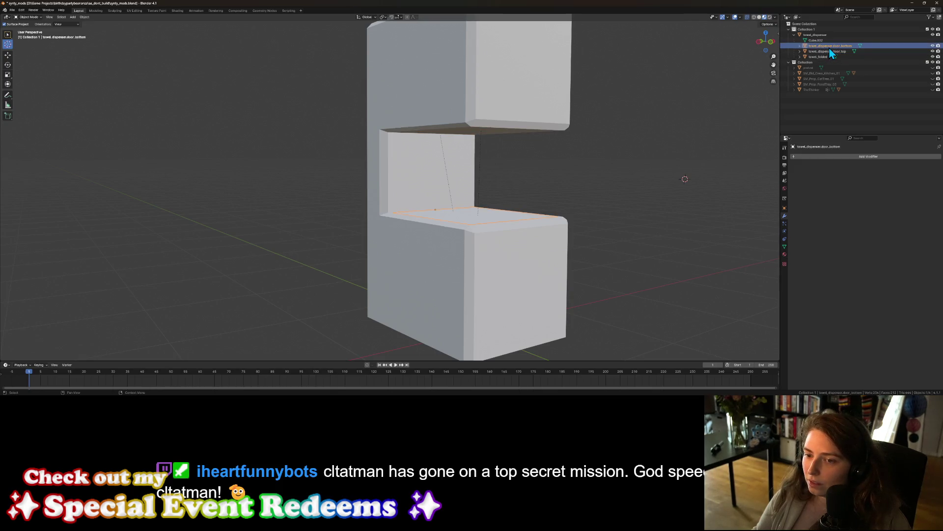
{"action": "left_click_drag", "start_coordinate": [572, 177], "coordinate": [521, 200]}
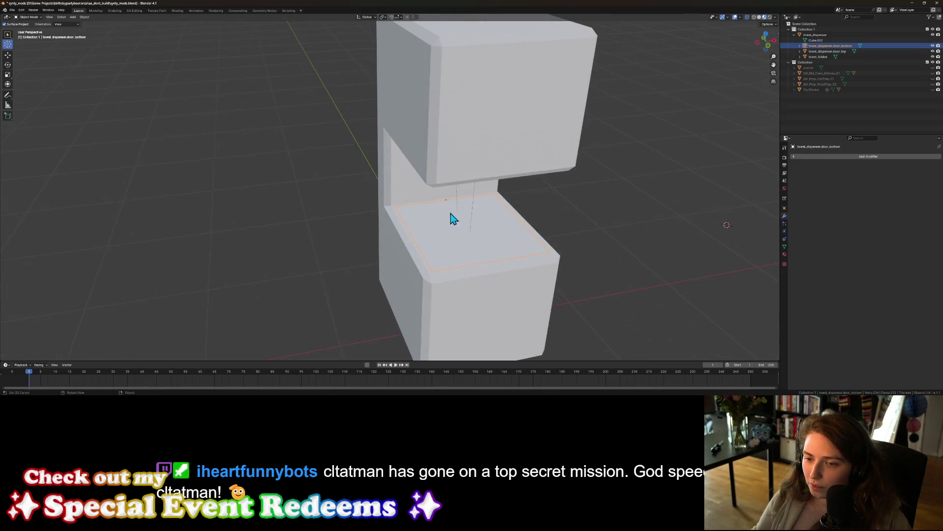
{"action": "left_click_drag", "start_coordinate": [452, 219], "coordinate": [497, 188]}
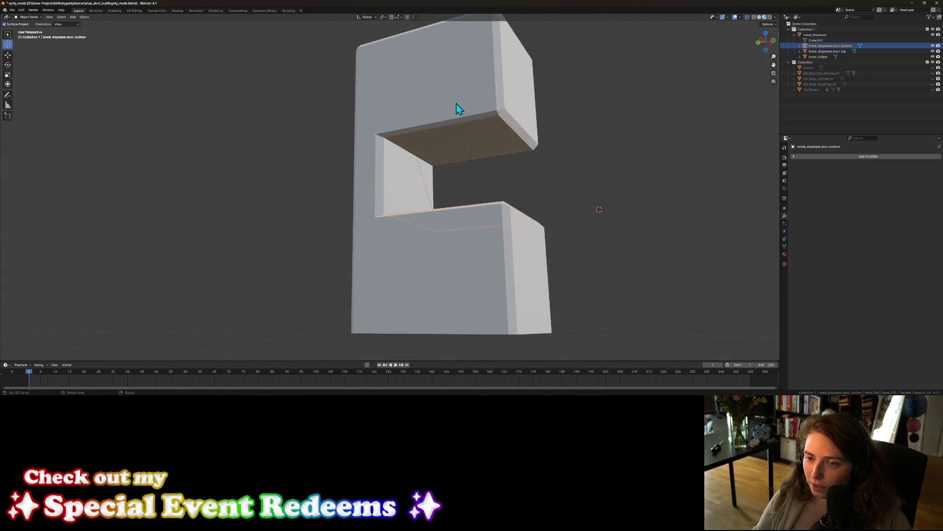
{"action": "left_click", "coordinate": [8, 34]}
{"action": "left_click_drag", "start_coordinate": [378, 248], "coordinate": [390, 285]}
{"action": "key", "text": "r"}
{"action": "key", "text": "x"}
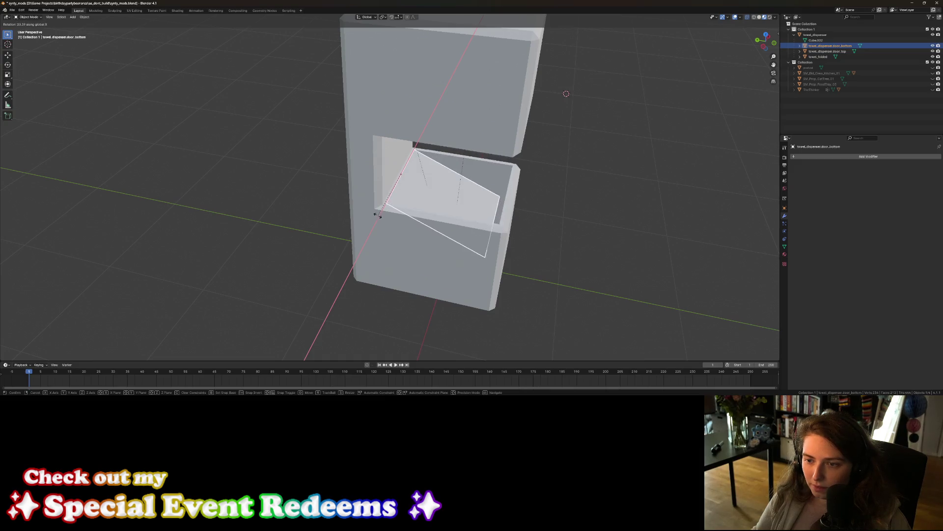
{"action": "left_click", "coordinate": [377, 216]}
{"action": "left_click_drag", "start_coordinate": [410, 285], "coordinate": [331, 291]}
{"action": "key", "text": "ctrl+z"}
Move the bottom door's origin to the 3D cursor at its front corner
{"action": "left_click", "coordinate": [8, 44]}
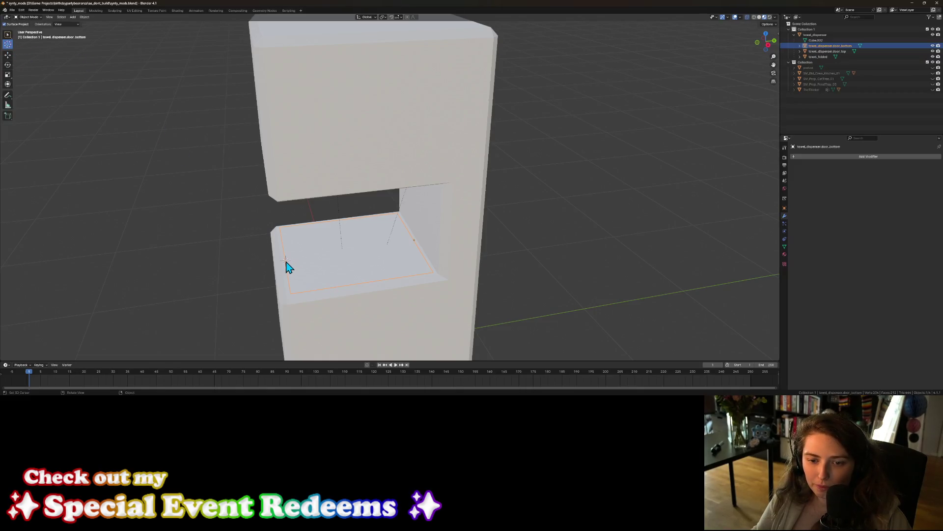
{"action": "right_click", "coordinate": [302, 264]}
{"action": "mouse_move", "coordinate": [301, 264]}
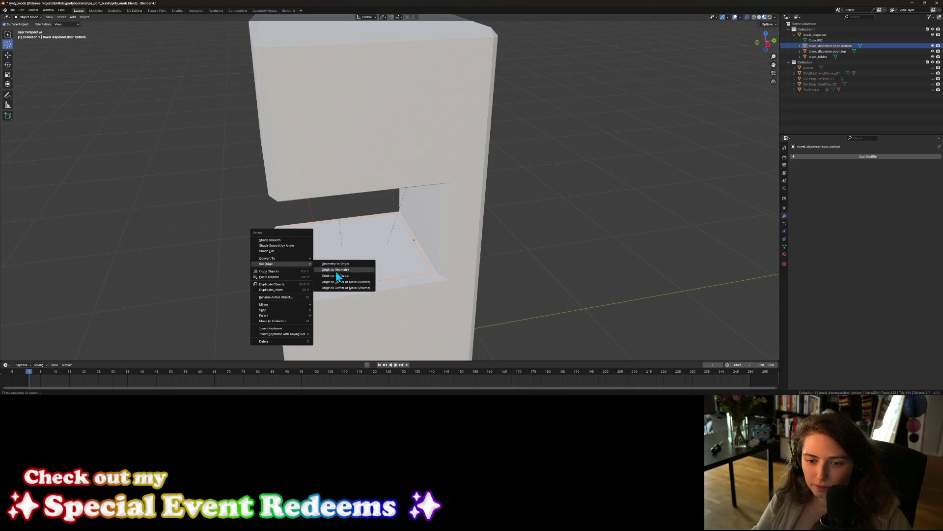
{"action": "left_click", "coordinate": [347, 276]}
Test the new hinge by swinging the bottom door to -48° on X, then undo
{"action": "left_click", "coordinate": [8, 35]}
{"action": "key", "text": "r"}
{"action": "key", "text": "x"}
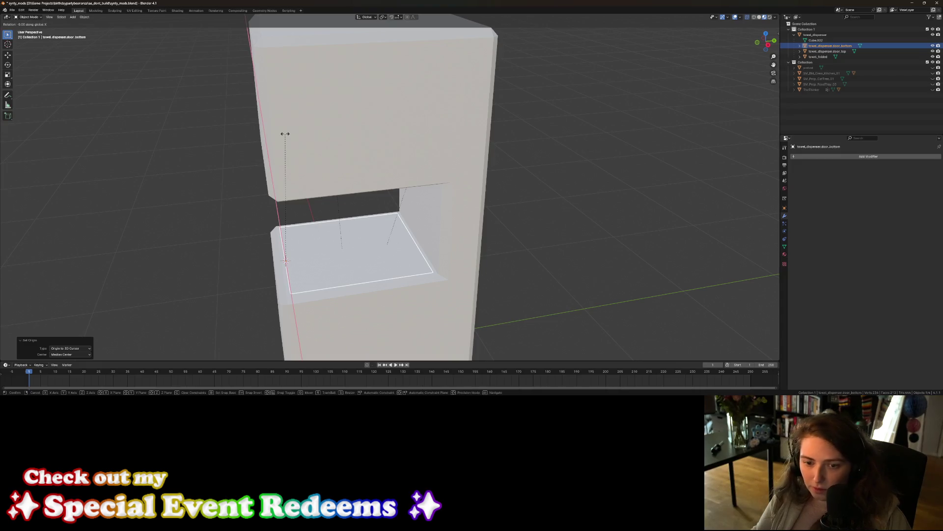
{"action": "left_click", "coordinate": [375, 180]}
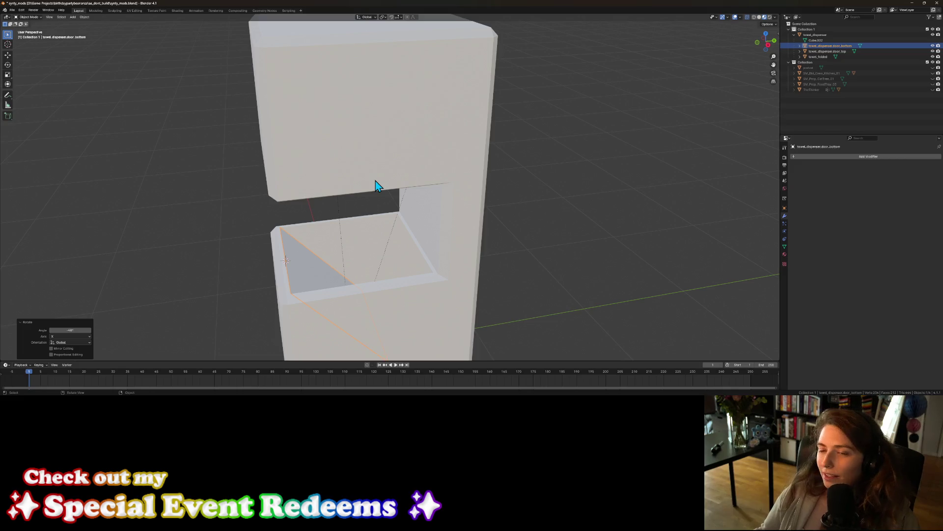
{"action": "scroll", "scroll_direction": "down", "scroll_amount": 3}
{"action": "left_click_drag", "start_coordinate": [386, 242], "coordinate": [326, 97]}
{"action": "scroll", "scroll_direction": "up", "scroll_amount": 3}
{"action": "key", "text": "ctrl+z"}
Select the top door and inspect it from front and top angles
{"action": "left_click", "coordinate": [361, 102]}
{"action": "left_click_drag", "start_coordinate": [386, 186], "coordinate": [382, 201]}
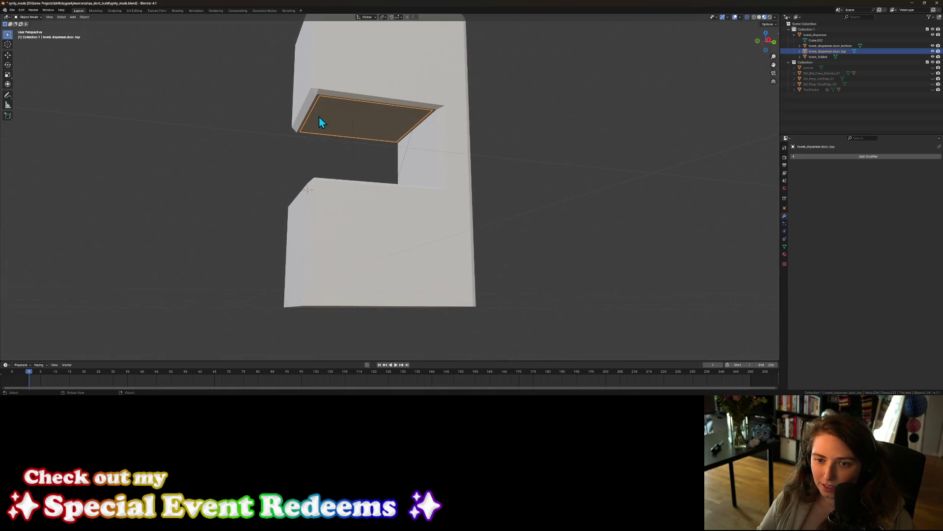
{"action": "left_click_drag", "start_coordinate": [343, 188], "coordinate": [372, 198]}
{"action": "scroll", "scroll_direction": "up", "scroll_amount": 3}
{"action": "scroll", "scroll_direction": "down", "scroll_amount": 3}
{"action": "scroll", "scroll_direction": "up", "scroll_amount": 3}
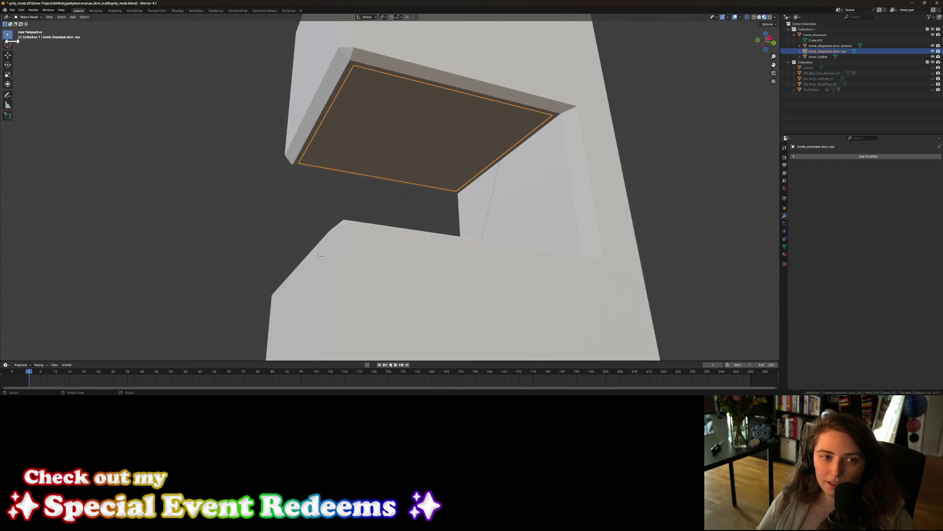
{"action": "left_click", "coordinate": [8, 43]}
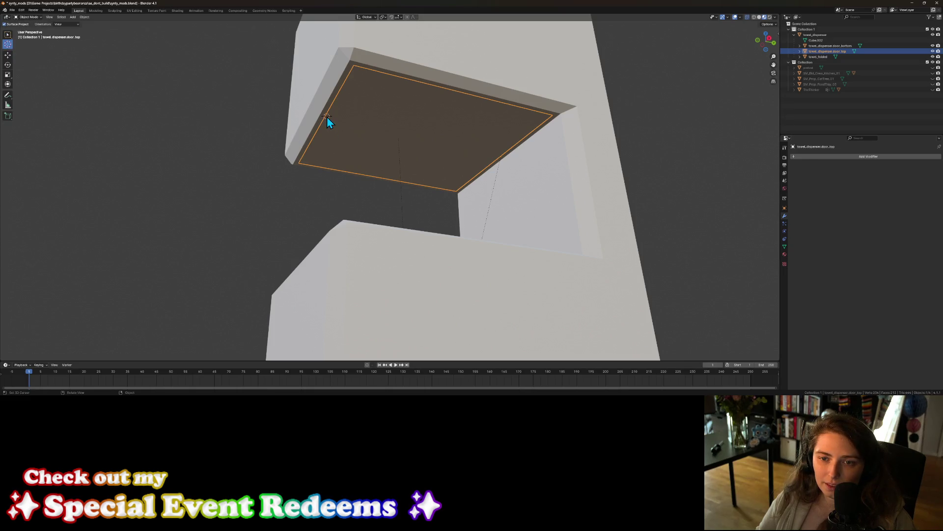
Set the top door's origin to the 3D cursor at its front edge
{"action": "key", "text": "g"}
{"action": "left_click", "coordinate": [325, 122]}
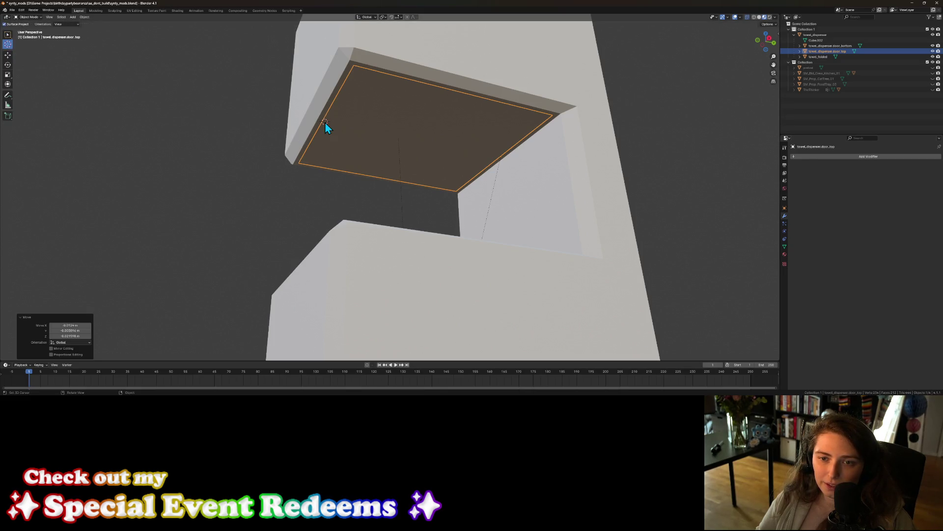
{"action": "left_click", "coordinate": [8, 34]}
{"action": "right_click", "coordinate": [419, 122]}
{"action": "mouse_move", "coordinate": [420, 122]}
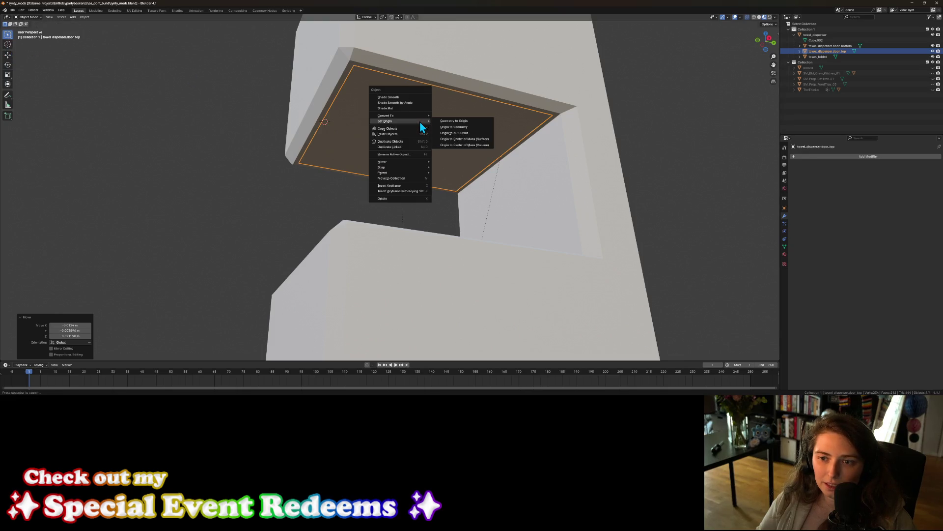
{"action": "left_click", "coordinate": [470, 132]}
Tilt the top door down about the X axis, adding an extra 4.6° of slant
{"action": "left_click_drag", "start_coordinate": [454, 137], "coordinate": [430, 185]}
{"action": "scroll", "scroll_direction": "down", "scroll_amount": 3}
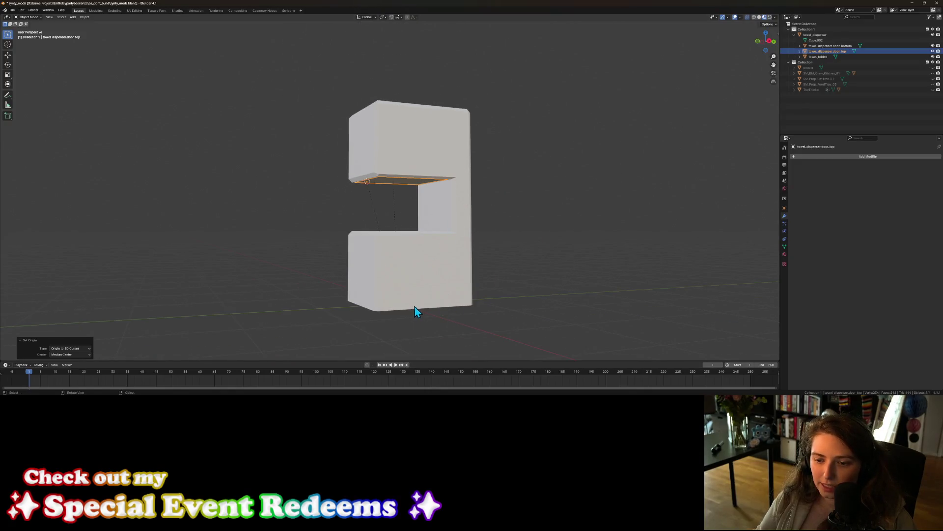
{"action": "left_click_drag", "start_coordinate": [404, 210], "coordinate": [402, 207]}
{"action": "key", "text": "r"}
{"action": "key", "text": "x"}
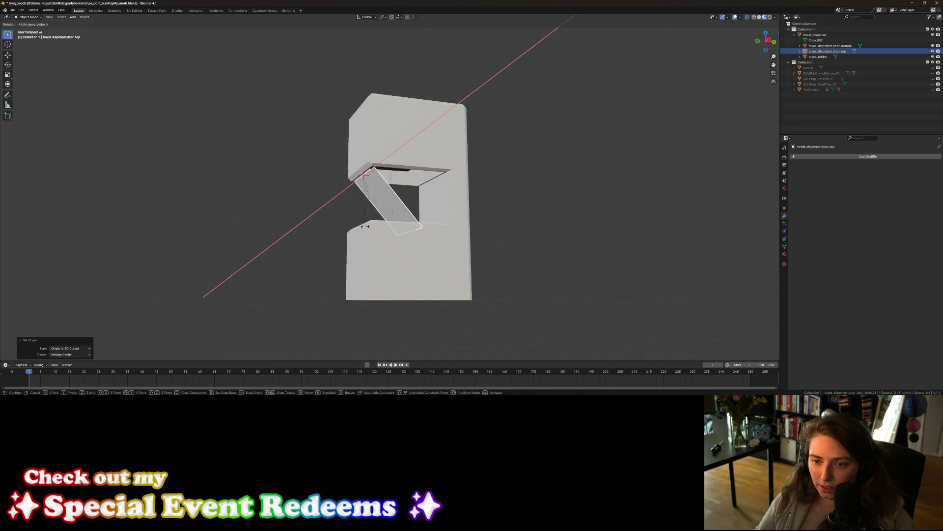
{"action": "left_click", "coordinate": [371, 214]}
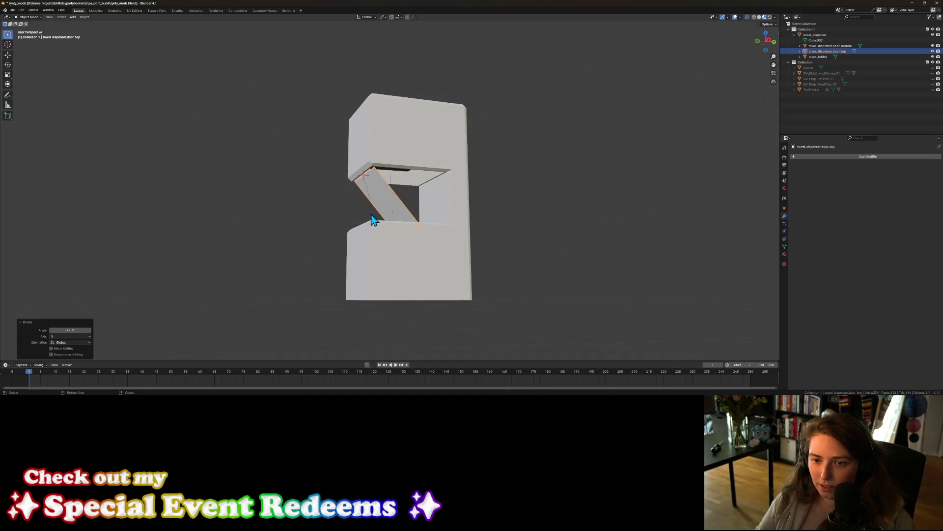
{"action": "scroll", "scroll_direction": "up", "scroll_amount": 3}
{"action": "left_click_drag", "start_coordinate": [376, 223], "coordinate": [444, 261]}
{"action": "key", "text": "r"}
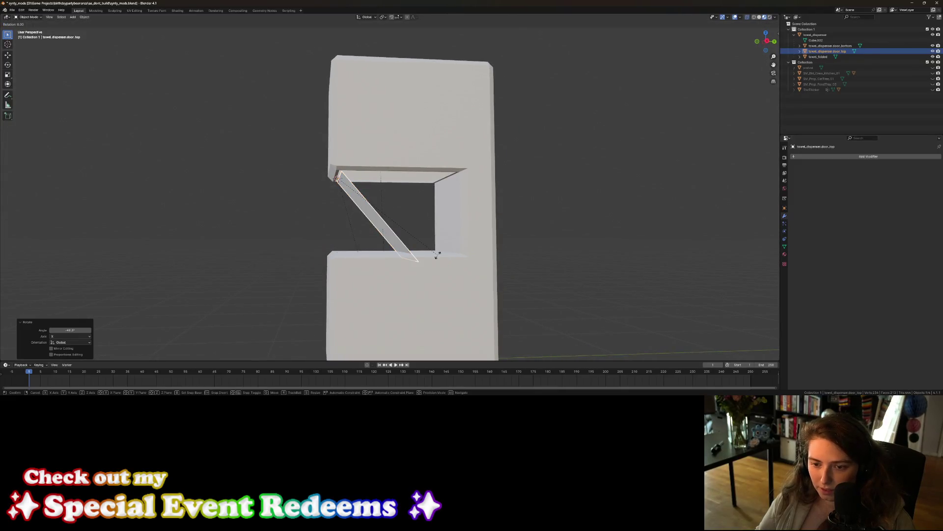
{"action": "key", "text": "x"}
{"action": "left_click", "coordinate": [447, 254]}
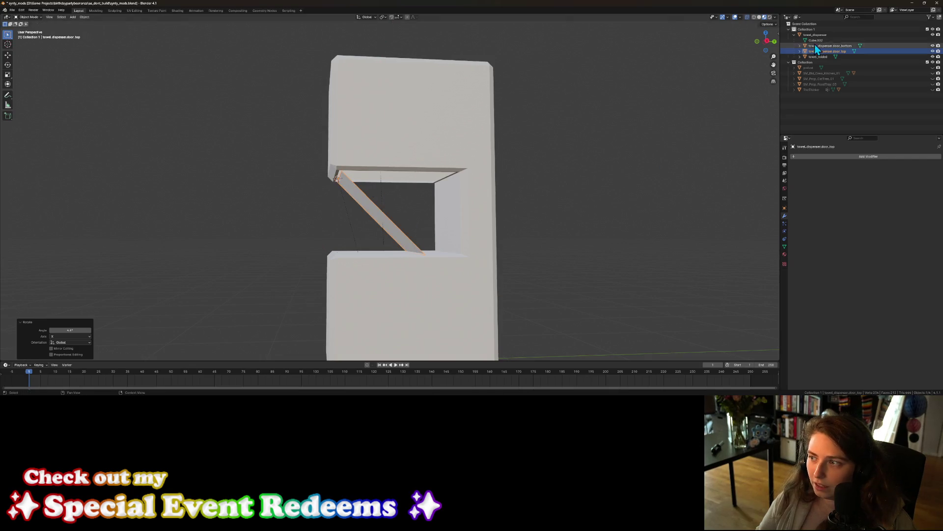
{"action": "left_click", "coordinate": [819, 57]}
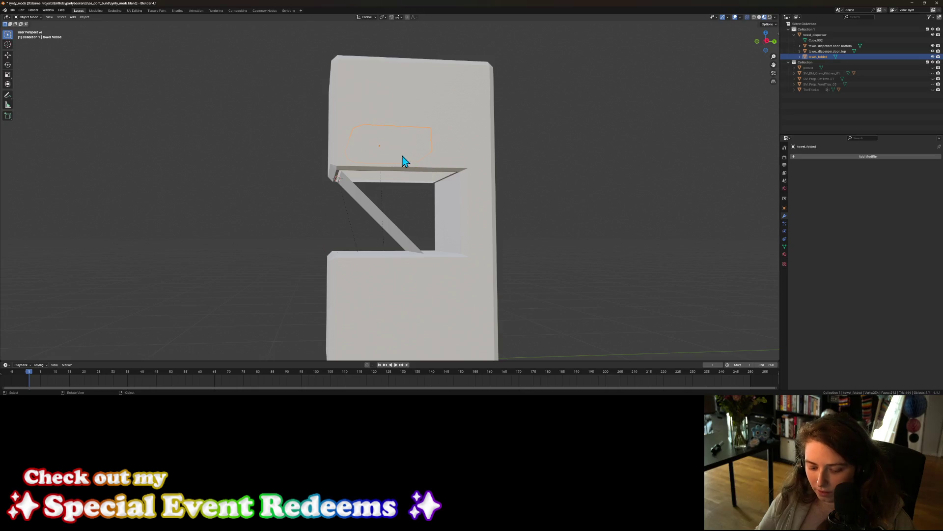
From the right-side view, move the folded towel down into the dispenser opening
{"action": "key", "text": "KP_3"}
{"action": "key", "text": "g"}
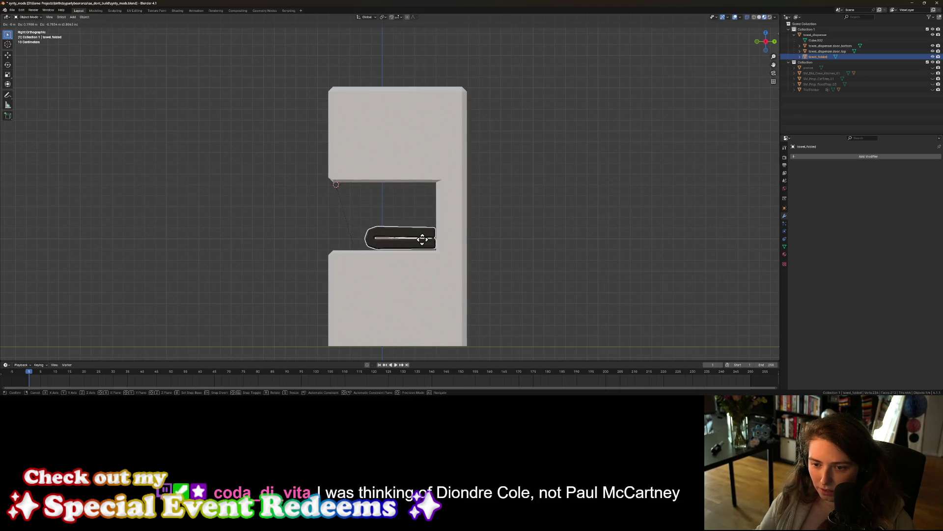
{"action": "left_click", "coordinate": [422, 238]}
{"action": "left_click_drag", "start_coordinate": [425, 246], "coordinate": [452, 245]}
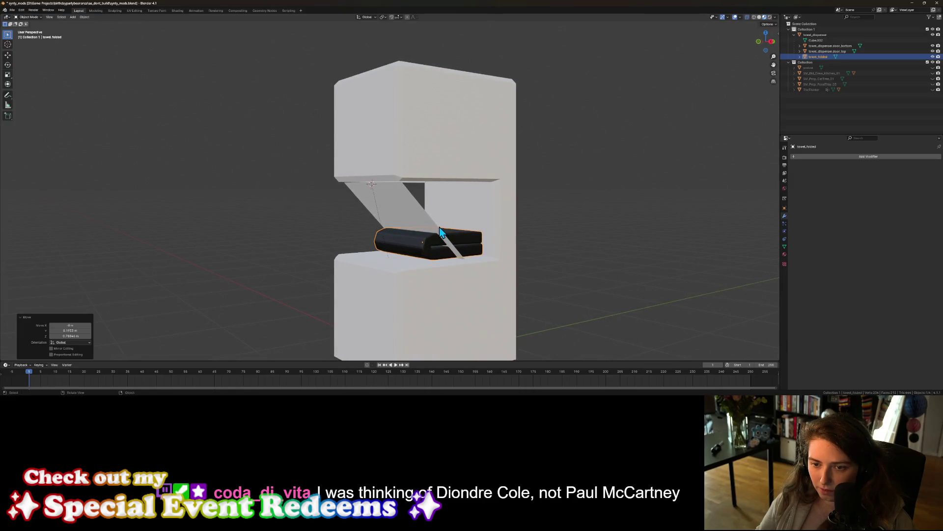
{"action": "left_click_drag", "start_coordinate": [435, 226], "coordinate": [422, 220]}
{"action": "key", "text": "r"}
{"action": "left_click", "coordinate": [423, 216]}
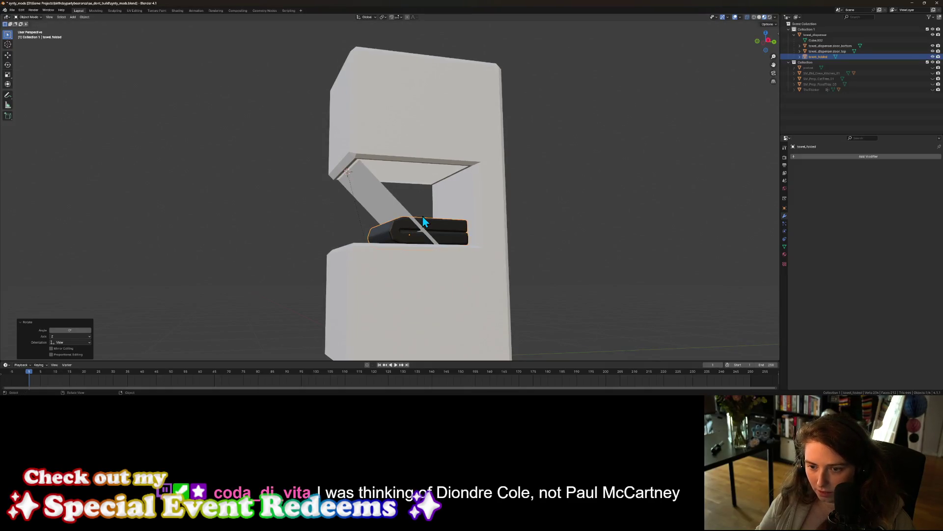
Swing the top door back up around the X axis
{"action": "left_click", "coordinate": [363, 189]}
{"action": "key", "text": "r"}
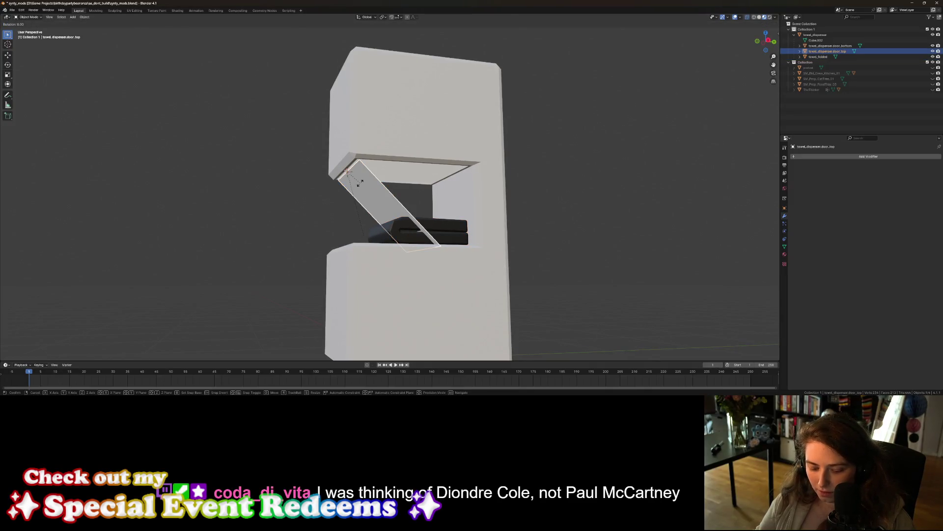
{"action": "key", "text": "x"}
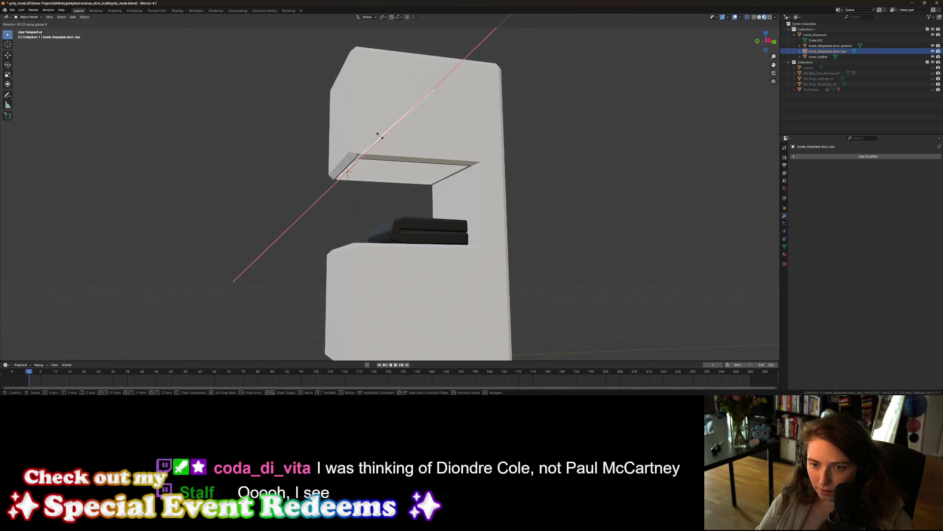
{"action": "left_click", "coordinate": [380, 140]}
{"action": "left_click_drag", "start_coordinate": [380, 141], "coordinate": [406, 215]}
Raise the folded towel along Z so it rests just above the lower ledge
{"action": "left_click", "coordinate": [403, 238]}
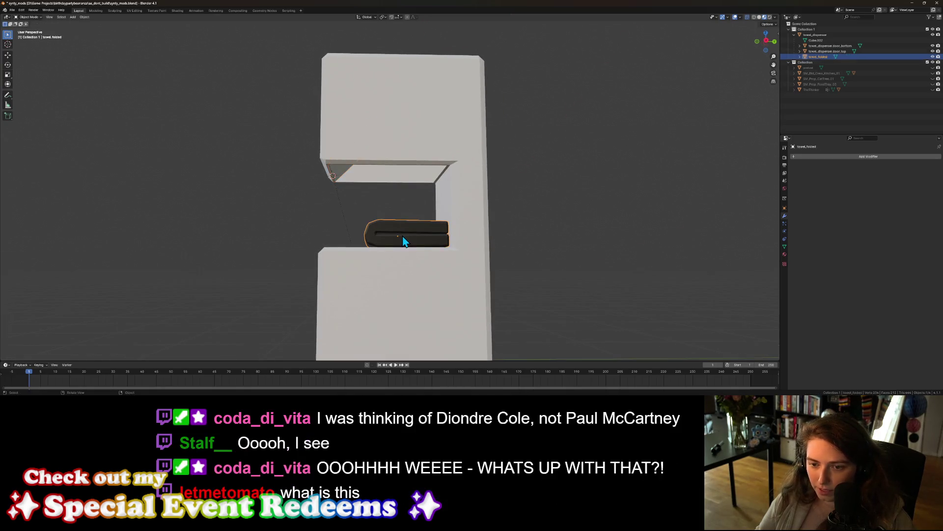
{"action": "key", "text": "g"}
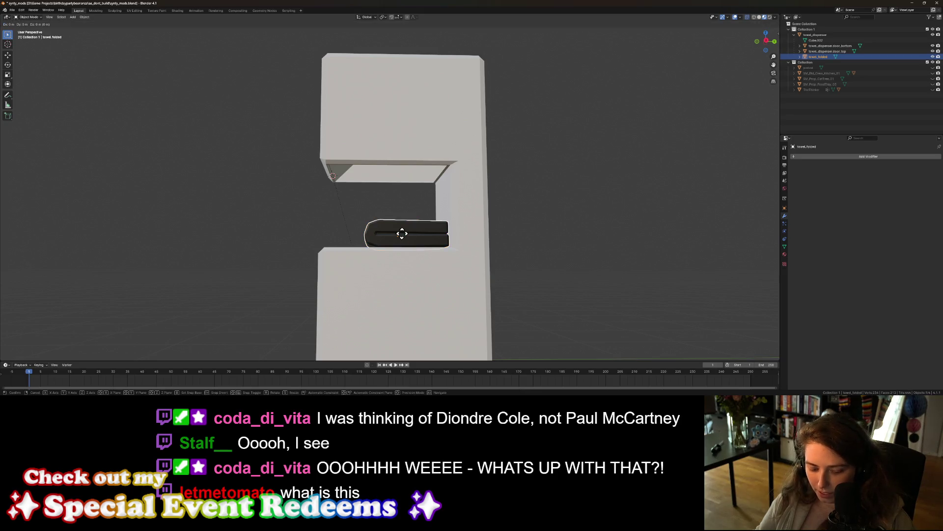
{"action": "key", "text": "z"}
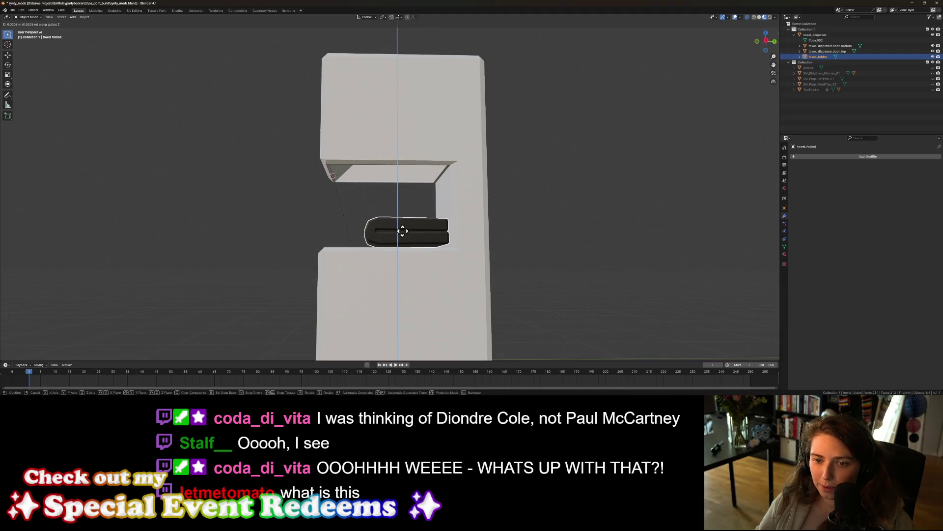
{"action": "left_click", "coordinate": [402, 231]}
{"action": "left_click_drag", "start_coordinate": [406, 239], "coordinate": [666, 145]}
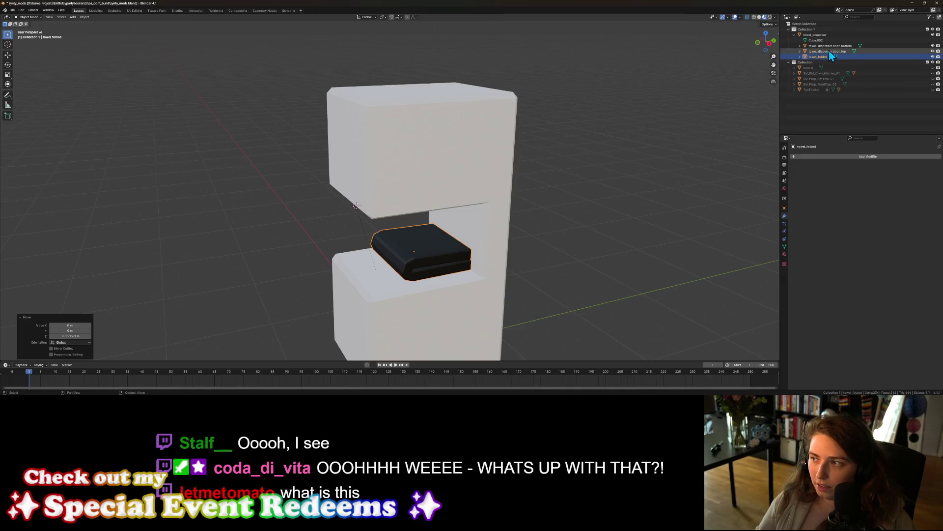
Try rotating the bottom door on X, cancel it, and undo recent changes
{"action": "left_click", "coordinate": [834, 46]}
{"action": "key", "text": "r"}
{"action": "key", "text": "x"}
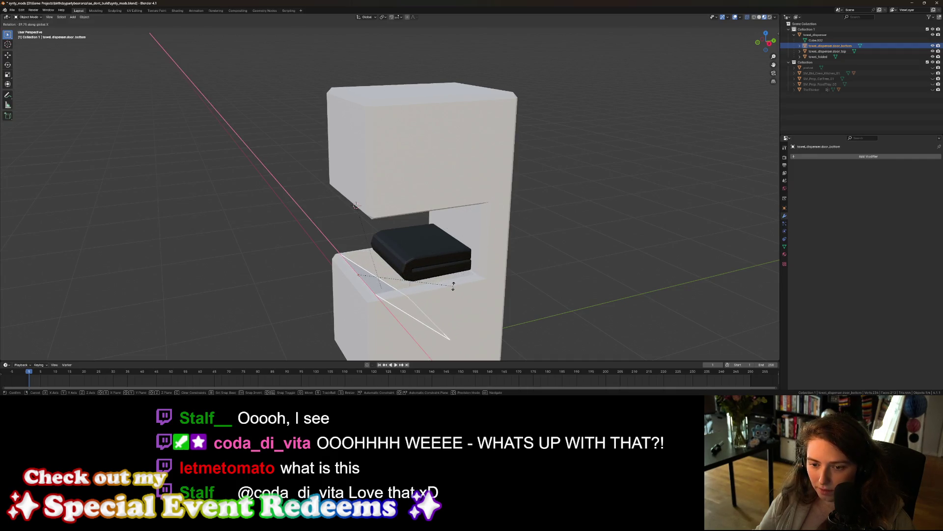
{"action": "key", "text": "Escape"}
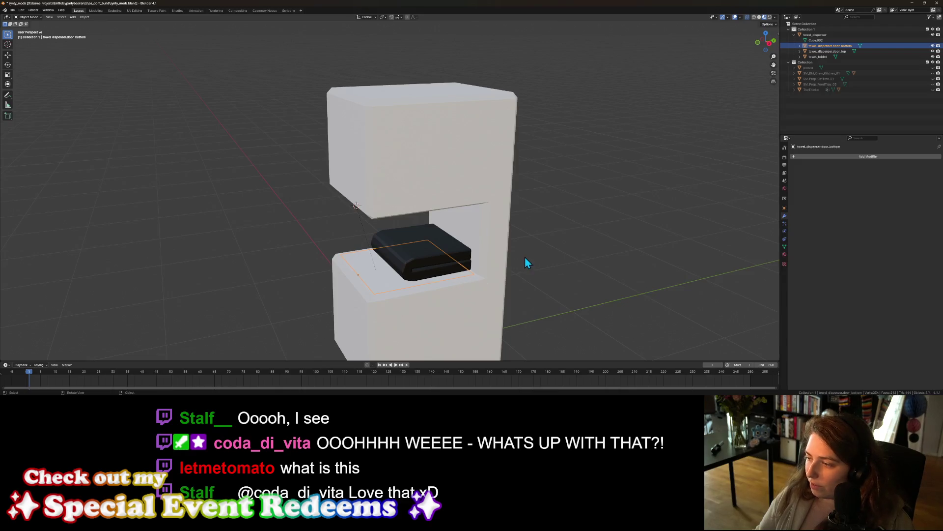
{"action": "left_click_drag", "start_coordinate": [508, 205], "coordinate": [513, 267]}
{"action": "left_click", "coordinate": [830, 51]}
{"action": "left_click", "coordinate": [391, 170]}
{"action": "key", "text": "ctrl+z"}
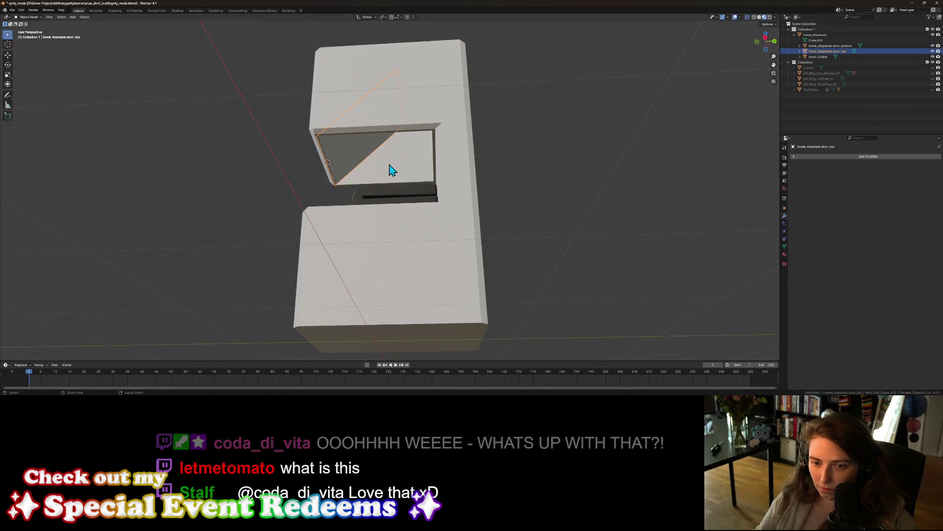
Undo back until the top door flap sits closed over the opening again
{"action": "key", "text": "ctrl+z"}
{"action": "left_click", "coordinate": [392, 169]}
{"action": "key", "text": "ctrl+z"}
{"action": "key", "text": "ctrl+z"}
{"action": "key", "text": "ctrl+z"}
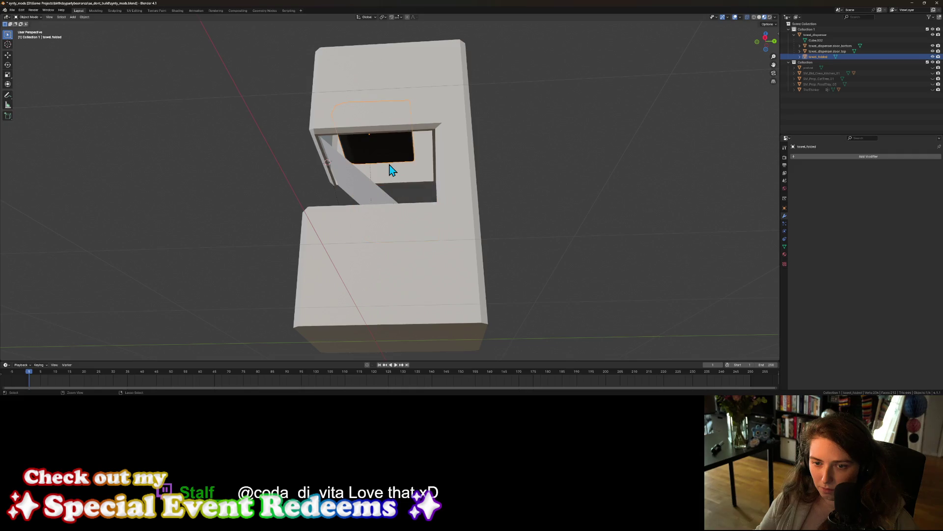
{"action": "key", "text": "ctrl+z"}
{"action": "left_click_drag", "start_coordinate": [549, 210], "coordinate": [594, 248]}
{"action": "scroll", "scroll_direction": "up", "scroll_amount": 3}
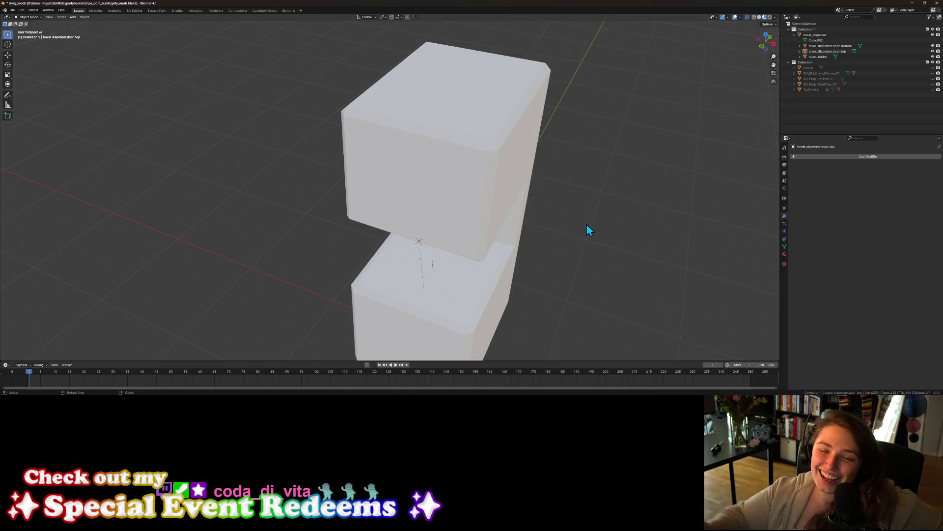
{"action": "left_click_drag", "start_coordinate": [587, 225], "coordinate": [574, 281]}
Save synty_mods.blend with Ctrl+S, then select the dispenser body up close
{"action": "key", "text": "ctrl+s"}
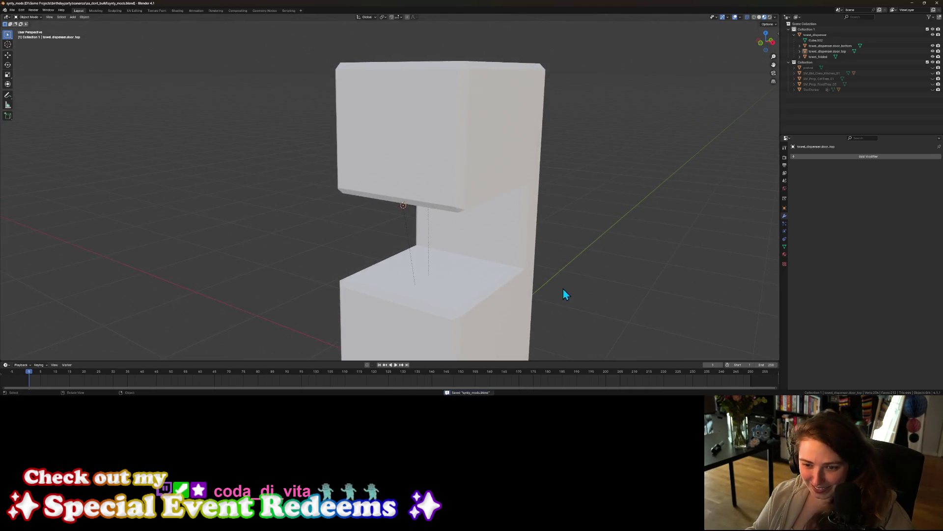
{"action": "scroll", "scroll_direction": "down", "scroll_amount": 3}
{"action": "scroll", "scroll_direction": "up", "scroll_amount": 3}
{"action": "scroll", "scroll_direction": "down", "scroll_amount": 3}
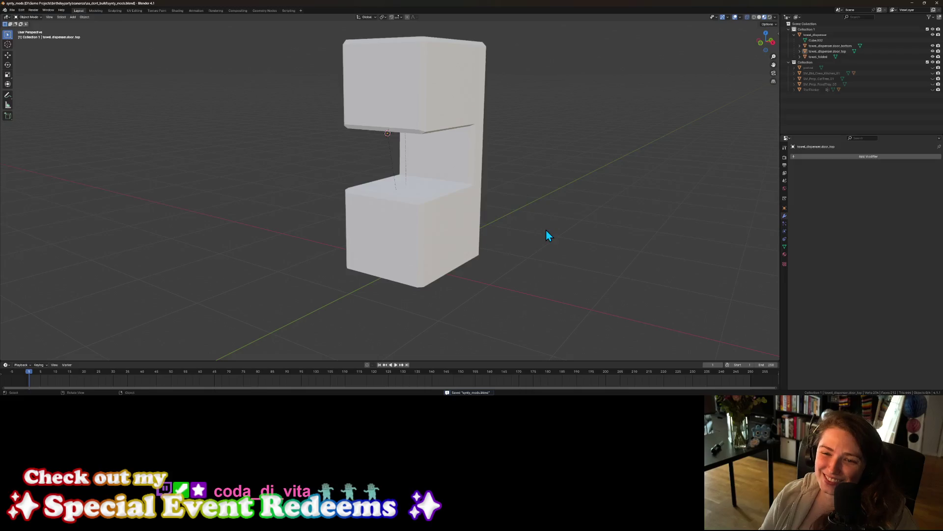
{"action": "left_click_drag", "start_coordinate": [545, 231], "coordinate": [483, 242]}
{"action": "scroll", "scroll_direction": "up", "scroll_amount": 3}
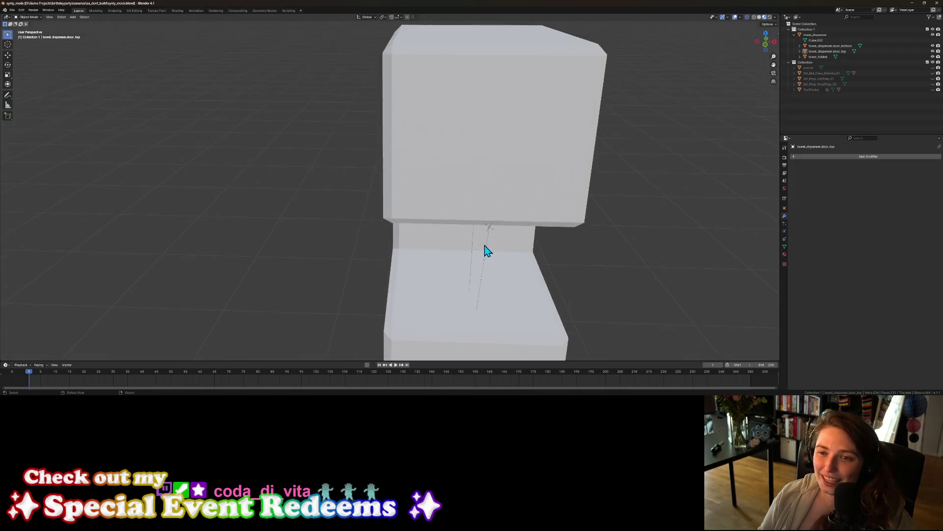
{"action": "left_click_drag", "start_coordinate": [479, 209], "coordinate": [438, 250]}
{"action": "scroll", "scroll_direction": "up", "scroll_amount": 3}
{"action": "left_click", "coordinate": [430, 232]}
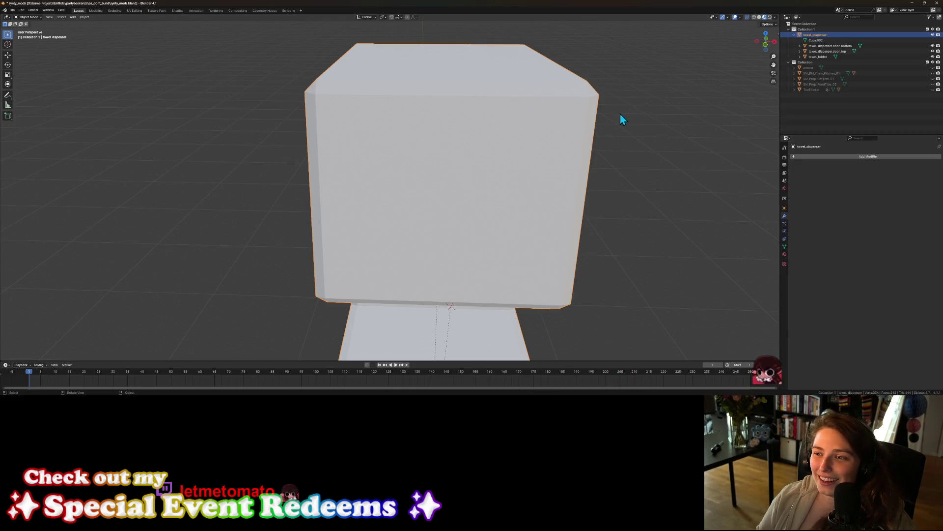
{"action": "left_click_drag", "start_coordinate": [450, 221], "coordinate": [484, 192]}
{"action": "key", "text": "Tab"}
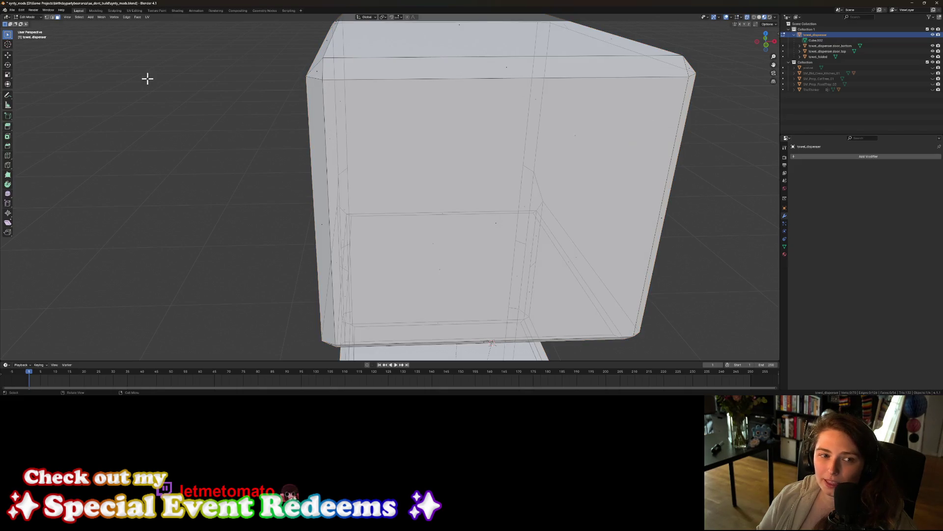
{"action": "left_click", "coordinate": [498, 223]}
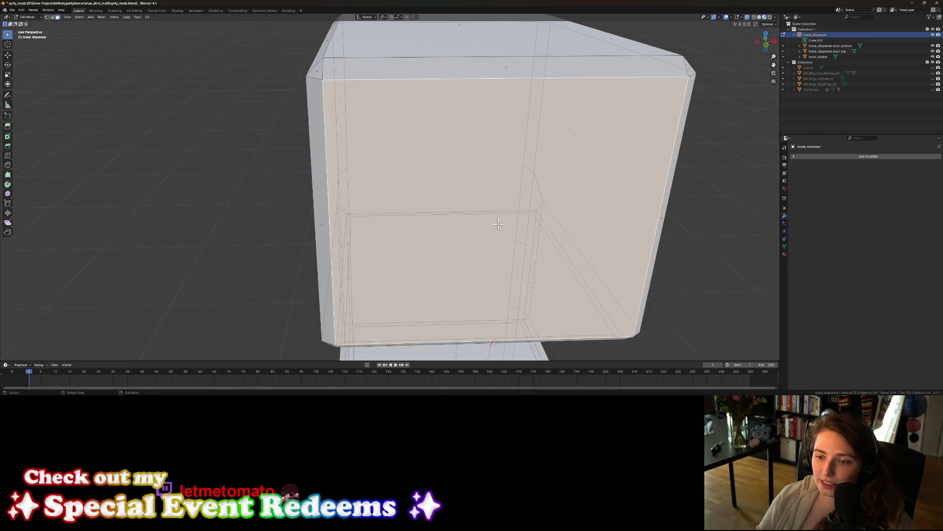
{"action": "right_click", "coordinate": [466, 173]}
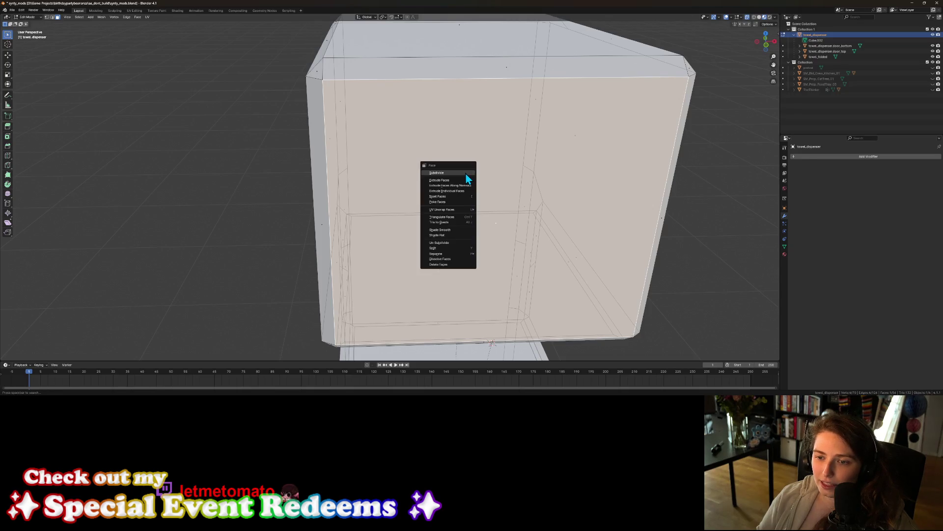
{"action": "left_click", "coordinate": [465, 173]}
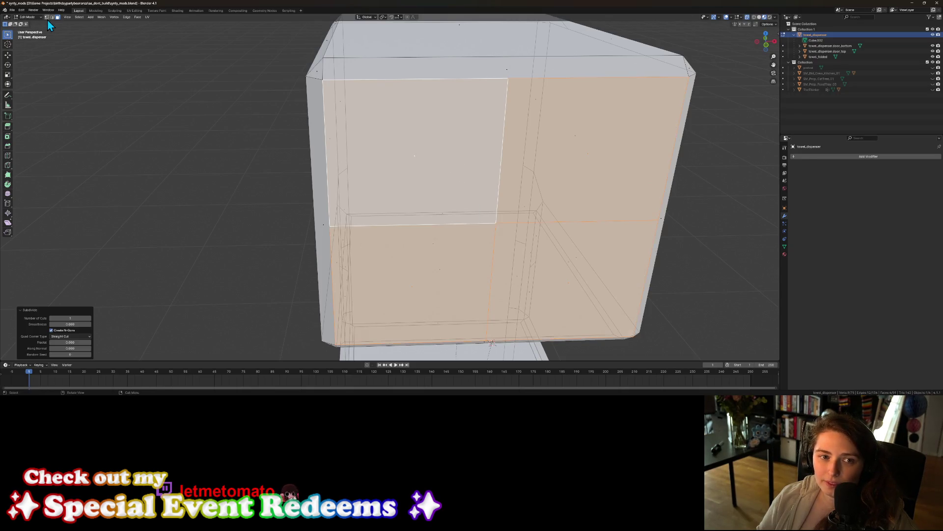
{"action": "left_click", "coordinate": [47, 20]}
{"action": "left_click", "coordinate": [496, 223]}
{"action": "left_click_drag", "start_coordinate": [467, 290], "coordinate": [463, 282]}
{"action": "key", "text": "KP_1"}
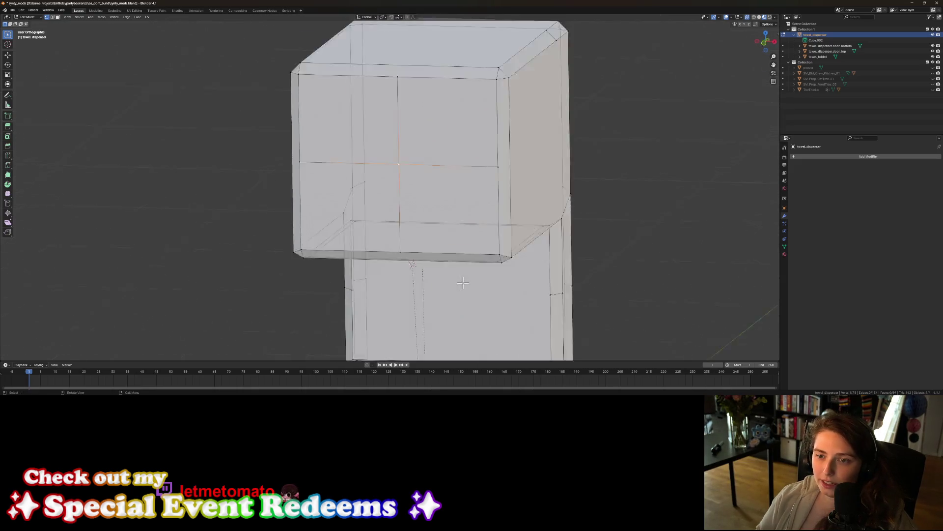
{"action": "key", "text": "g"}
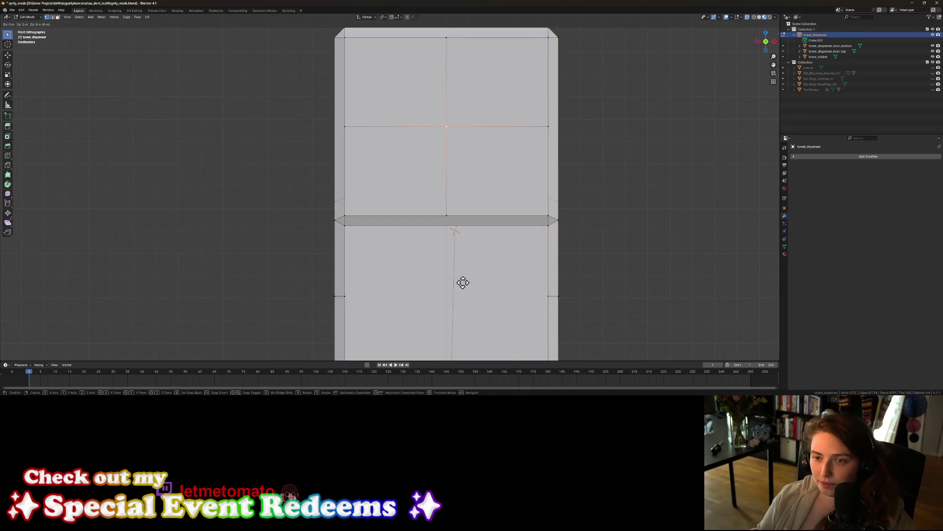
{"action": "right_click", "coordinate": [452, 259]}
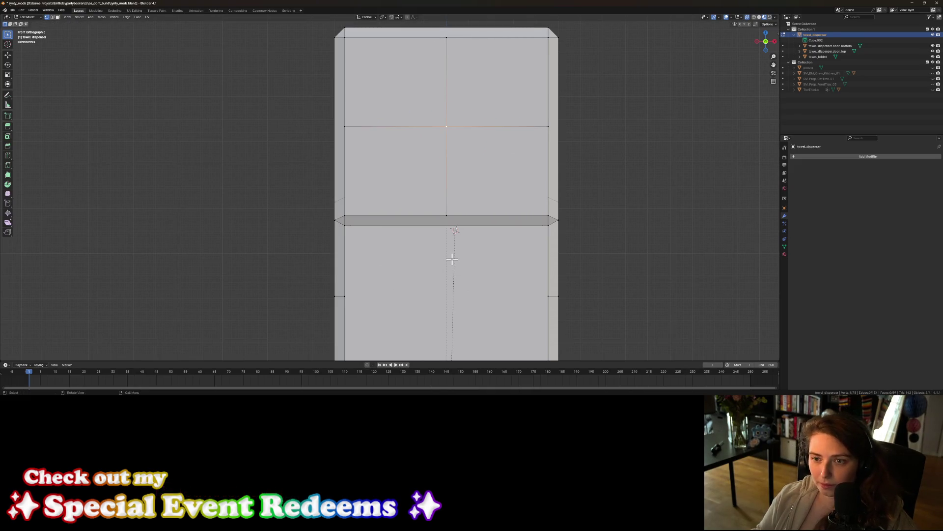
{"action": "left_click", "coordinate": [344, 128]}
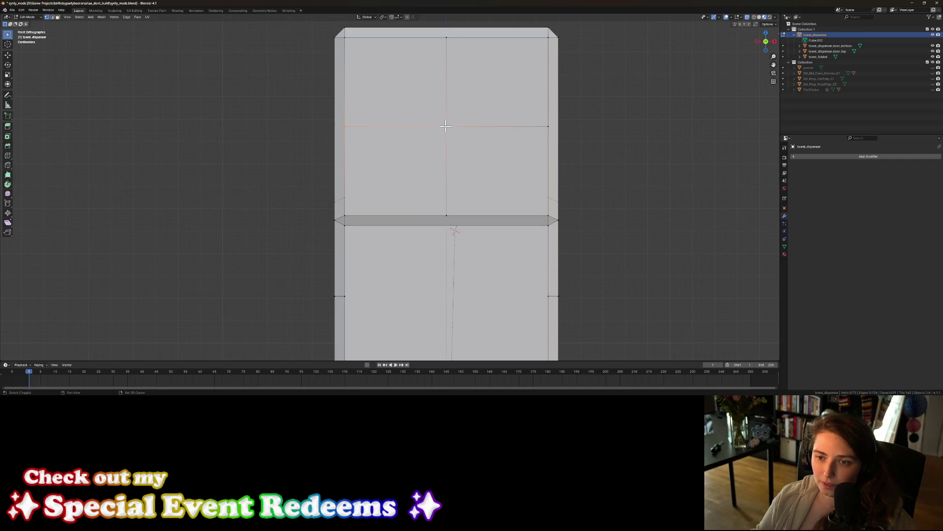
{"action": "left_click", "coordinate": [445, 126]}
{"action": "key", "text": "g"}
{"action": "key", "text": "z"}
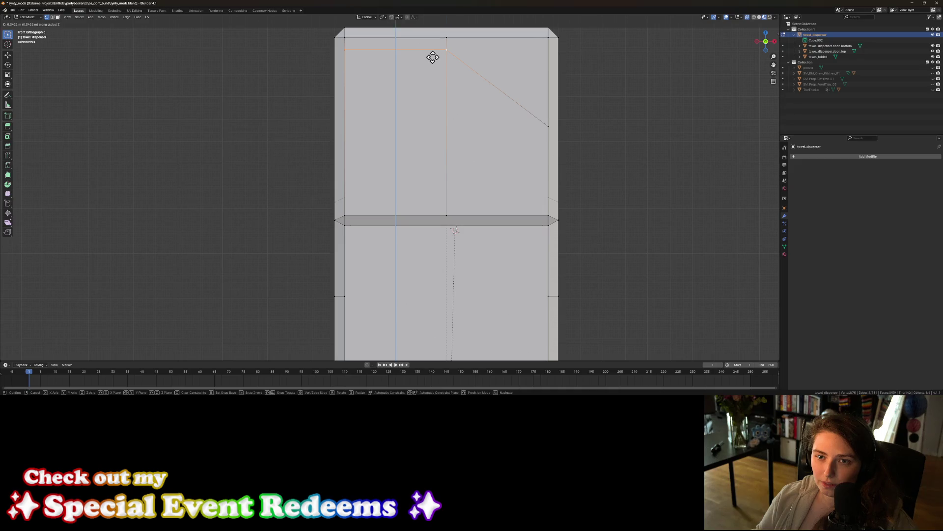
{"action": "left_click", "coordinate": [433, 57]}
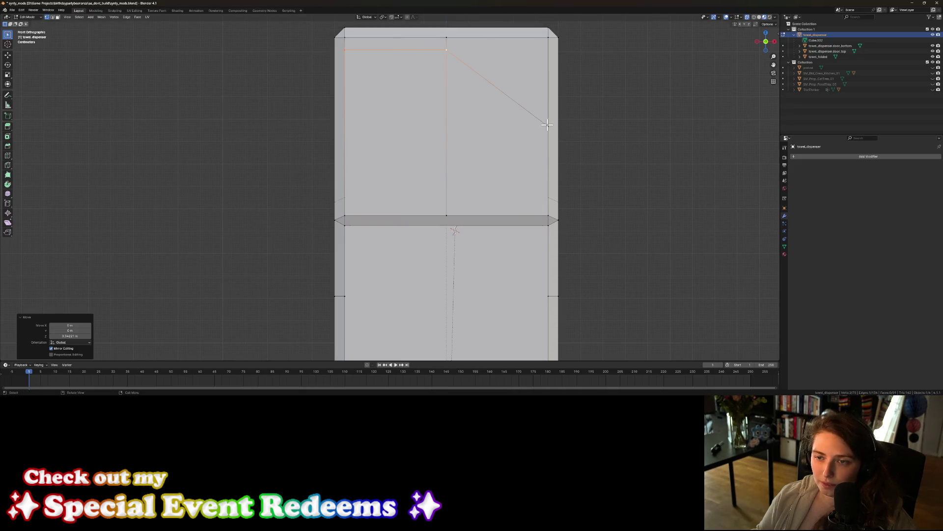
{"action": "key", "text": "ctrl+z"}
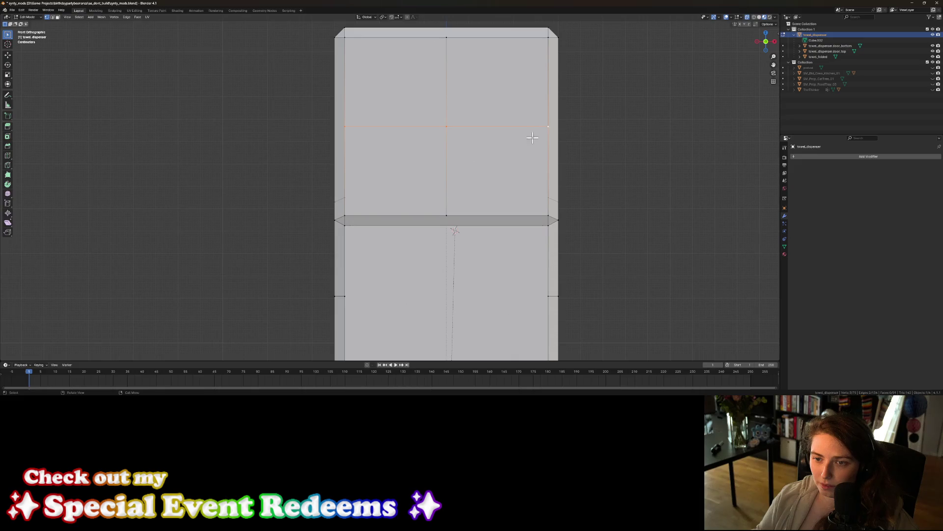
{"action": "key", "text": "g"}
{"action": "key", "text": "z"}
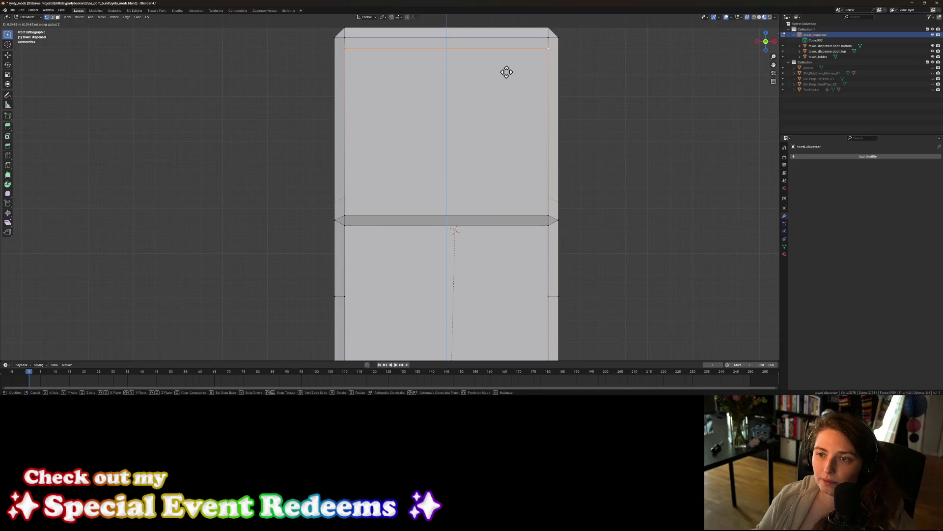
{"action": "left_click", "coordinate": [506, 76]}
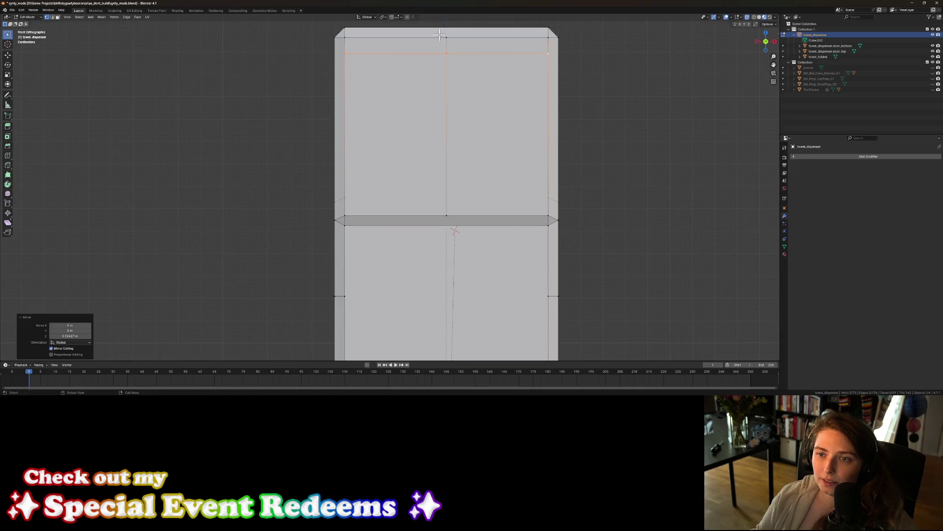
{"action": "left_click", "coordinate": [441, 37]}
{"action": "left_click", "coordinate": [448, 215]}
{"action": "key", "text": "g"}
{"action": "key", "text": "x"}
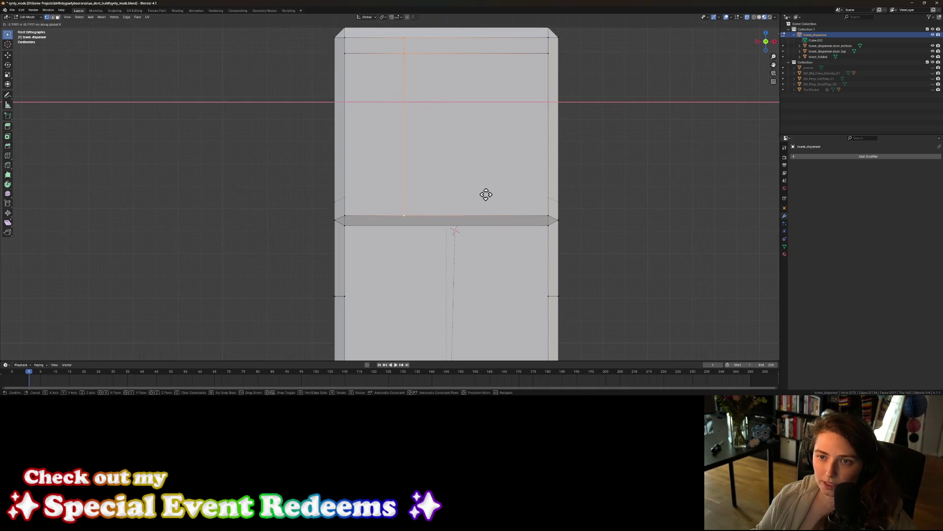
{"action": "left_click", "coordinate": [487, 195]}
{"action": "left_click", "coordinate": [502, 189]}
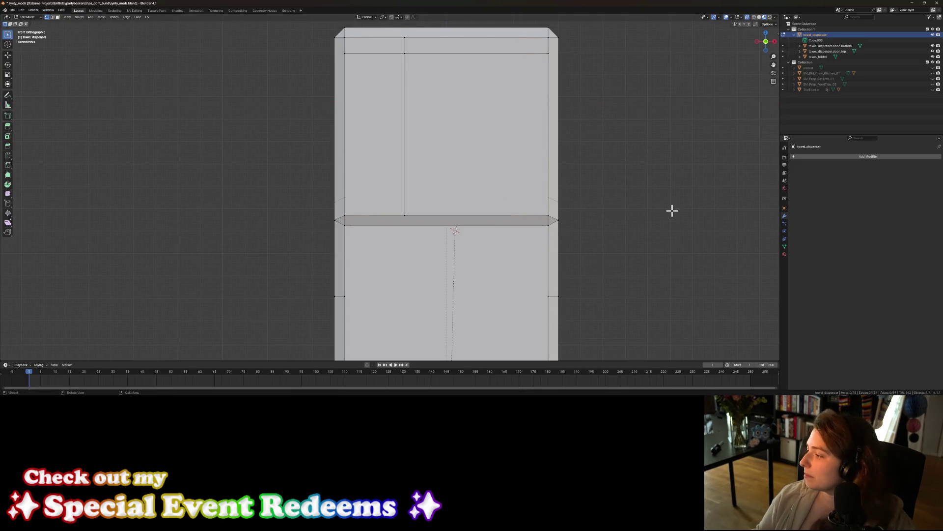
{"action": "left_click", "coordinate": [408, 215]}
{"action": "right_click", "coordinate": [419, 211]}
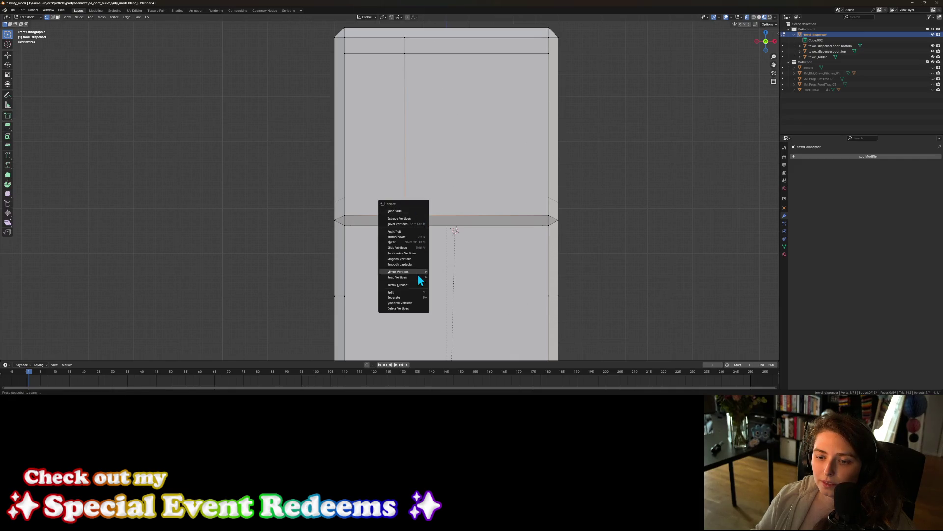
{"action": "left_click", "coordinate": [405, 302]}
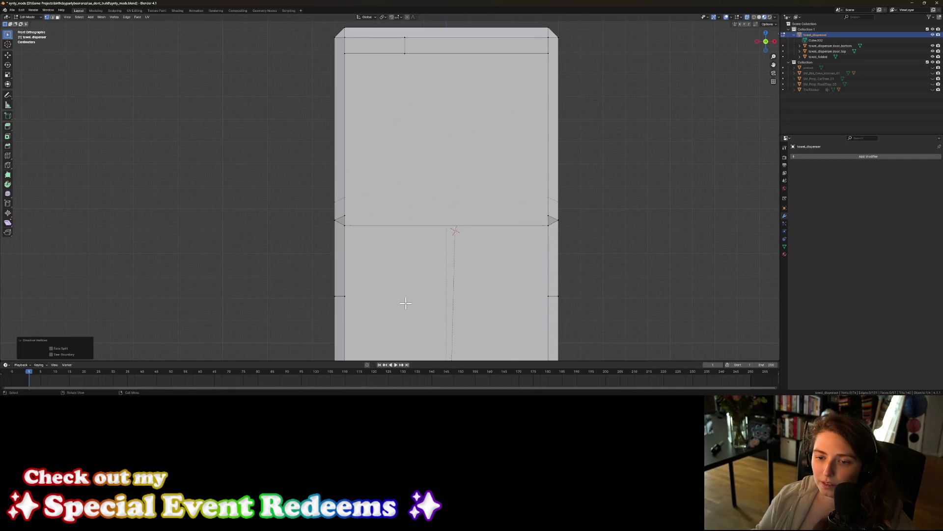
{"action": "key", "text": "ctrl+z"}
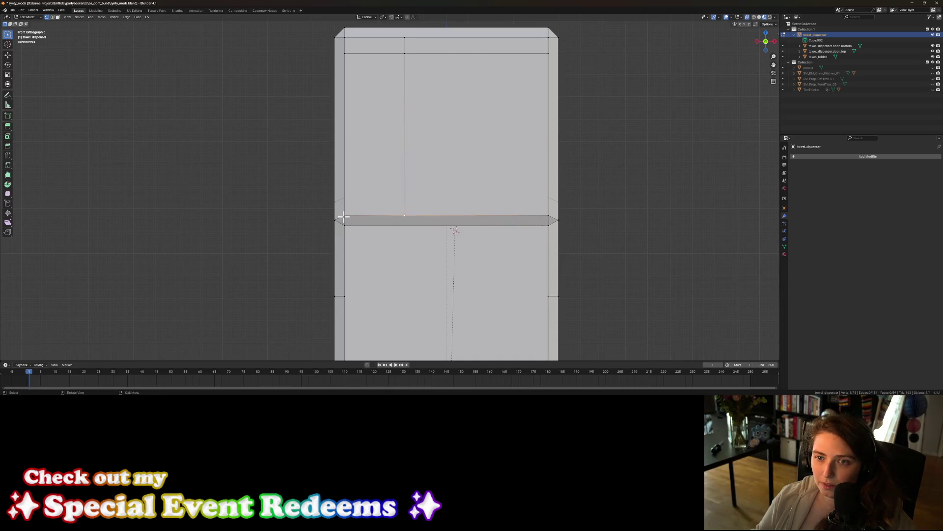
{"action": "left_click", "coordinate": [405, 52]}
{"action": "left_click", "coordinate": [54, 16]}
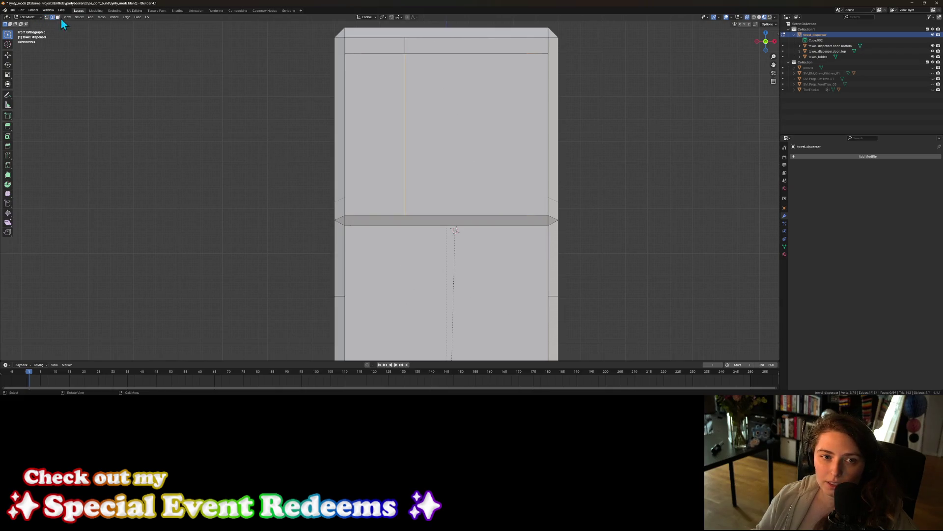
{"action": "key", "text": "ctrl+e"}
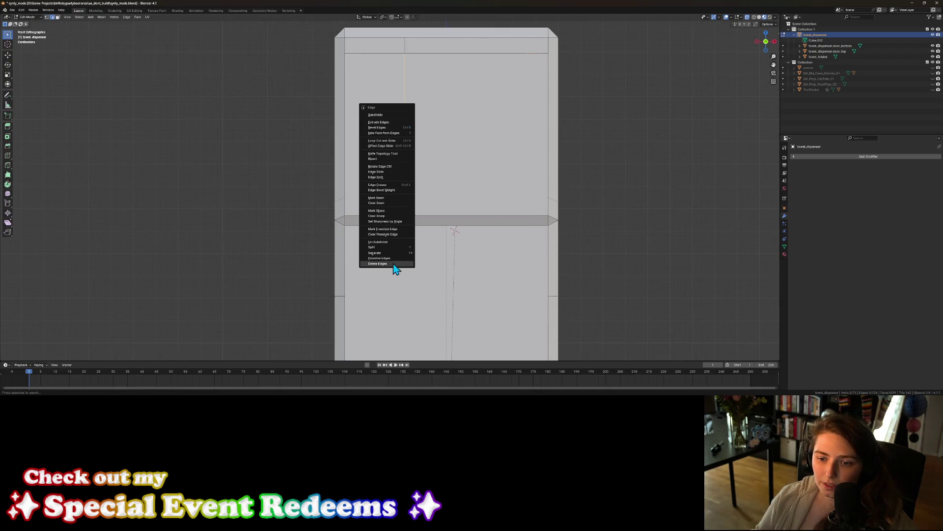
{"action": "left_click", "coordinate": [389, 258]}
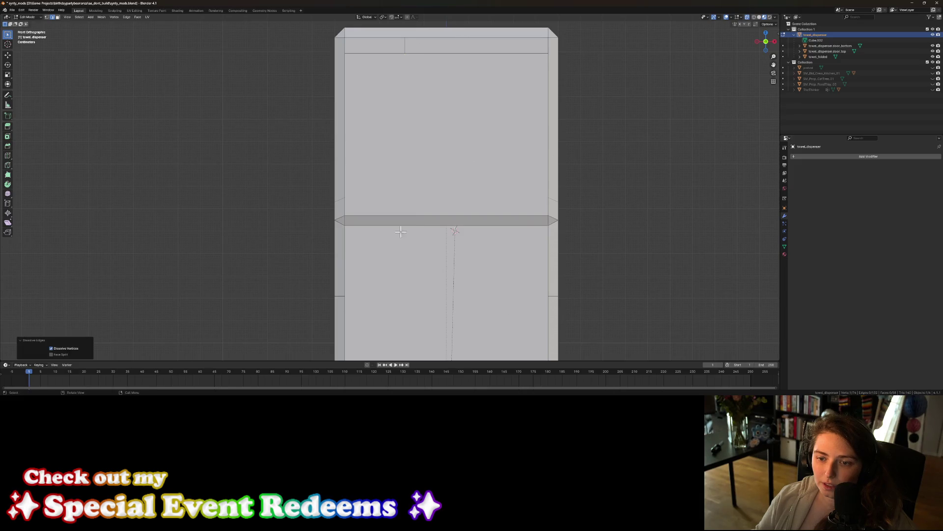
{"action": "left_click", "coordinate": [438, 53]}
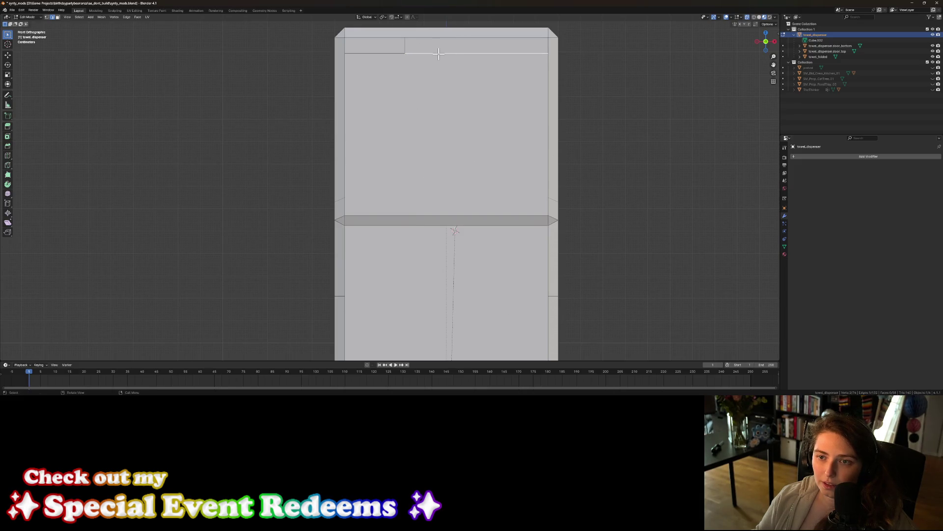
{"action": "key", "text": "ctrl+e"}
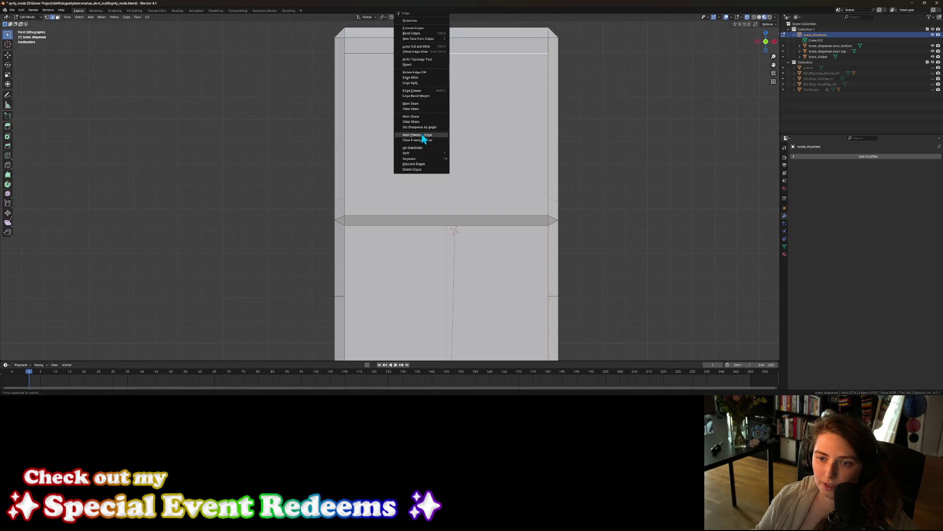
{"action": "left_click", "coordinate": [417, 165]}
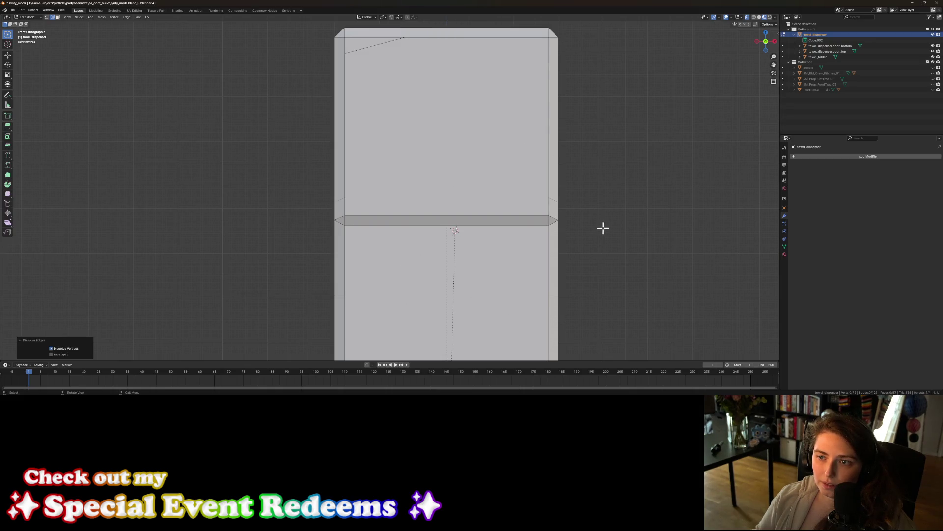
{"action": "key", "text": "ctrl+z"}
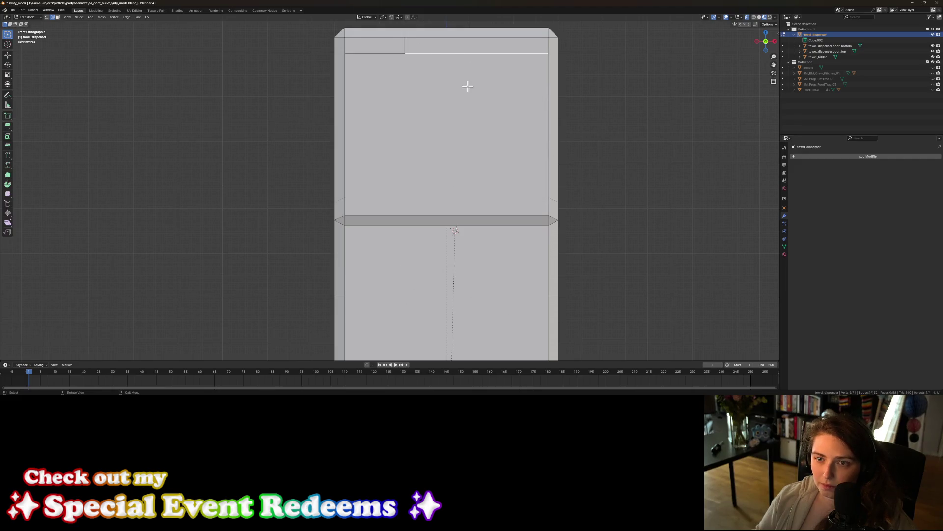
{"action": "left_click", "coordinate": [510, 54]}
{"action": "key", "text": "ctrl+e"}
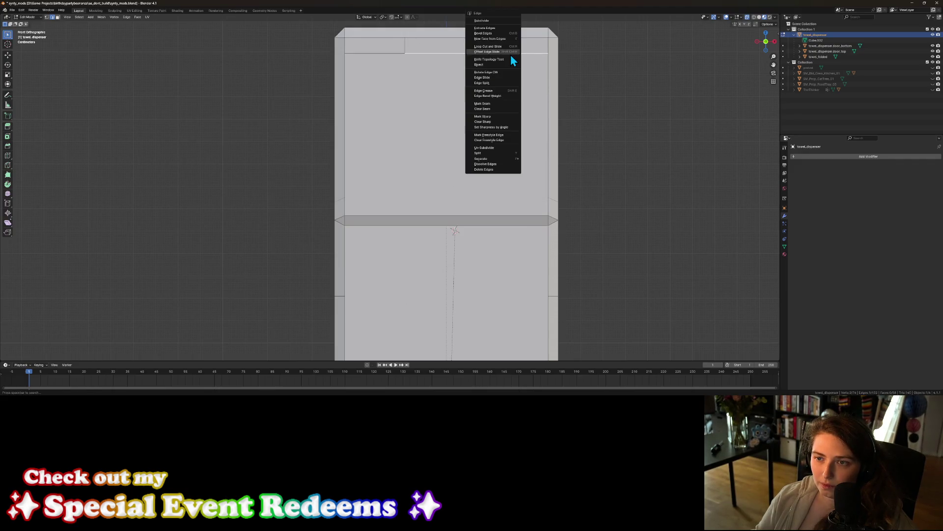
{"action": "left_click", "coordinate": [500, 170]}
{"action": "key", "text": "ctrl+z"}
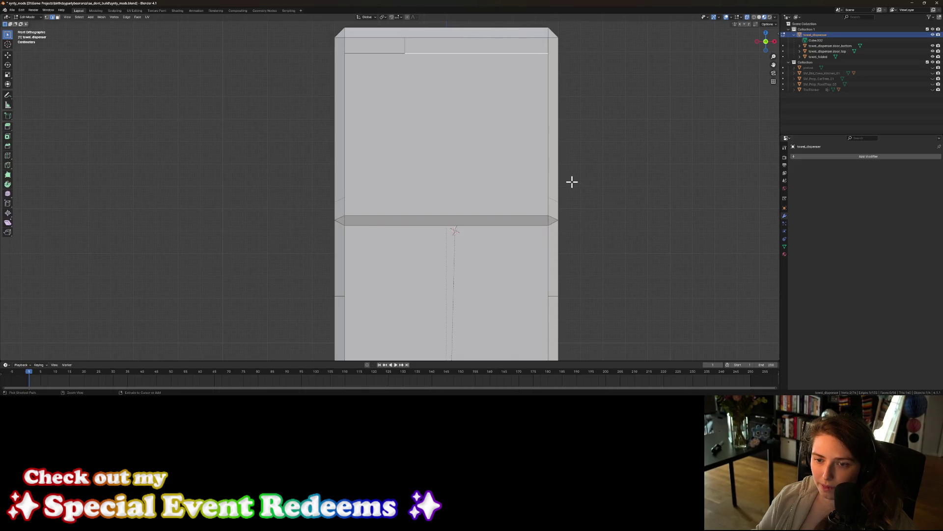
{"action": "key", "text": "ctrl+e"}
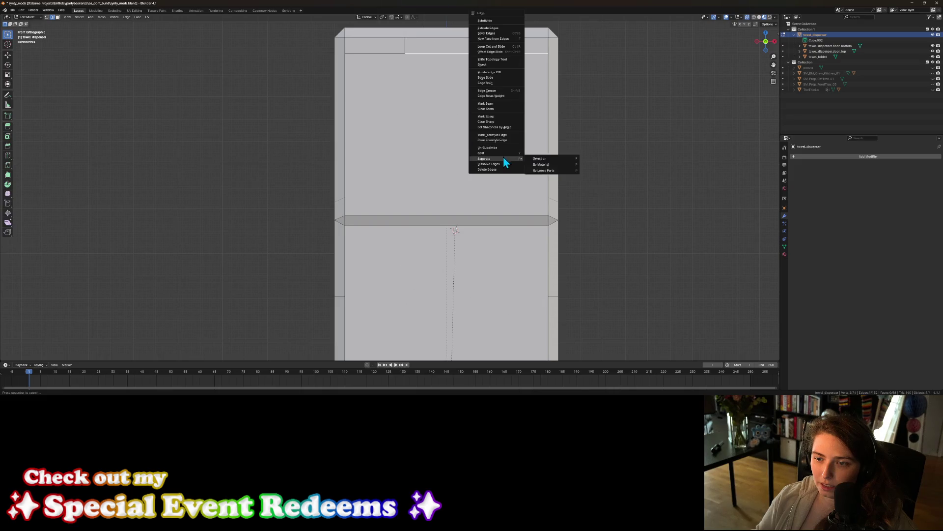
{"action": "left_click", "coordinate": [499, 166]}
{"action": "key", "text": "ctrl+z"}
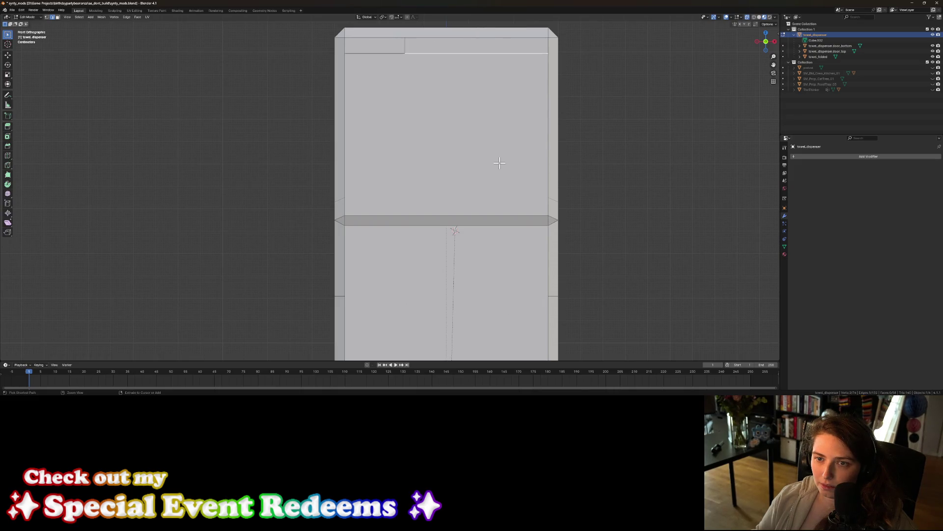
{"action": "left_click_drag", "start_coordinate": [623, 195], "coordinate": [631, 215]}
{"action": "scroll", "scroll_direction": "down", "scroll_amount": 3}
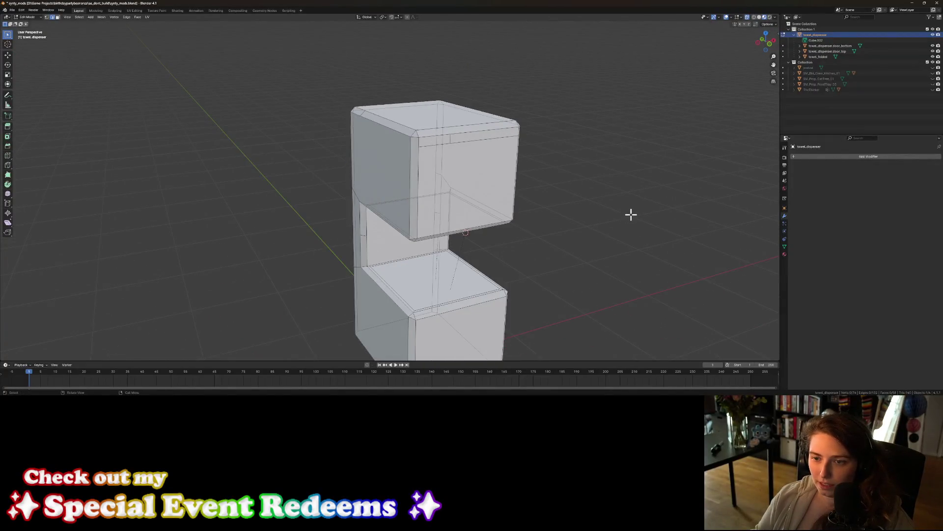
Return the dispenser to Object Mode and orbit around its bevelled top box and lower ledge
{"action": "key", "text": "ctrl+Tab"}
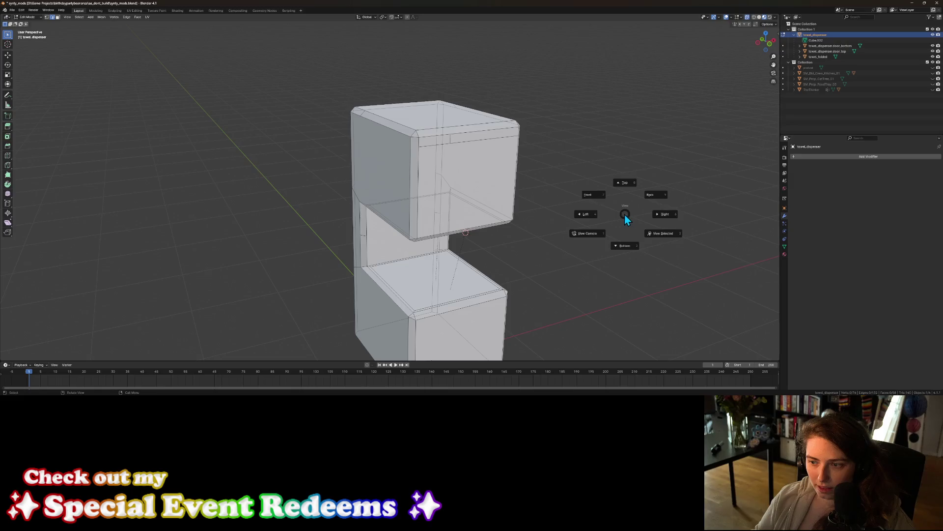
{"action": "key", "text": "Tab"}
{"action": "left_click_drag", "start_coordinate": [618, 211], "coordinate": [600, 208]}
{"action": "scroll", "scroll_direction": "up", "scroll_amount": 3}
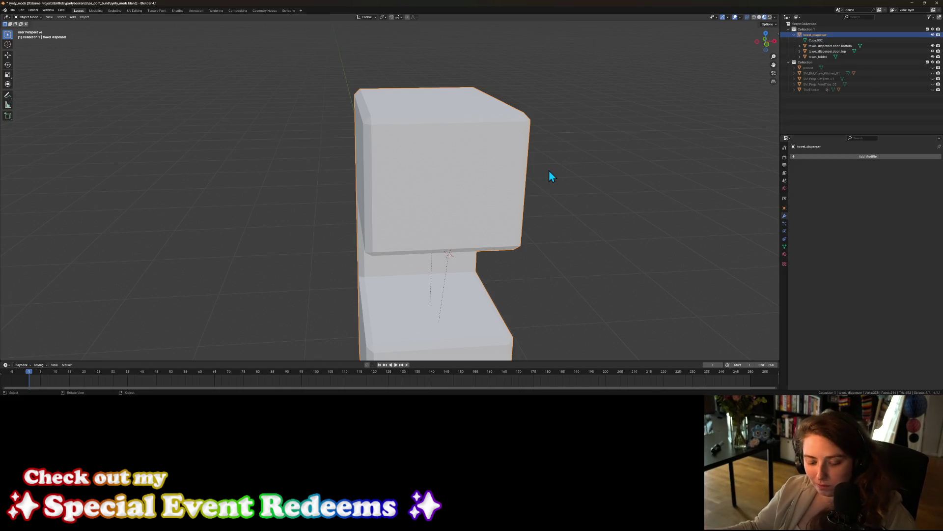
{"action": "left_click_drag", "start_coordinate": [480, 186], "coordinate": [495, 190]}
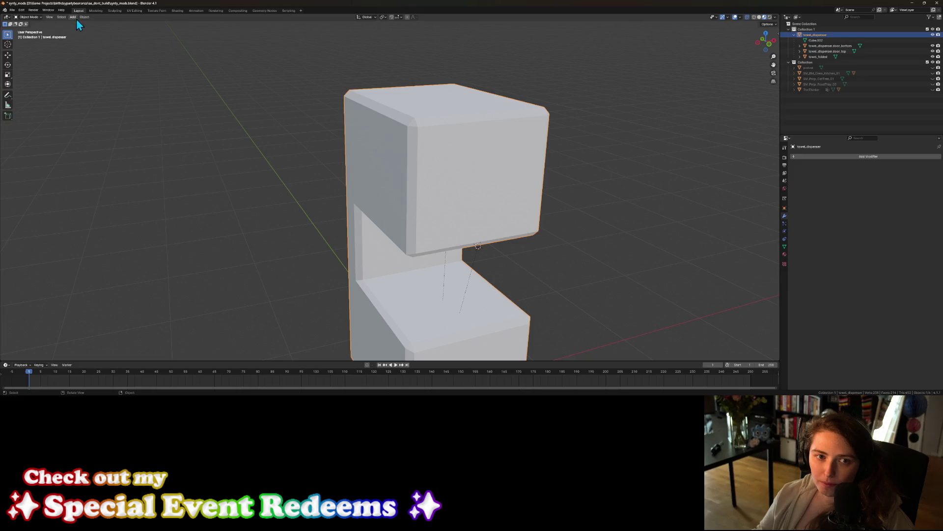
Assign the SciFi1 material to the dispenser in the UV Editing workspace and select the whole mesh
{"action": "left_click", "coordinate": [135, 10]}
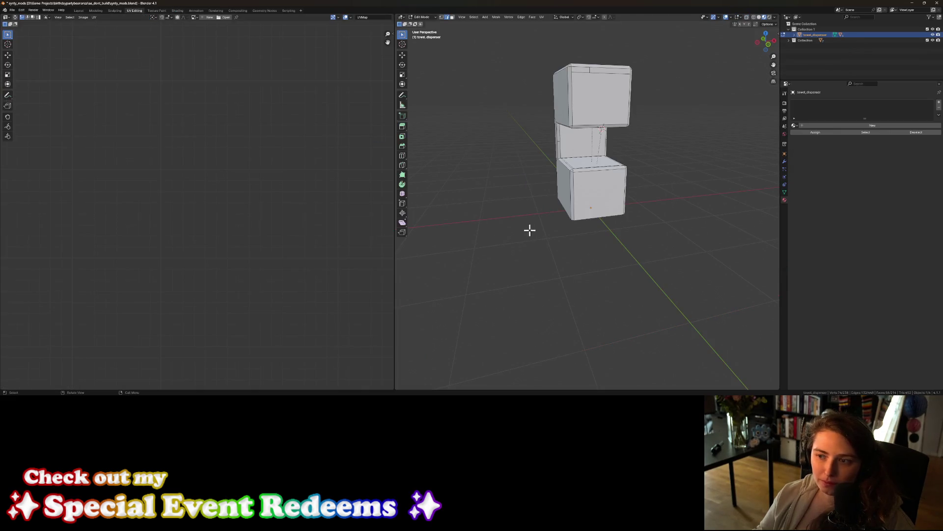
{"action": "left_click", "coordinate": [794, 126]}
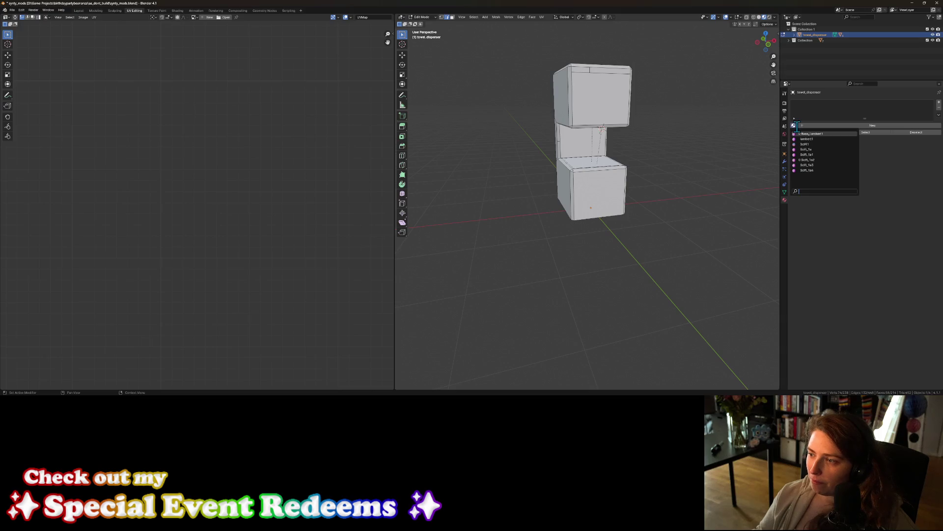
{"action": "left_click", "coordinate": [809, 144]}
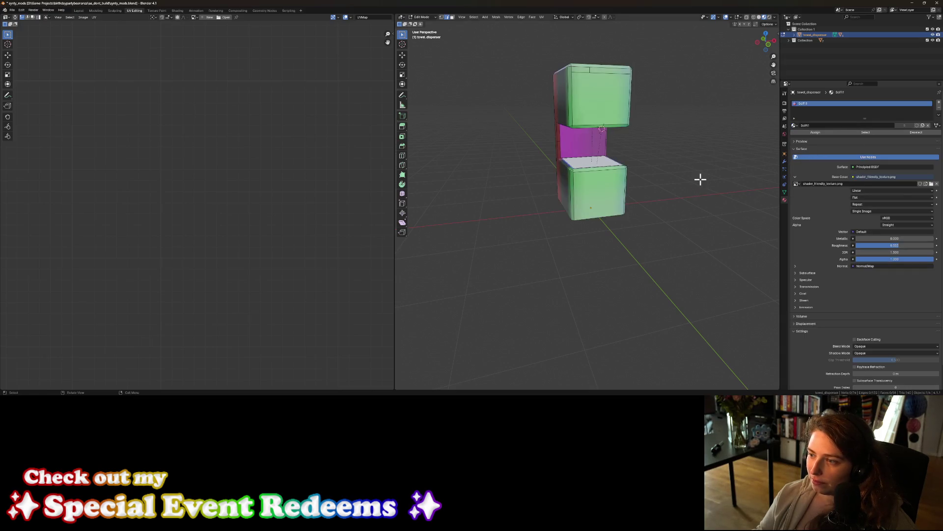
{"action": "key", "text": "a"}
{"action": "scroll", "scroll_direction": "up", "scroll_amount": 3}
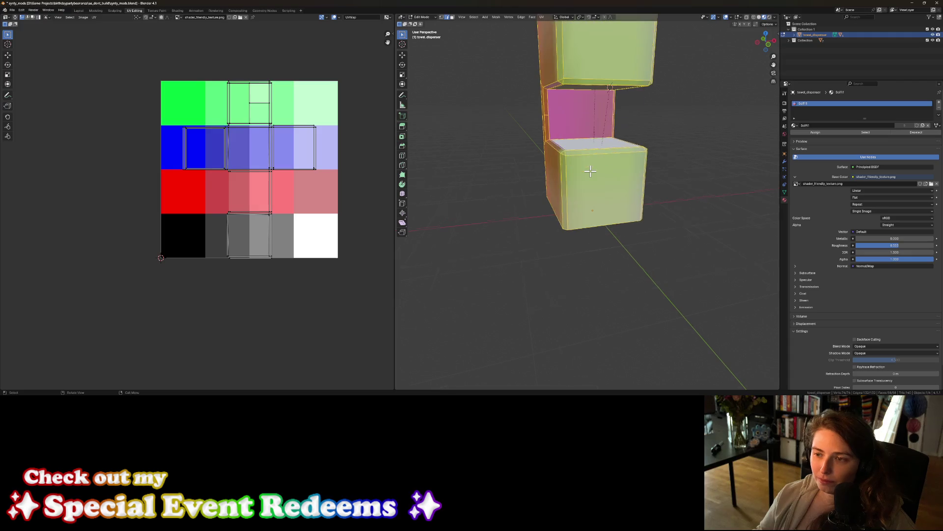
{"action": "left_click_drag", "start_coordinate": [593, 169], "coordinate": [585, 237]}
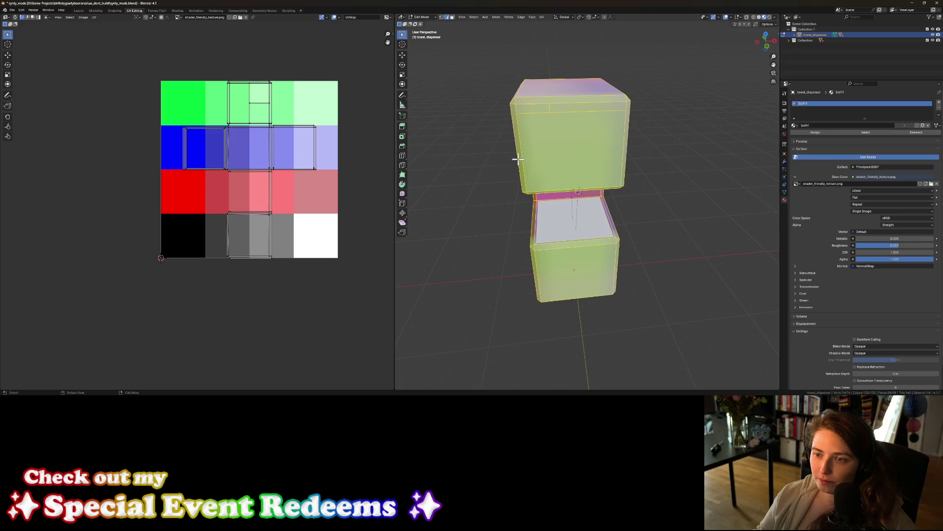
Shrink all the dispenser's UVs and move them onto the palette's black swatch
{"action": "left_click", "coordinate": [453, 17]}
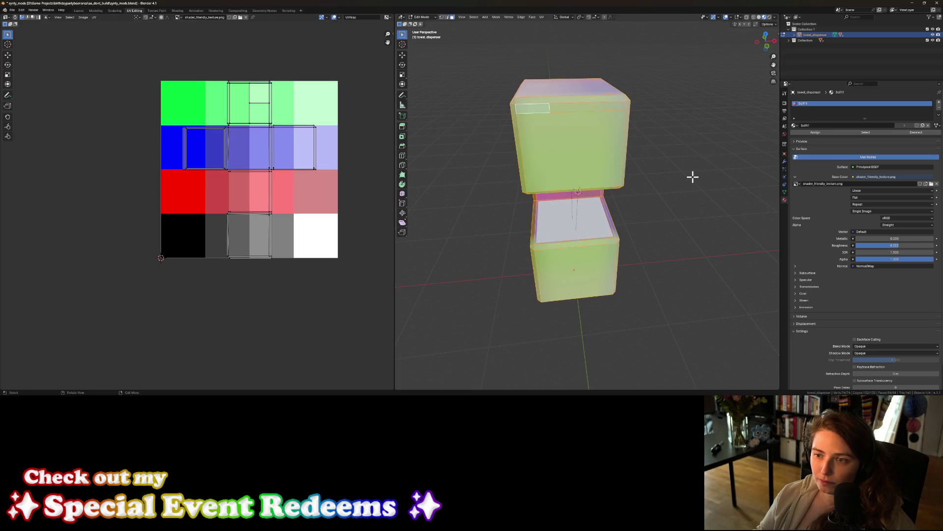
{"action": "key", "text": "a"}
{"action": "key", "text": "s"}
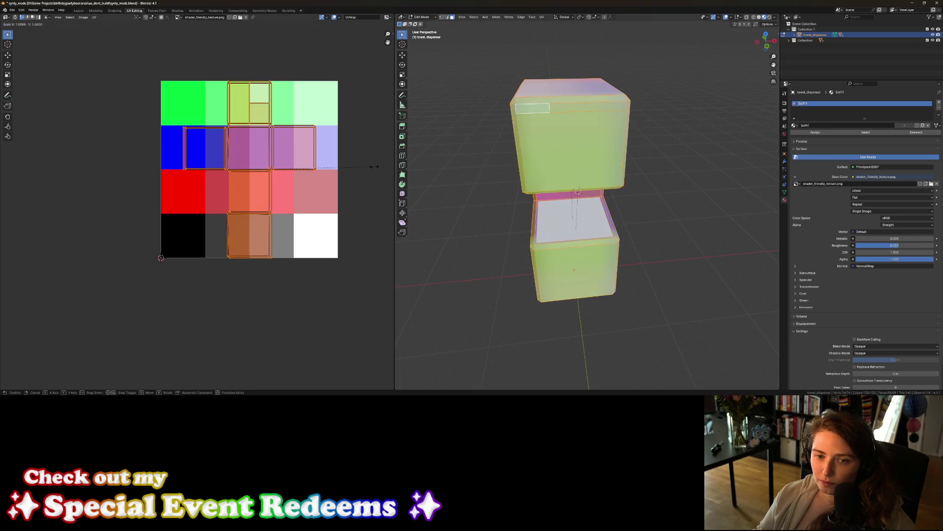
{"action": "left_click", "coordinate": [250, 169]}
{"action": "key", "text": "g"}
{"action": "left_click", "coordinate": [197, 235]}
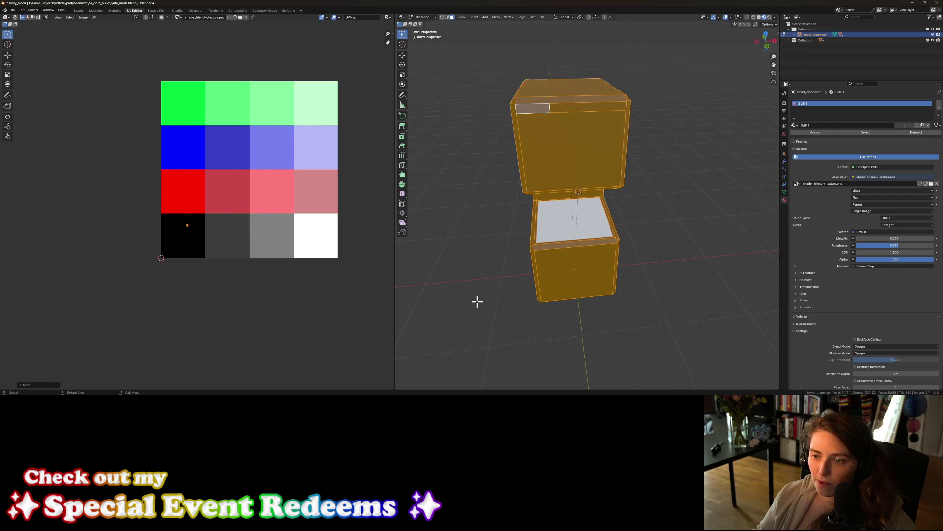
Move the small top face's UV onto a light grey swatch and return to Object Mode
{"action": "left_click", "coordinate": [478, 301]}
{"action": "left_click", "coordinate": [530, 89]}
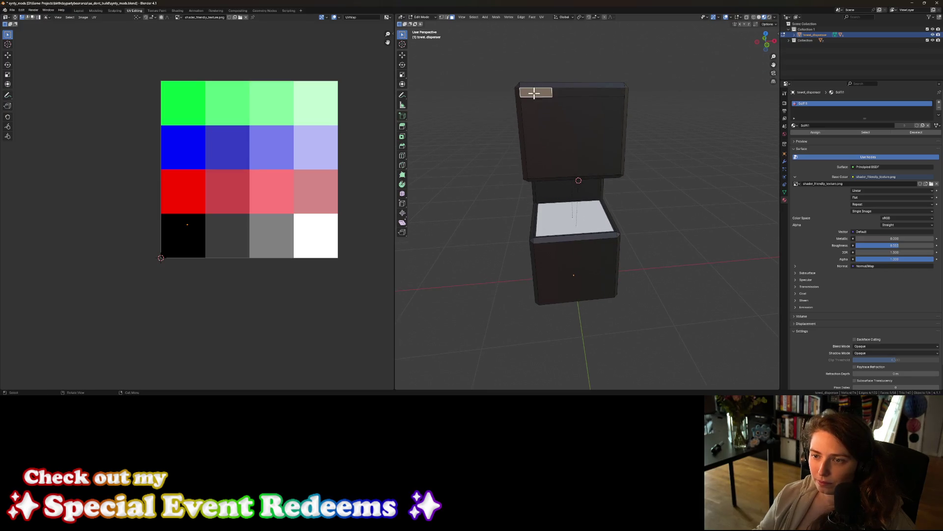
{"action": "key", "text": "g"}
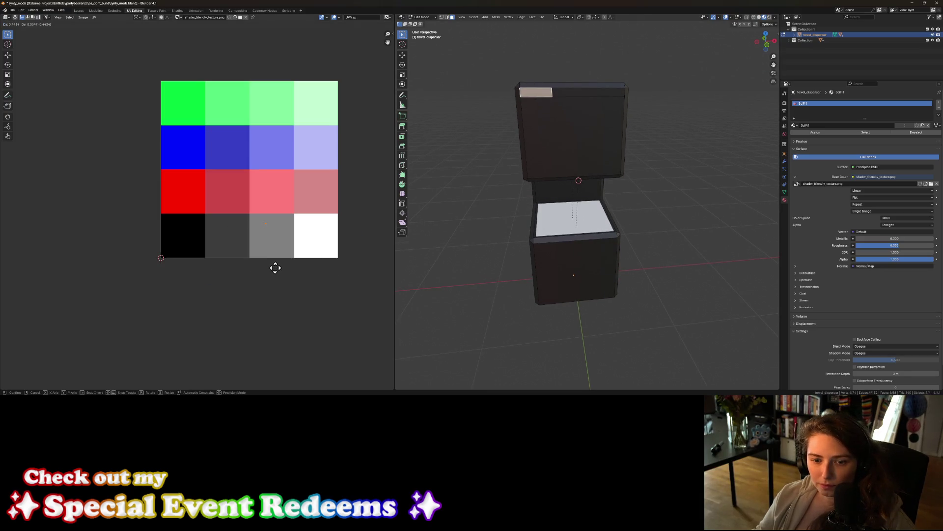
{"action": "left_click", "coordinate": [271, 269]}
{"action": "key", "text": "Tab"}
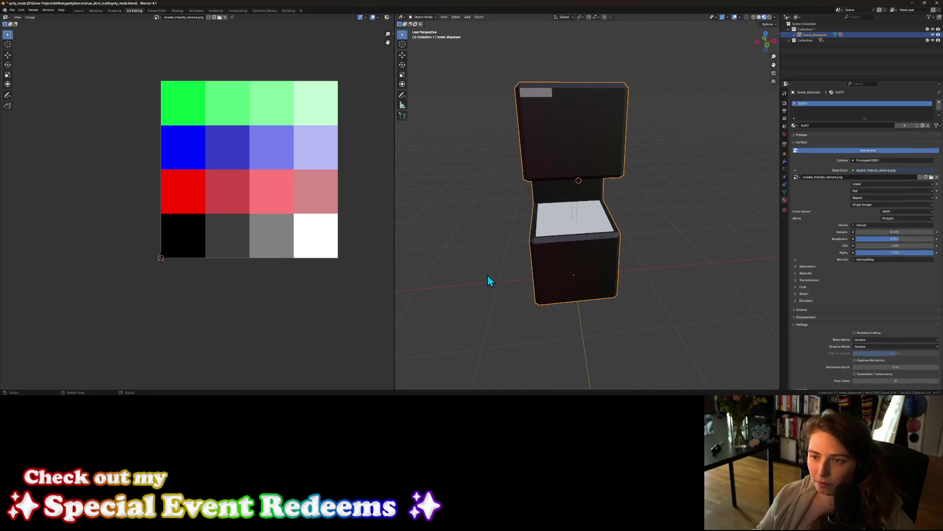
Move the compartment's inner back wall UV onto a lighter grey swatch
{"action": "left_click_drag", "start_coordinate": [551, 305], "coordinate": [572, 284]}
{"action": "key", "text": "Tab"}
{"action": "left_click", "coordinate": [545, 188]}
{"action": "left_click_drag", "start_coordinate": [607, 256], "coordinate": [584, 266]}
{"action": "scroll", "scroll_direction": "up", "scroll_amount": 3}
{"action": "scroll", "scroll_direction": "down", "scroll_amount": 3}
{"action": "scroll", "scroll_direction": "up", "scroll_amount": 3}
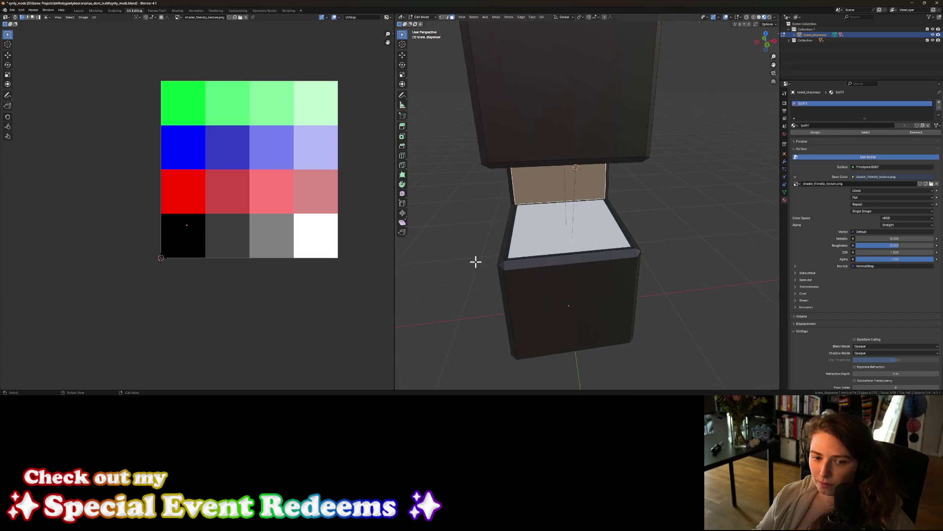
{"action": "key", "text": "g"}
{"action": "left_click", "coordinate": [215, 231]}
{"action": "scroll", "scroll_direction": "down", "scroll_amount": 3}
{"action": "left_click_drag", "start_coordinate": [531, 278], "coordinate": [575, 226]}
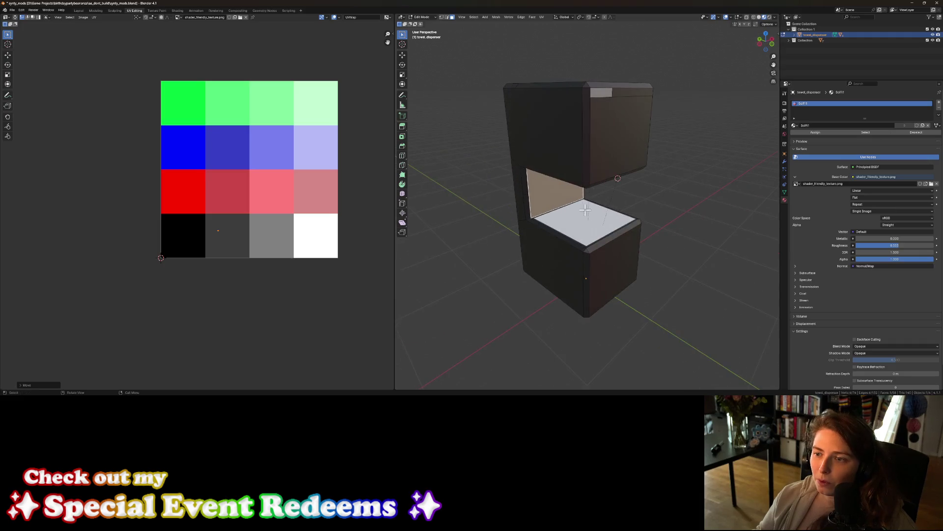
{"action": "left_click_drag", "start_coordinate": [585, 139], "coordinate": [611, 184]}
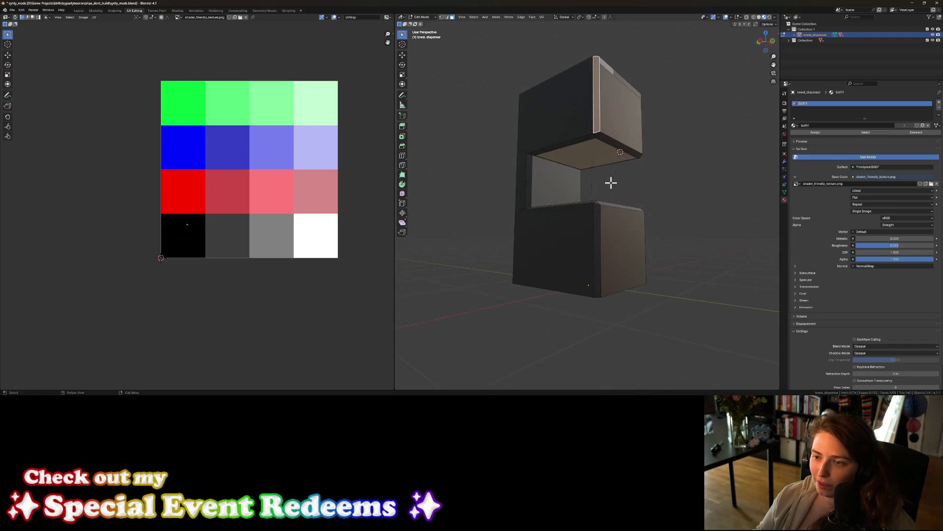
Select the bevelled edge strips around the upper and lower boxes
{"action": "left_click", "coordinate": [552, 147]}
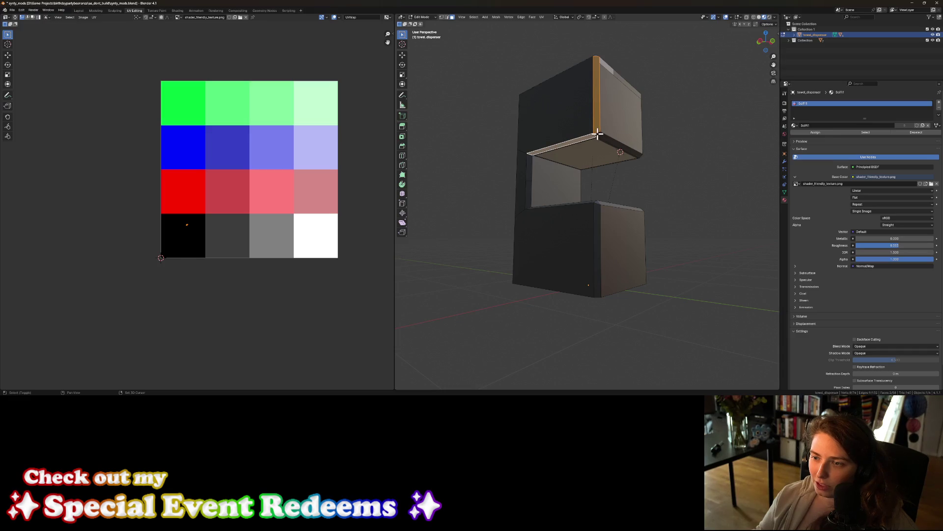
{"action": "left_click", "coordinate": [600, 136]}
{"action": "left_click", "coordinate": [529, 175]}
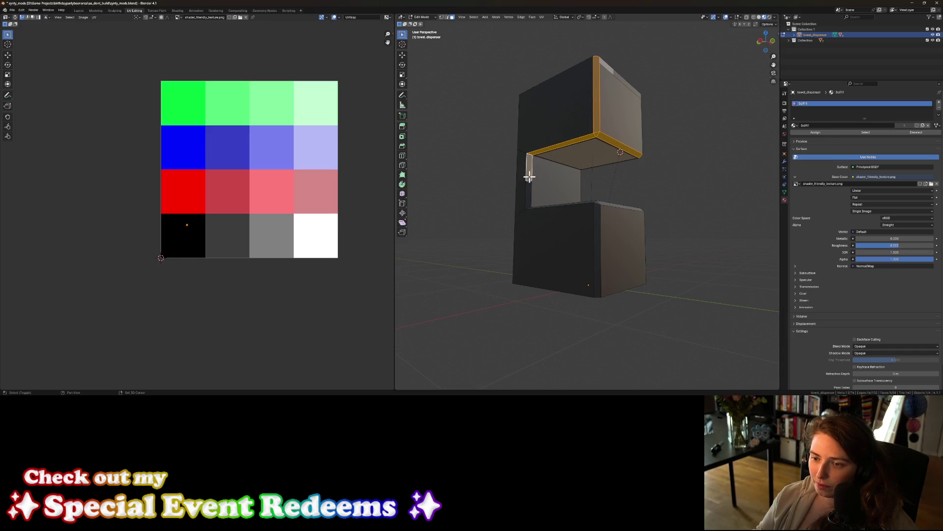
{"action": "left_click", "coordinate": [529, 197]}
{"action": "left_click_drag", "start_coordinate": [532, 196], "coordinate": [551, 232]}
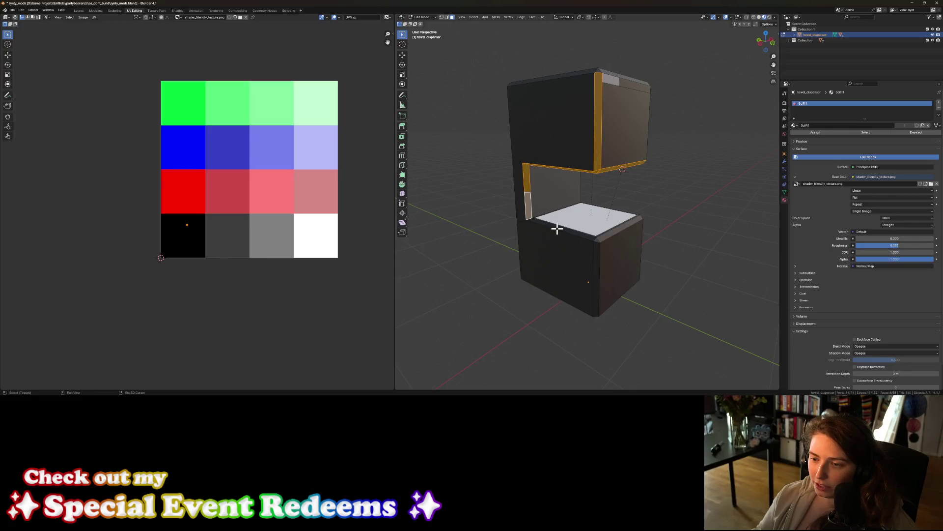
{"action": "left_click", "coordinate": [590, 240]}
{"action": "left_click", "coordinate": [596, 245]}
{"action": "left_click", "coordinate": [603, 236]}
{"action": "left_click_drag", "start_coordinate": [602, 236], "coordinate": [621, 251]}
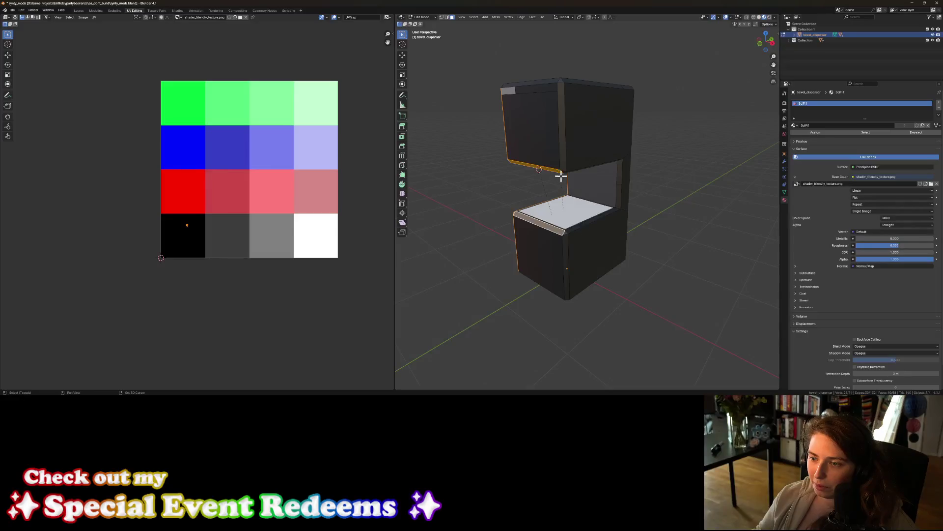
{"action": "left_click", "coordinate": [563, 170]}
{"action": "left_click", "coordinate": [562, 163]}
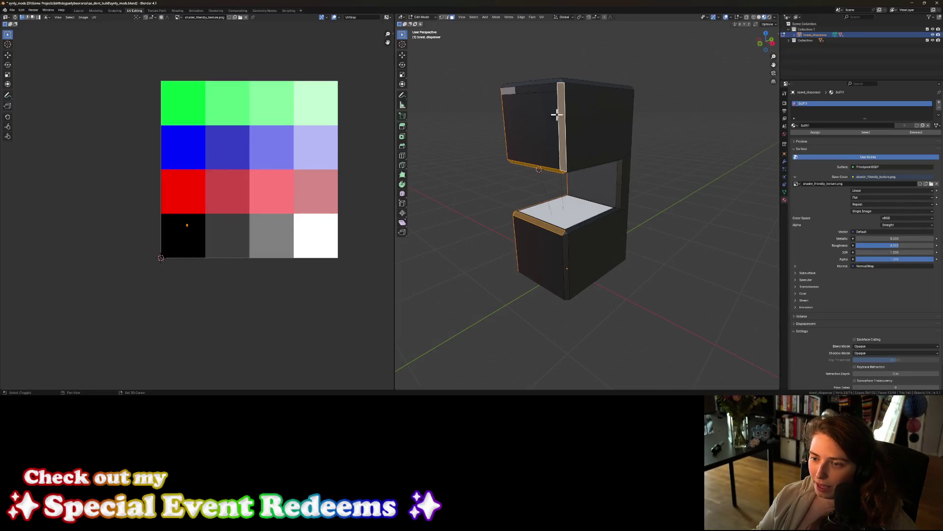
{"action": "left_click", "coordinate": [558, 81]}
{"action": "left_click", "coordinate": [560, 81]}
{"action": "left_click", "coordinate": [572, 82]}
{"action": "left_click_drag", "start_coordinate": [578, 96], "coordinate": [594, 144]}
{"action": "left_click", "coordinate": [522, 137]}
{"action": "left_click", "coordinate": [520, 132]}
{"action": "left_click", "coordinate": [537, 103]}
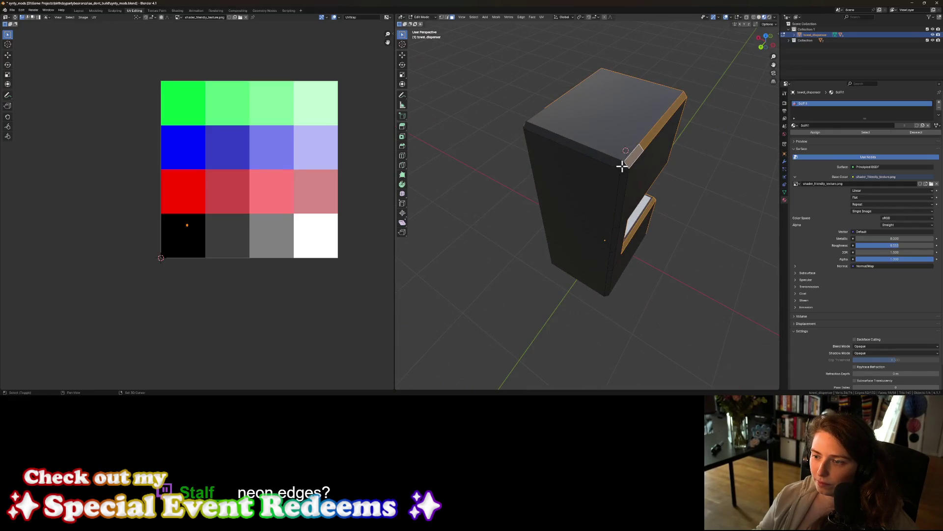
{"action": "left_click", "coordinate": [620, 166]}
{"action": "left_click", "coordinate": [620, 189]}
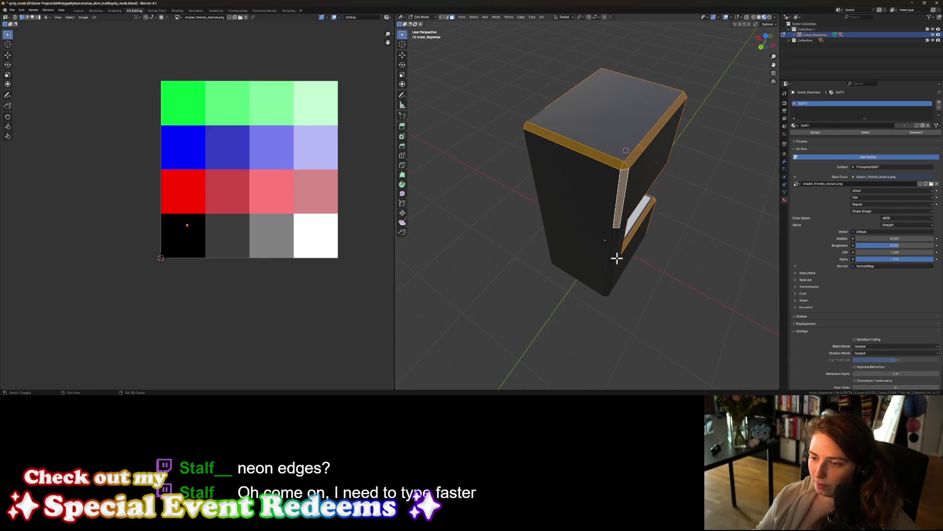
{"action": "left_click", "coordinate": [614, 244]}
{"action": "left_click", "coordinate": [610, 264]}
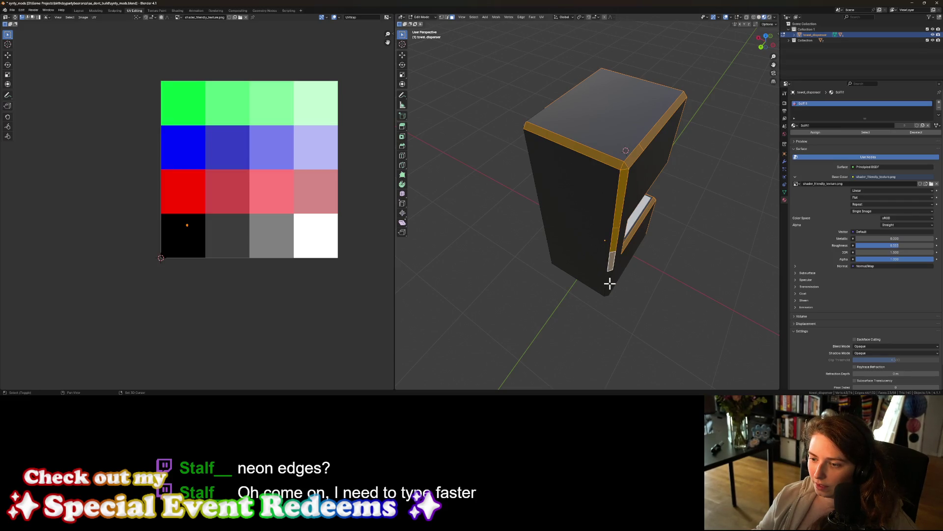
Add the remaining front and inner bevel strips and move their UVs onto the grey swatch
{"action": "left_click_drag", "start_coordinate": [555, 270], "coordinate": [615, 265]}
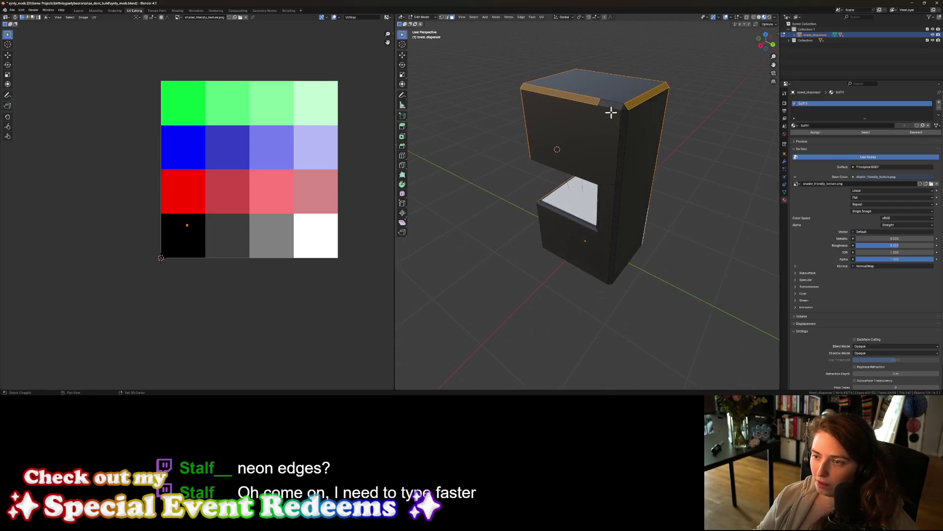
{"action": "left_click", "coordinate": [611, 103]}
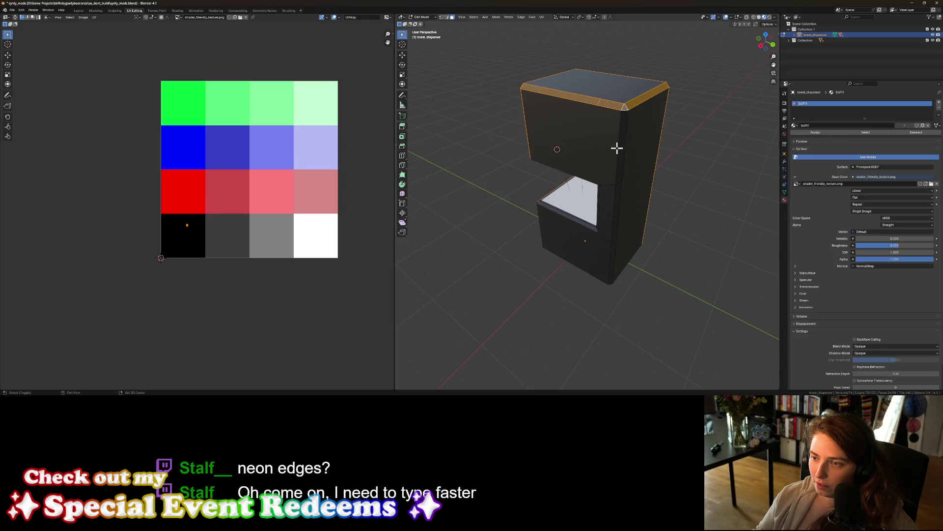
{"action": "left_click", "coordinate": [622, 144]}
{"action": "left_click", "coordinate": [616, 206]}
{"action": "left_click", "coordinate": [615, 234]}
{"action": "left_click", "coordinate": [615, 250]}
{"action": "left_click_drag", "start_coordinate": [614, 248], "coordinate": [588, 268]}
{"action": "scroll", "scroll_direction": "up", "scroll_amount": 3}
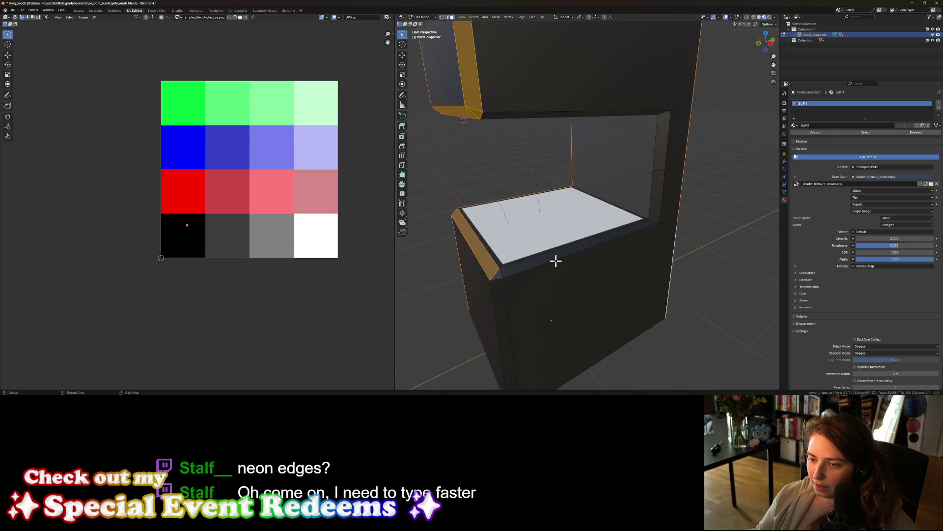
{"action": "left_click", "coordinate": [510, 274]}
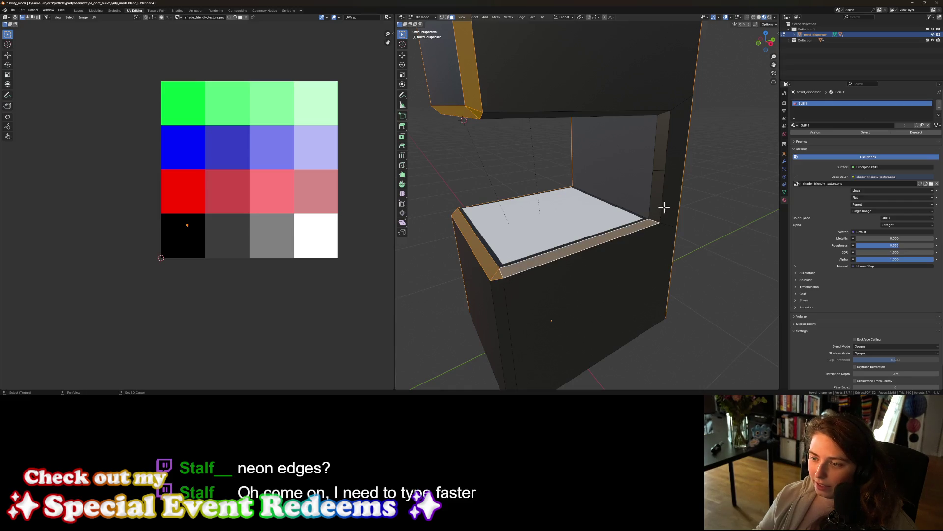
{"action": "left_click", "coordinate": [655, 204]}
{"action": "left_click", "coordinate": [660, 158]}
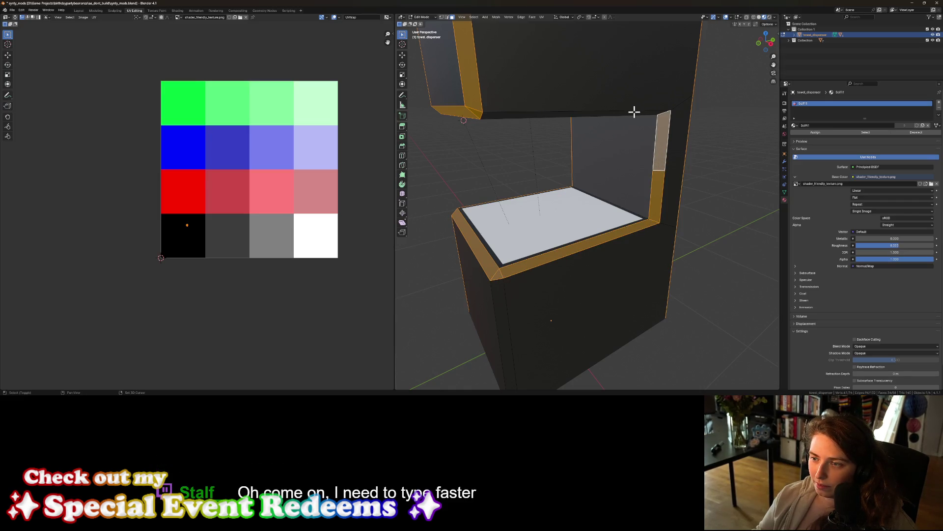
{"action": "left_click", "coordinate": [614, 113]}
{"action": "scroll", "scroll_direction": "down", "scroll_amount": 3}
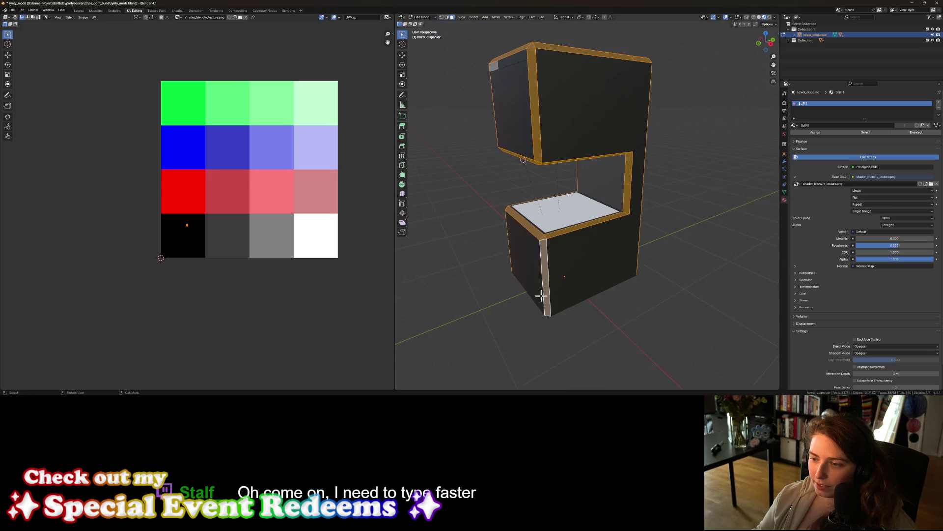
{"action": "left_click_drag", "start_coordinate": [562, 288], "coordinate": [605, 293]}
{"action": "scroll", "scroll_direction": "up", "scroll_amount": 3}
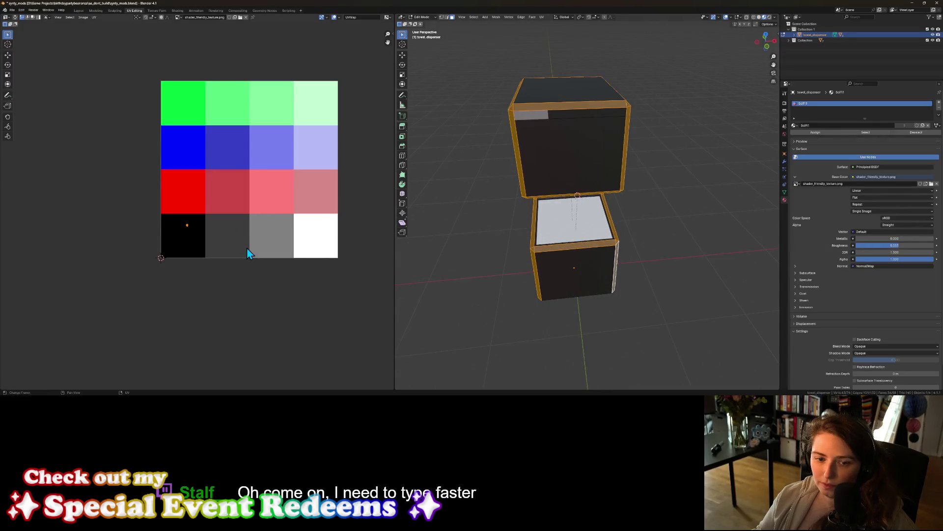
{"action": "key", "text": "g"}
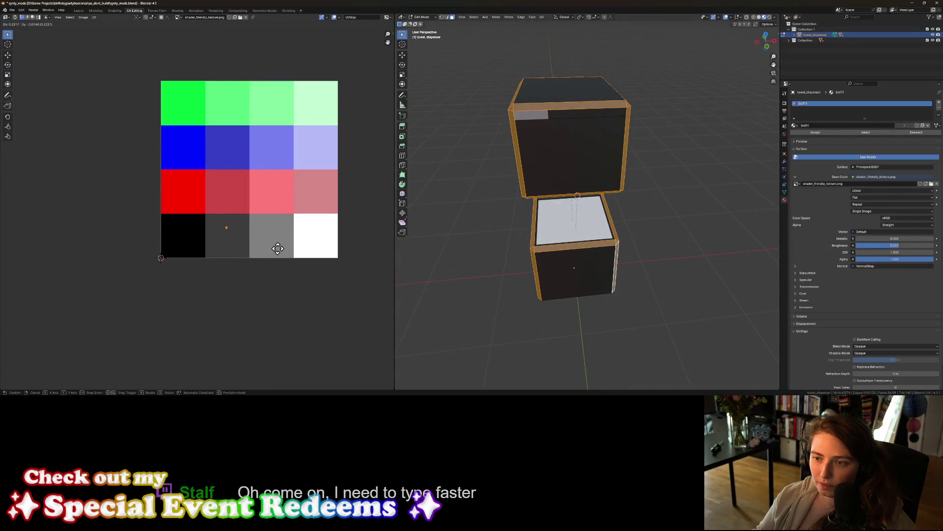
{"action": "left_click", "coordinate": [294, 255]}
{"action": "left_click", "coordinate": [650, 290]}
Move the back panel between the two boxes onto another palette swatch
{"action": "left_click_drag", "start_coordinate": [653, 293], "coordinate": [583, 201]}
{"action": "left_click", "coordinate": [583, 198]}
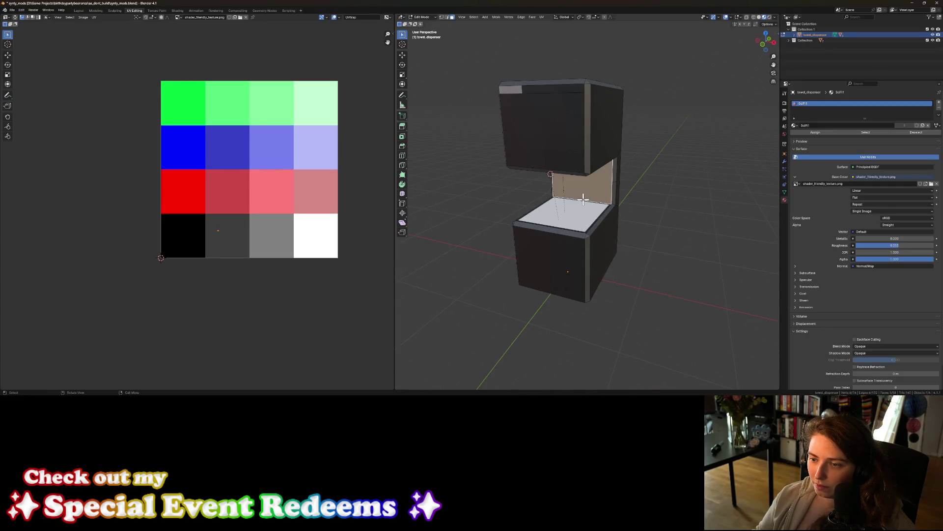
{"action": "key", "text": "g"}
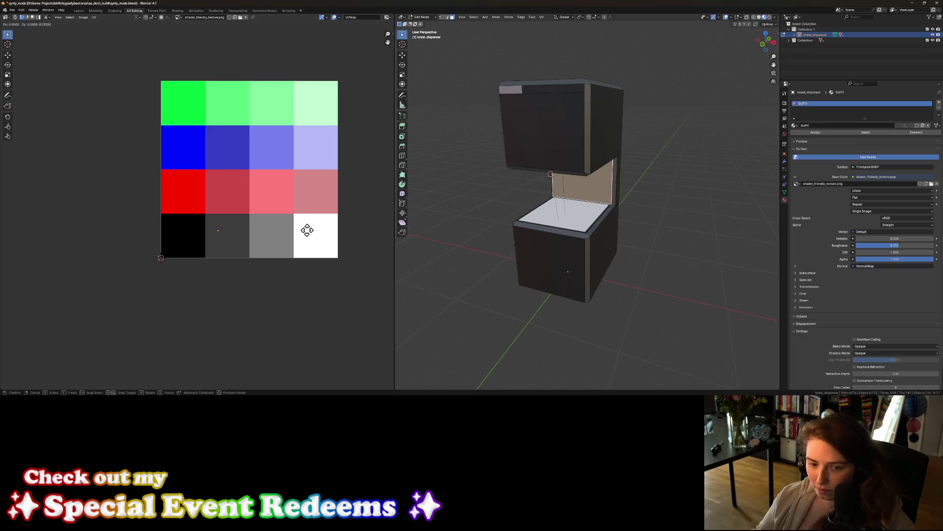
{"action": "left_click", "coordinate": [270, 226]}
{"action": "left_click", "coordinate": [686, 300]}
{"action": "left_click_drag", "start_coordinate": [694, 309], "coordinate": [678, 301]}
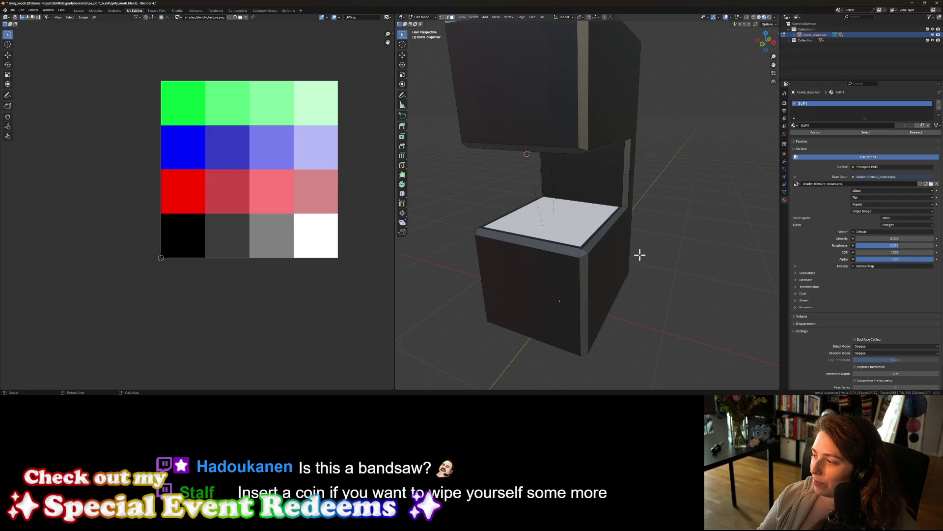
{"action": "left_click_drag", "start_coordinate": [615, 244], "coordinate": [596, 219]}
Expand towel_dispenser in the Outliner, select the door objects and check the material list
{"action": "left_click", "coordinate": [794, 34]}
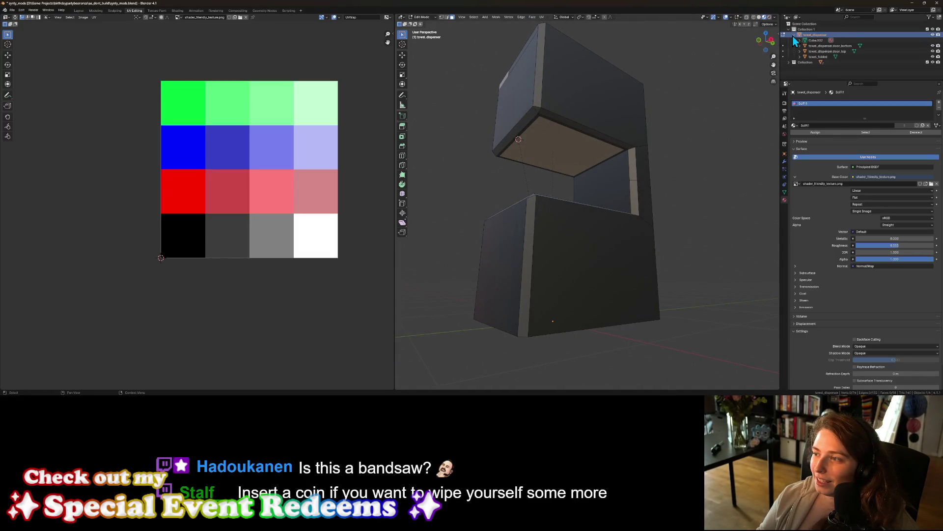
{"action": "left_click", "coordinate": [812, 51]}
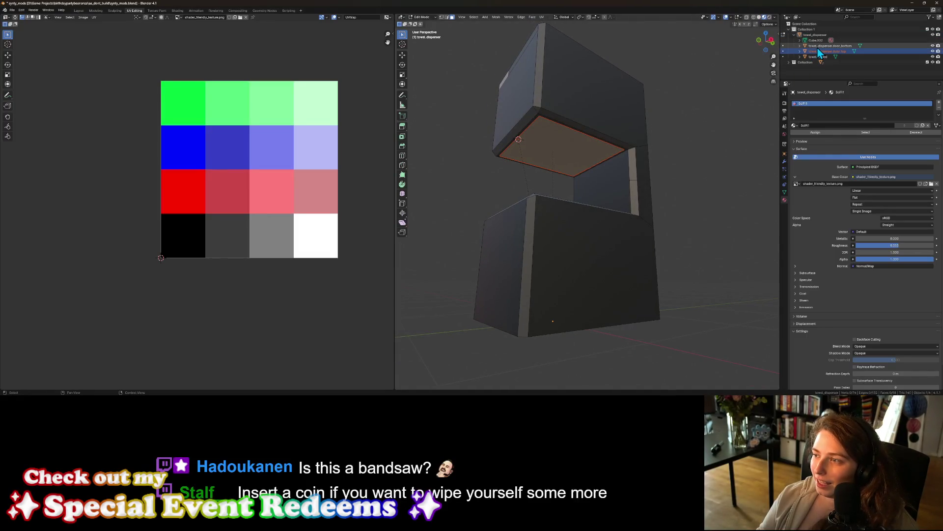
{"action": "left_click", "coordinate": [812, 45]}
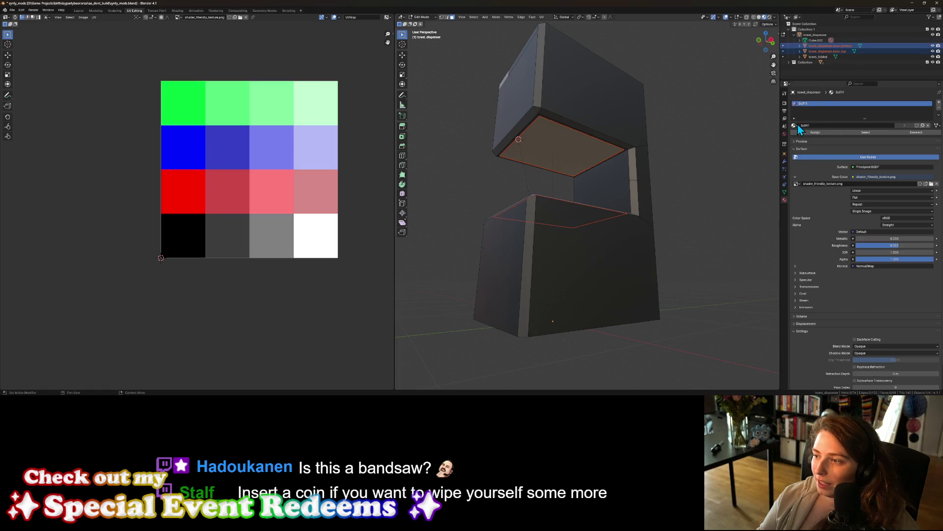
{"action": "left_click", "coordinate": [825, 51]}
{"action": "key", "text": "Tab"}
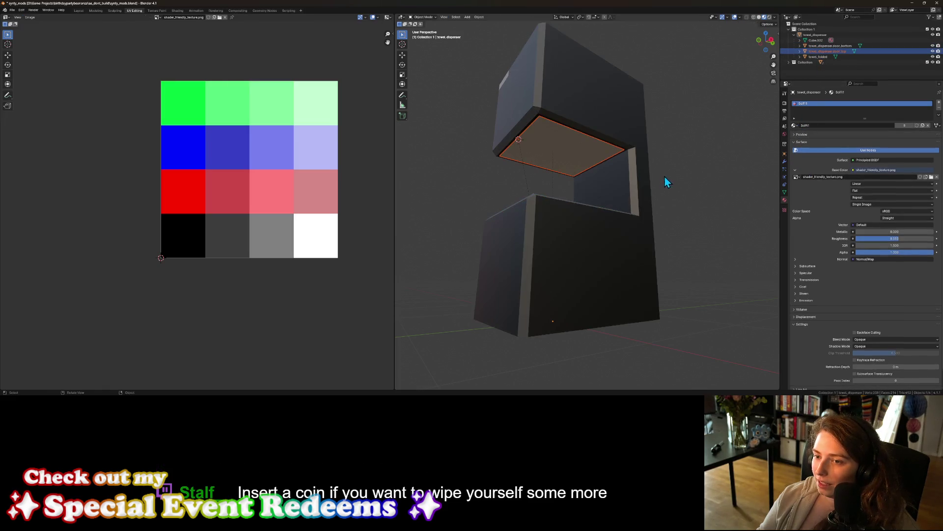
{"action": "left_click", "coordinate": [794, 126]}
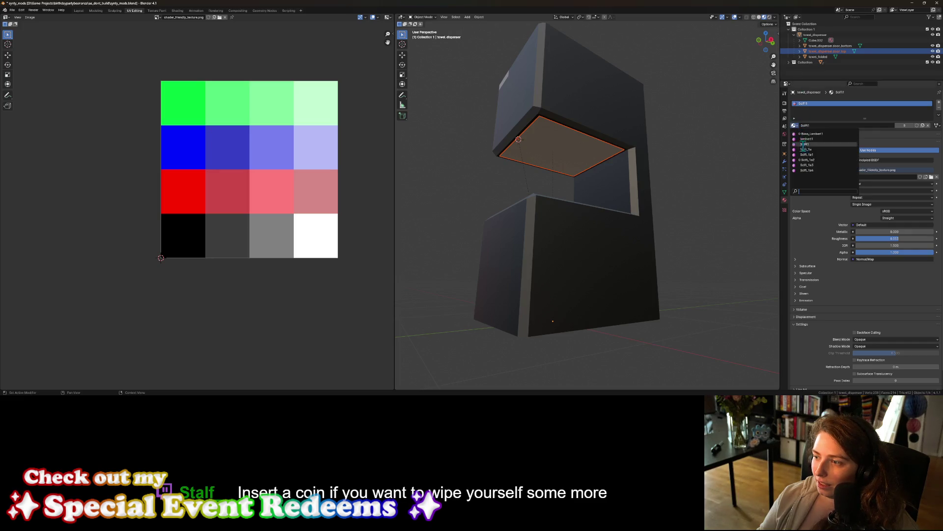
{"action": "left_click", "coordinate": [804, 144]}
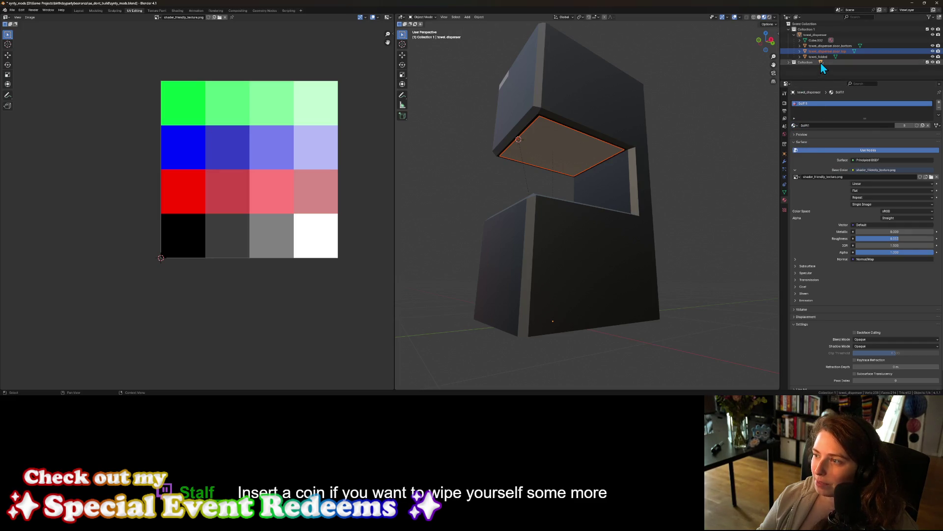
Assign the SciFi1 material to door_bottom and then to door_top
{"action": "left_click", "coordinate": [810, 46]}
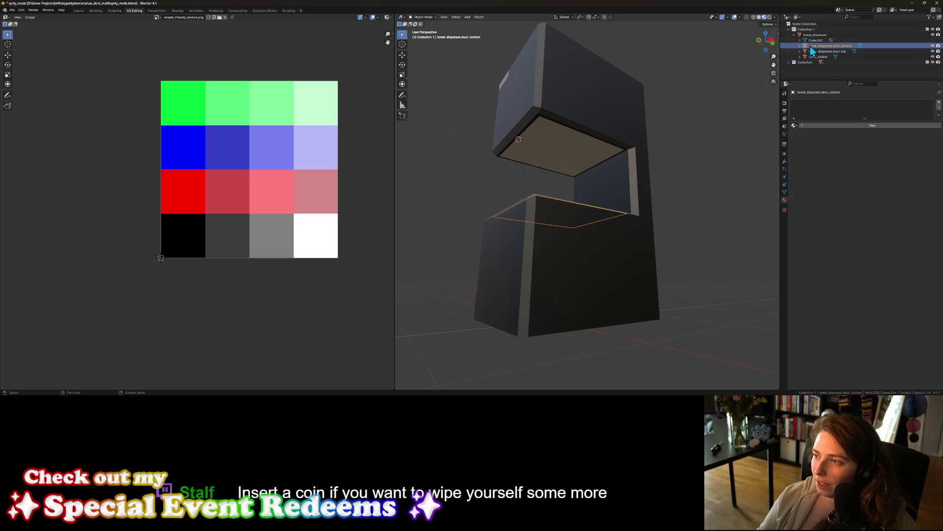
{"action": "left_click", "coordinate": [795, 125]}
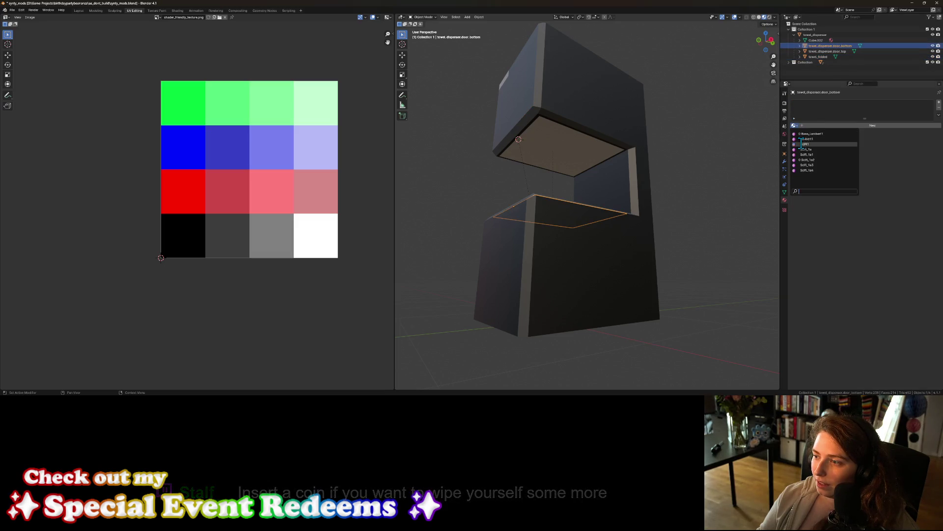
{"action": "left_click", "coordinate": [806, 146]}
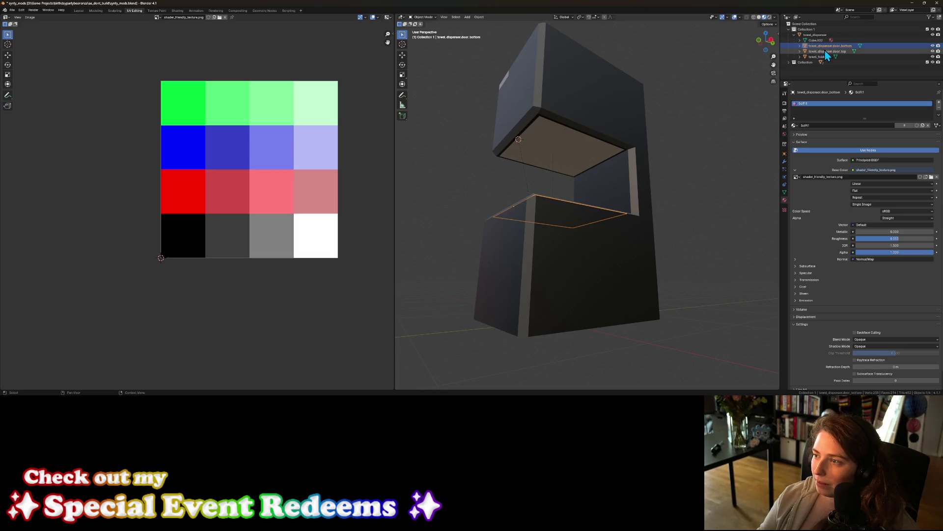
{"action": "left_click", "coordinate": [826, 52]}
{"action": "left_click", "coordinate": [794, 125]}
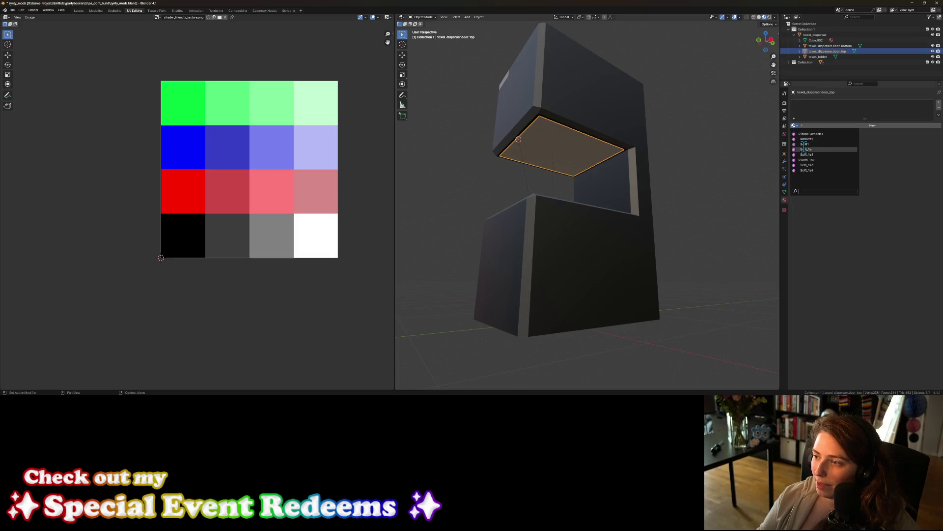
{"action": "left_click", "coordinate": [806, 144]}
Inspect the doors from below and leave only door_bottom selected
{"action": "left_click_drag", "start_coordinate": [662, 167], "coordinate": [659, 188]}
{"action": "left_click", "coordinate": [831, 45]}
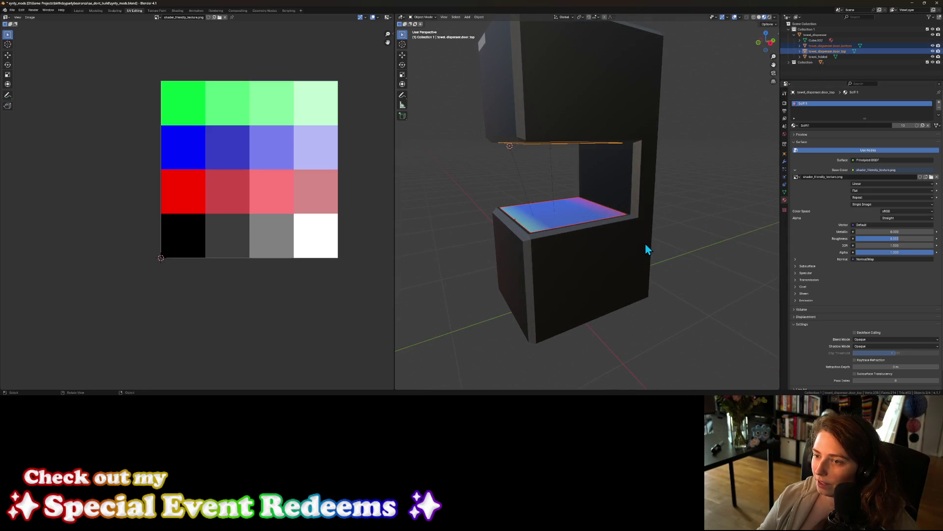
{"action": "left_click_drag", "start_coordinate": [646, 249], "coordinate": [647, 236]}
{"action": "key", "text": "a"}
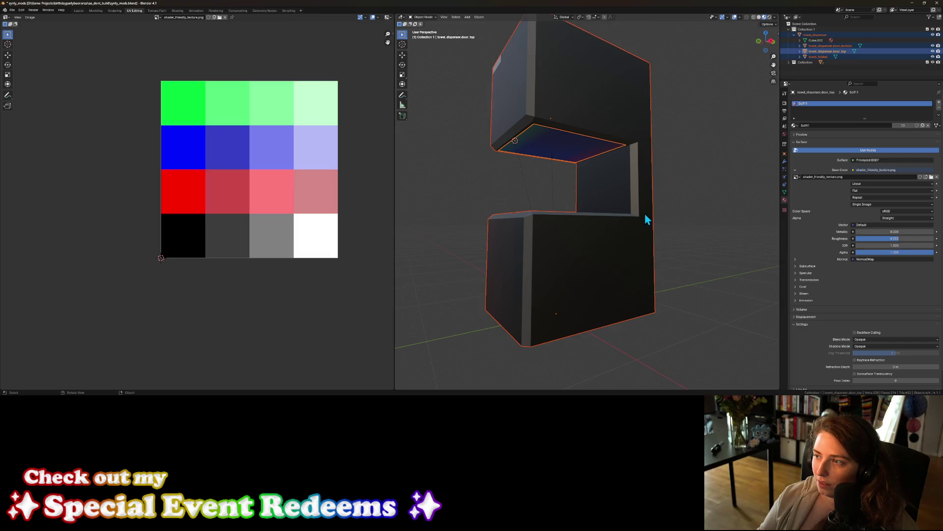
{"action": "left_click", "coordinate": [702, 185]}
{"action": "left_click", "coordinate": [830, 46]}
Shrink both doors' UVs and place them on a single palette swatch
{"action": "left_click", "coordinate": [820, 52]}
{"action": "key", "text": "Tab"}
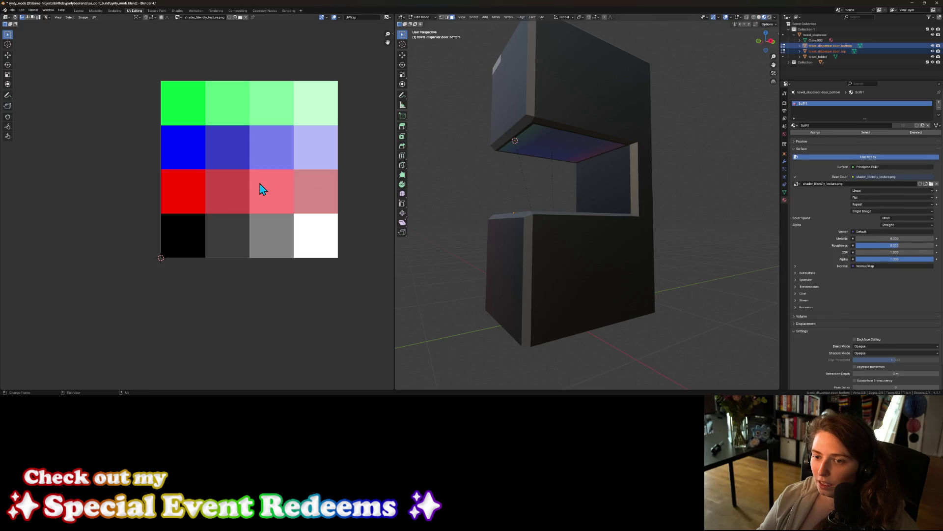
{"action": "key", "text": "a"}
{"action": "left_click_drag", "start_coordinate": [500, 244], "coordinate": [531, 293]}
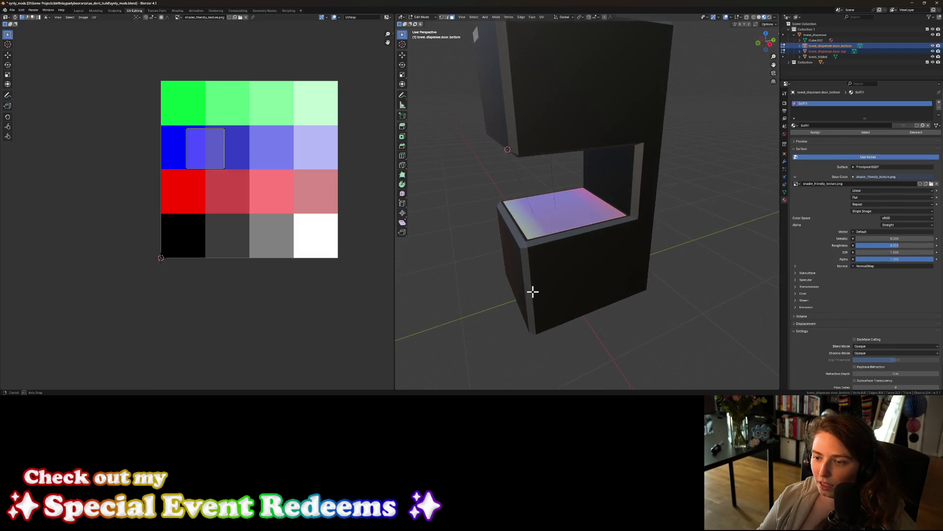
{"action": "key", "text": "s"}
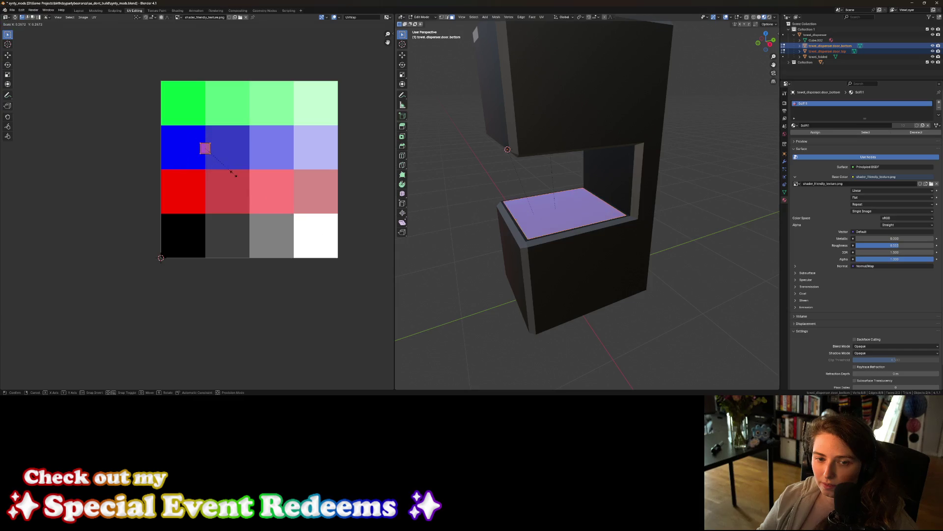
{"action": "left_click", "coordinate": [229, 168]}
{"action": "key", "text": "g"}
{"action": "left_click", "coordinate": [233, 238]}
{"action": "key", "text": "Tab"}
Save synty_mods.blend with the whole towel_dispenser object selected
{"action": "left_click_drag", "start_coordinate": [603, 328], "coordinate": [624, 300]}
{"action": "scroll", "scroll_direction": "up", "scroll_amount": 3}
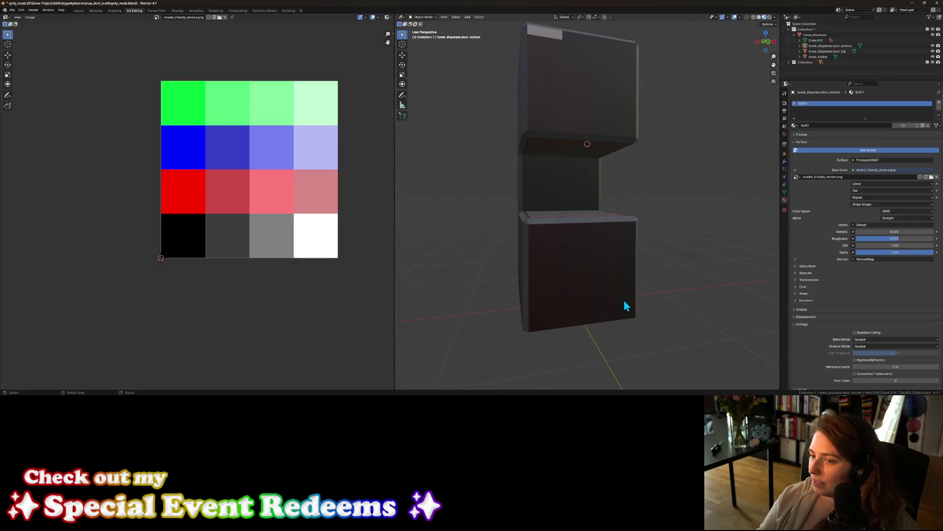
{"action": "left_click_drag", "start_coordinate": [566, 291], "coordinate": [555, 304]}
{"action": "key", "text": "ctrl+s"}
{"action": "scroll", "scroll_direction": "down", "scroll_amount": 3}
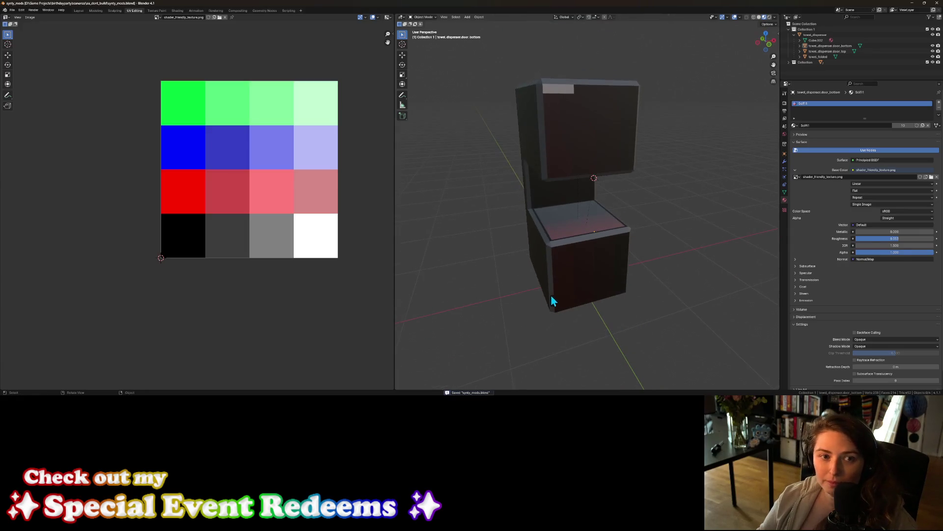
{"action": "left_click", "coordinate": [806, 35]}
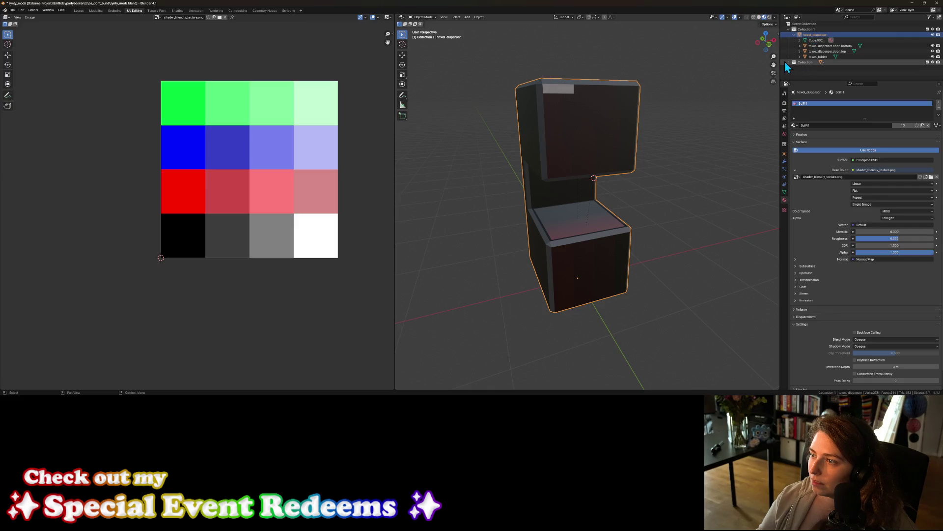
{"action": "left_click", "coordinate": [788, 62]}
{"action": "left_click", "coordinate": [788, 61]}
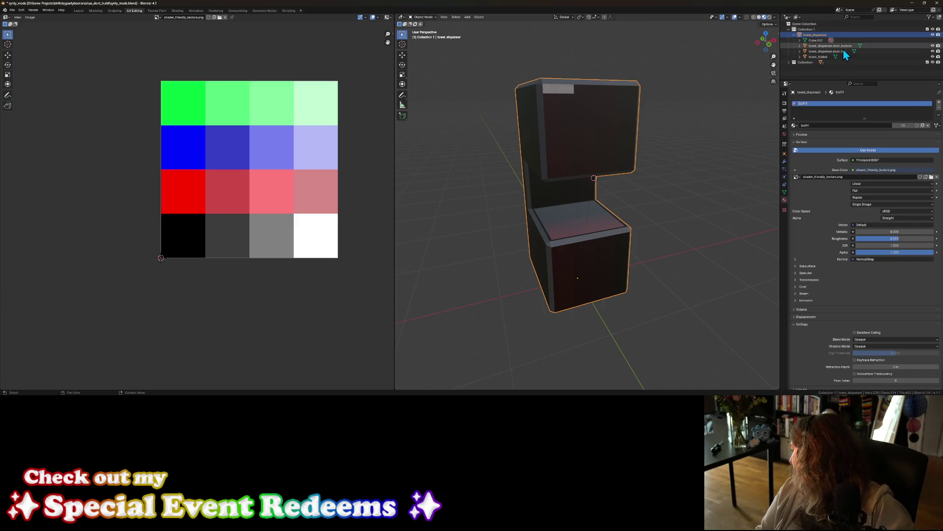
{"action": "key", "text": "ctrl+s"}
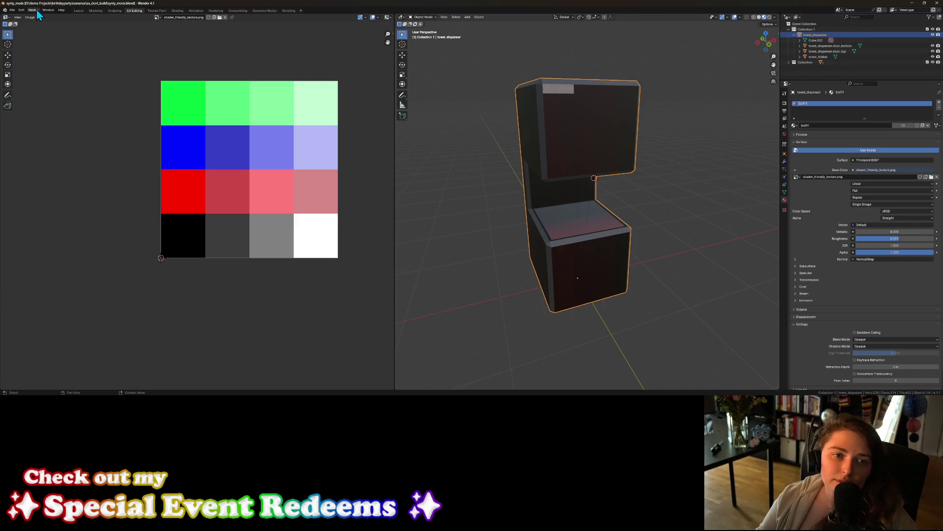
Start an FBX export of the towel dispenser and edit the export file name
{"action": "left_click", "coordinate": [13, 10]}
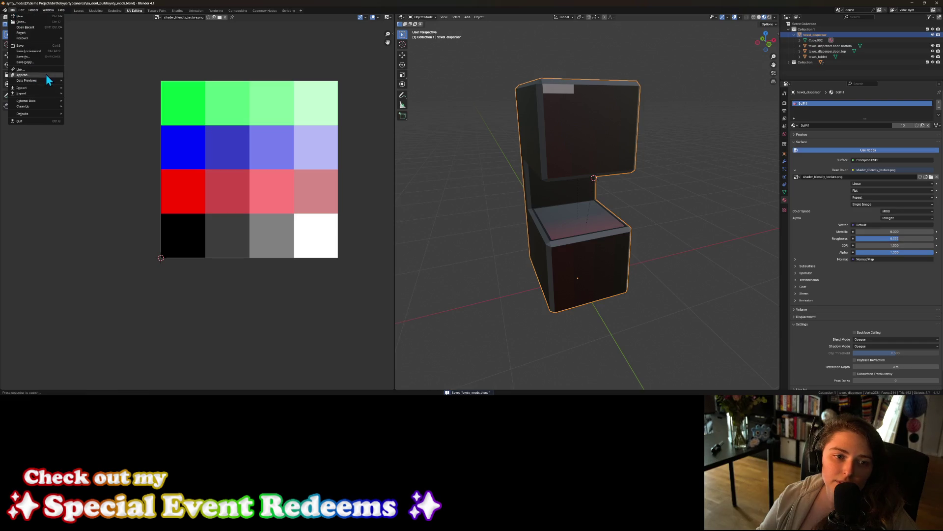
{"action": "mouse_move", "coordinate": [34, 92]}
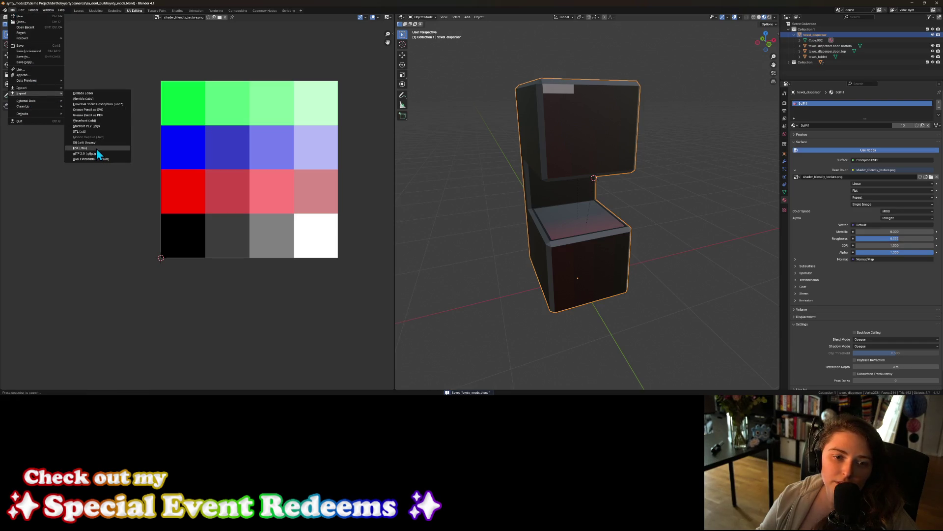
{"action": "left_click", "coordinate": [96, 148]}
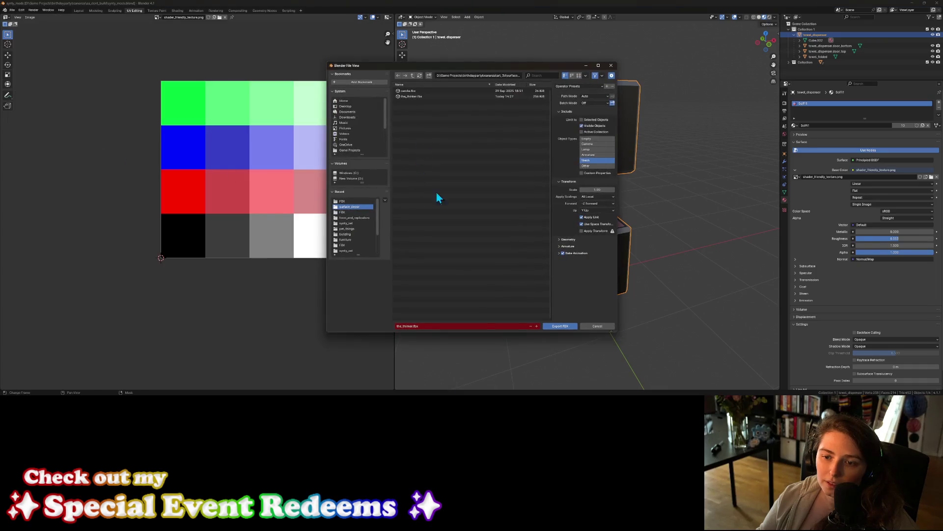
{"action": "left_click", "coordinate": [405, 327]}
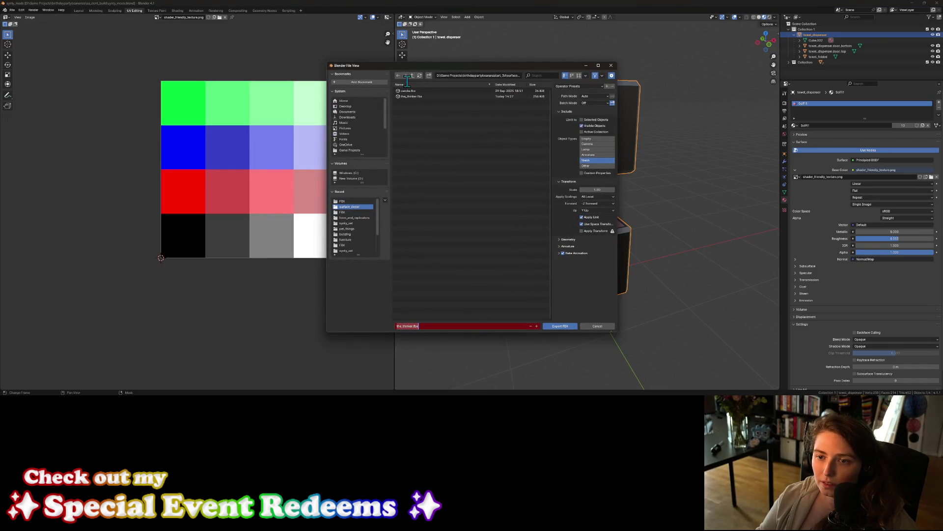
Create a new 'appliances' folder inside art_3d and enter it
{"action": "left_click", "coordinate": [413, 76]}
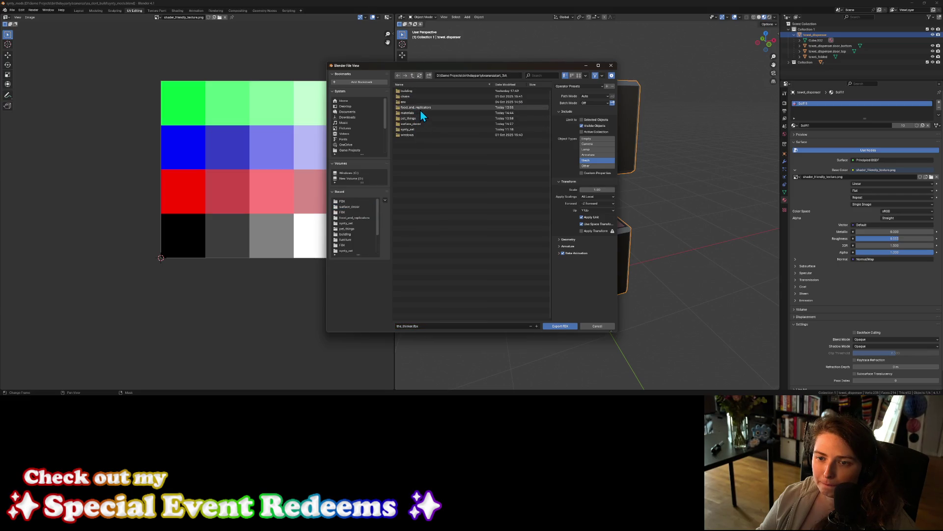
{"action": "right_click", "coordinate": [422, 152]}
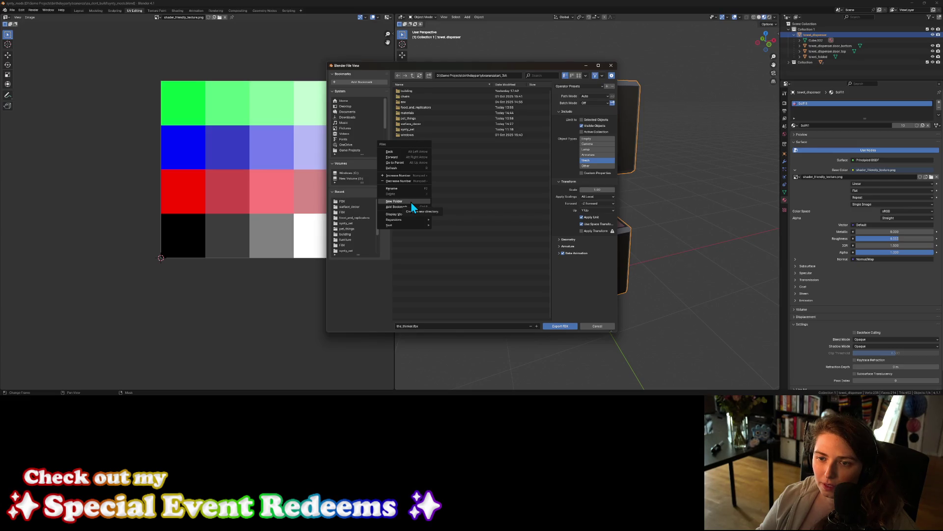
{"action": "left_click", "coordinate": [410, 202]}
{"action": "type", "text": "appliances"}
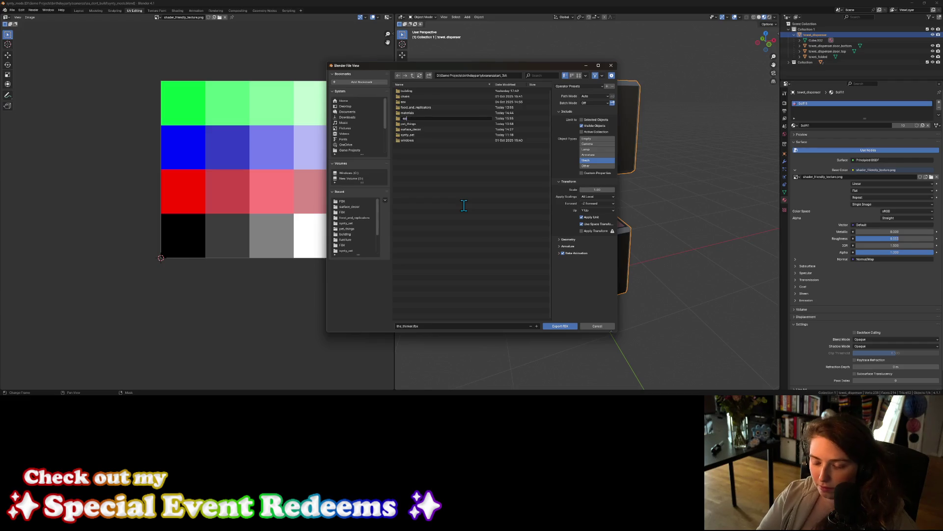
{"action": "key", "text": "Return"}
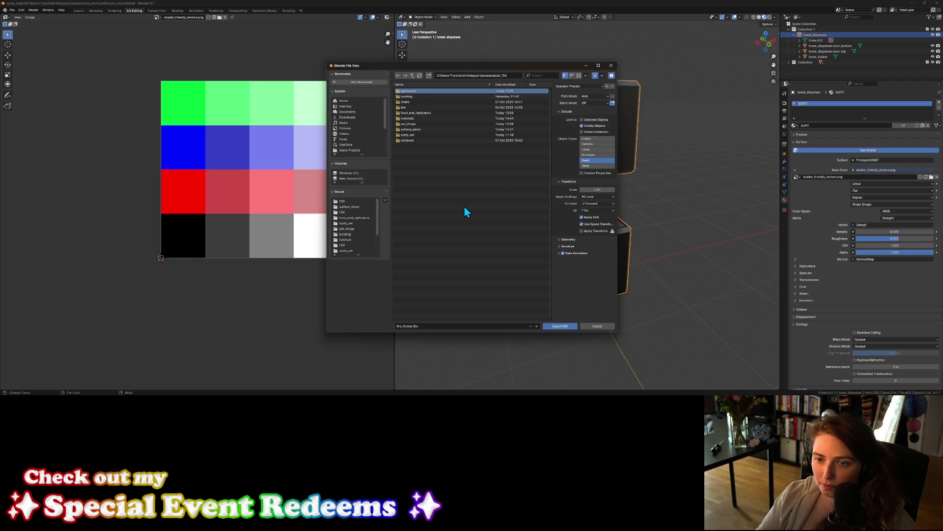
{"action": "key", "text": "Return"}
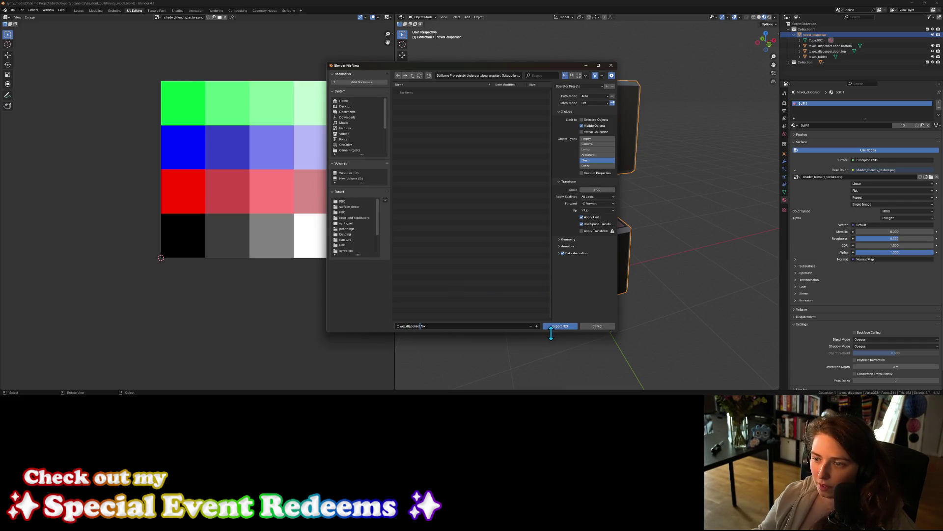
Export towel_dispenser.fbx and re-save synty_mods.blend
{"action": "left_click", "coordinate": [570, 328]}
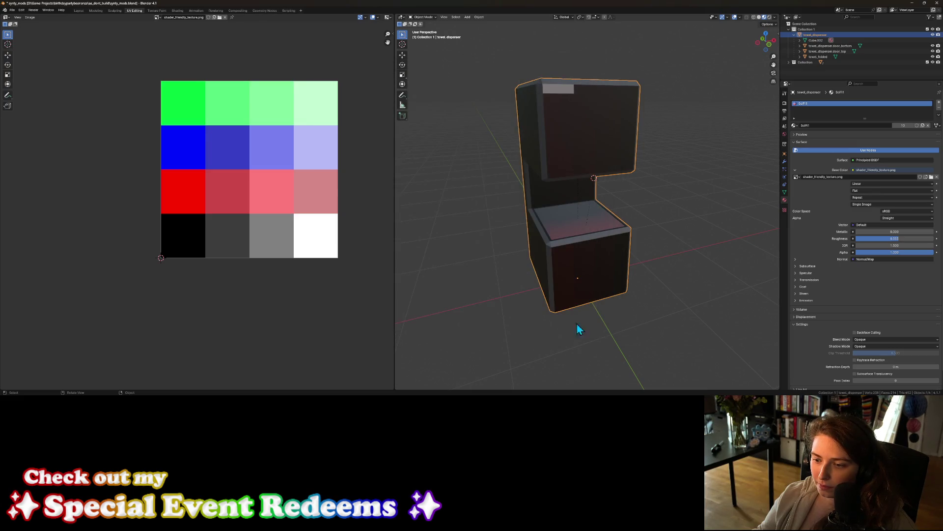
{"action": "left_click", "coordinate": [585, 320]}
{"action": "key", "text": "ctrl+s"}
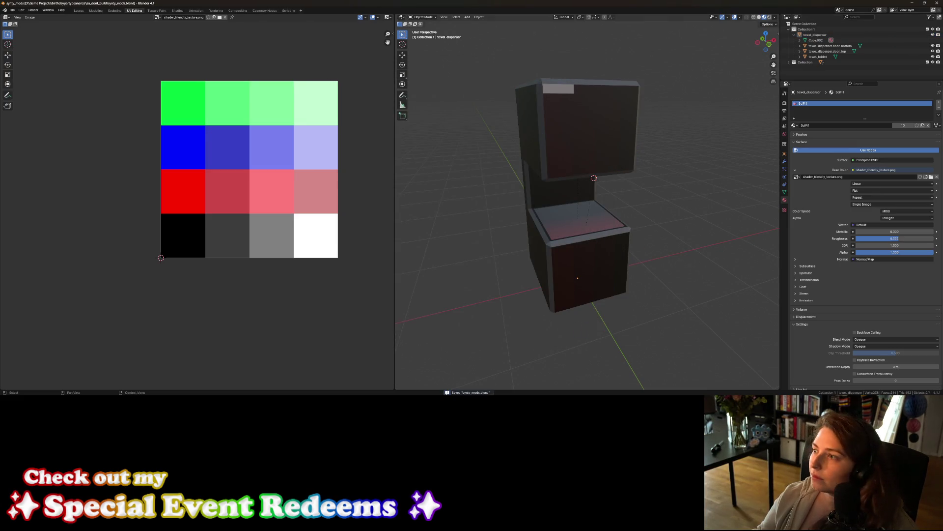
Minimize Blender, switch to the Godot editor and clear old errors from the output log
{"action": "left_click", "coordinate": [913, 3]}
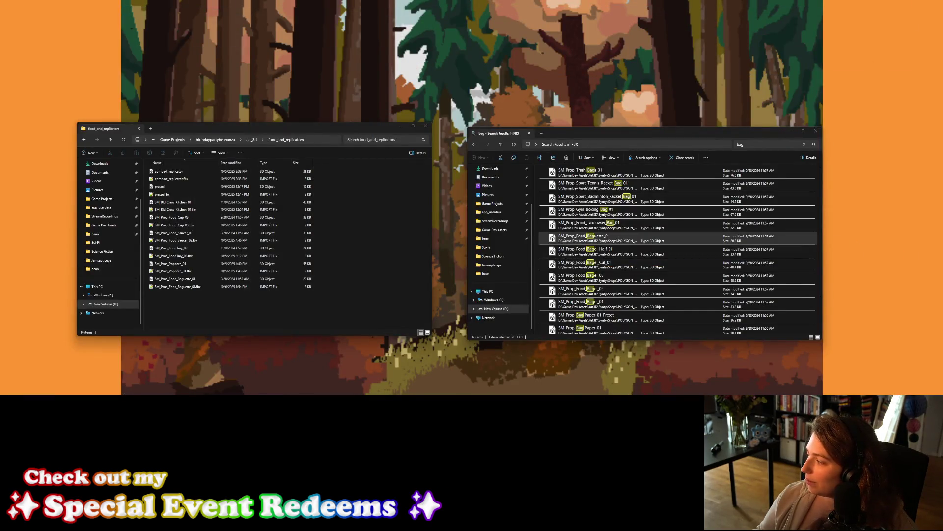
{"action": "key", "text": "alt+Tab"}
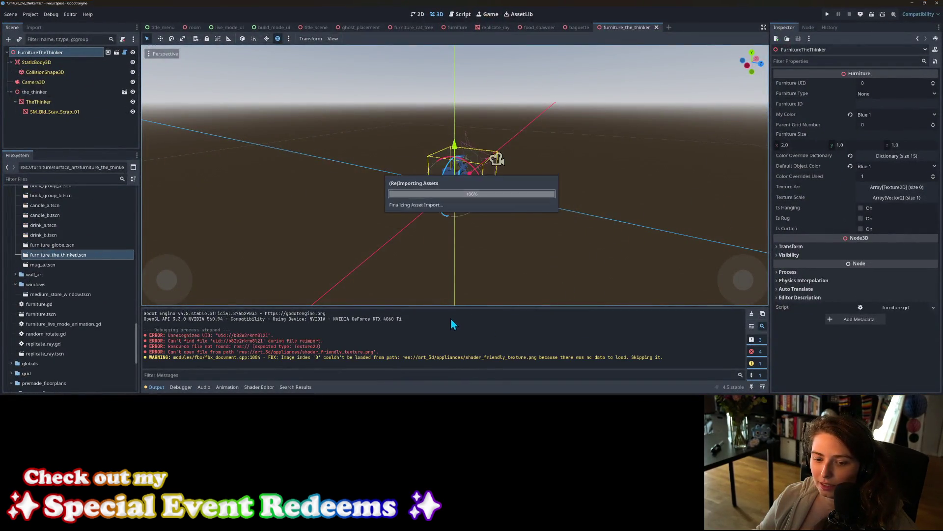
{"action": "left_click", "coordinate": [752, 314]}
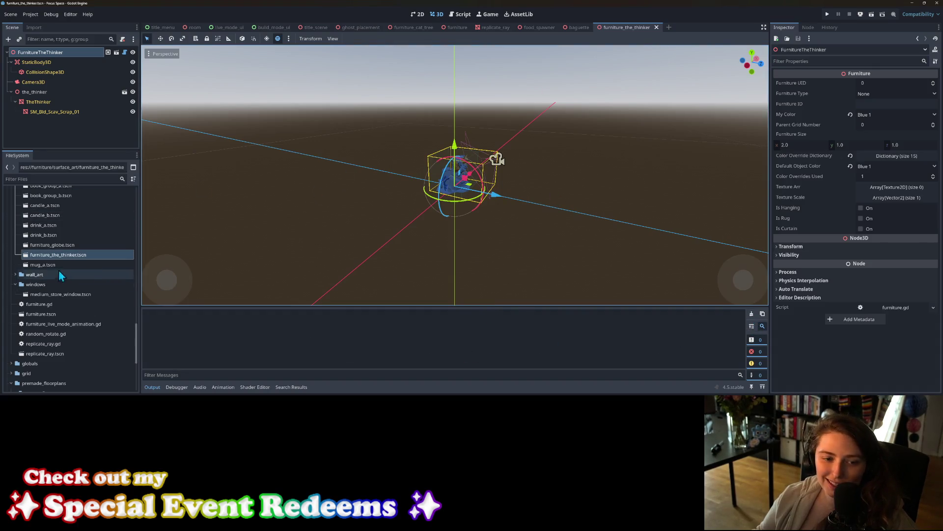
Create a new inherited scene from furniture.tscn
{"action": "scroll", "scroll_direction": "down", "scroll_amount": 3}
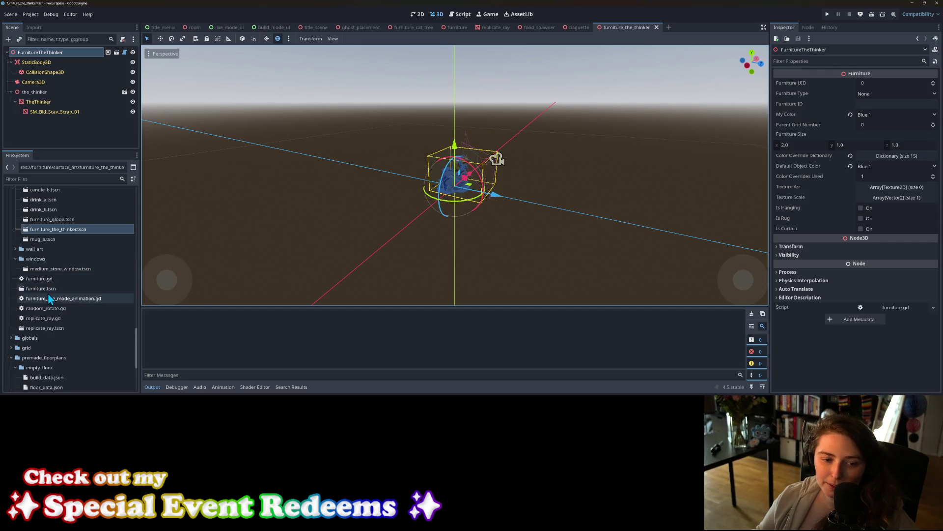
{"action": "right_click", "coordinate": [49, 290]}
{"action": "left_click", "coordinate": [74, 223]}
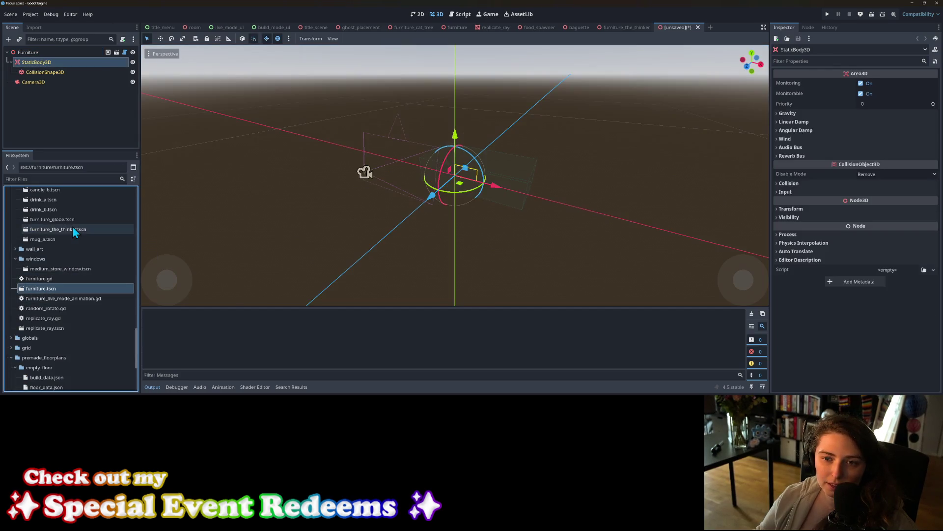
Instance the towel_dispenser model as a child of the Furniture root
{"action": "right_click", "coordinate": [70, 52]}
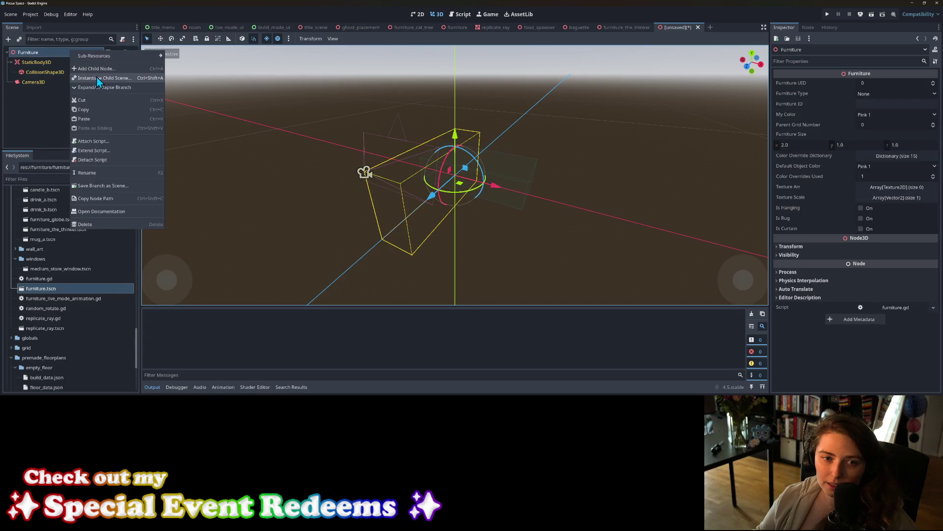
{"action": "left_click", "coordinate": [101, 77]}
{"action": "type", "text": "towel"}
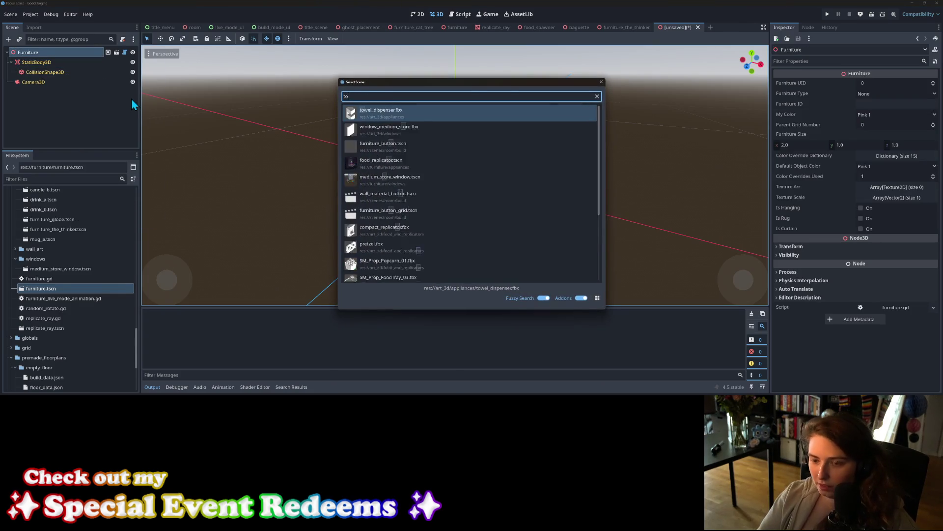
{"action": "key", "text": "Return"}
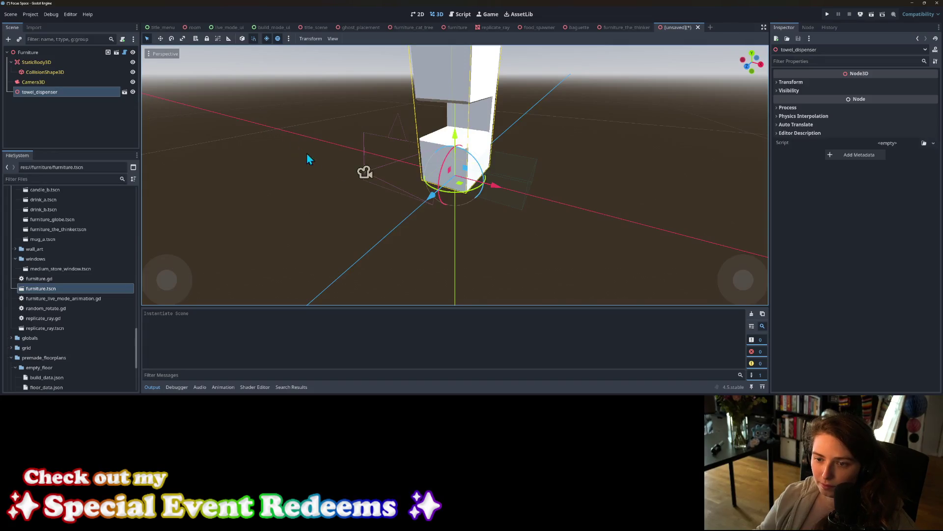
{"action": "left_click_drag", "start_coordinate": [297, 151], "coordinate": [382, 175]}
Make towel_dispenser's children editable, select its four meshes, and open the empty material slot
{"action": "right_click", "coordinate": [45, 94]}
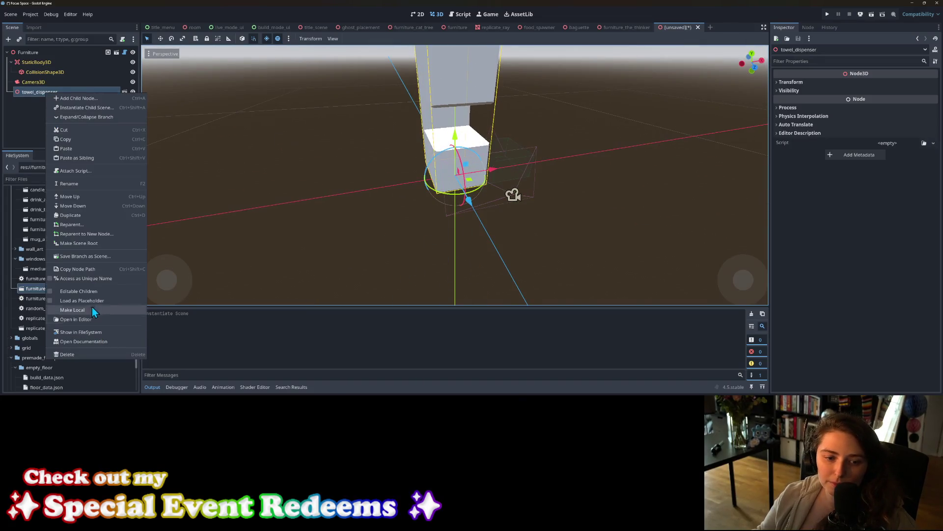
{"action": "left_click", "coordinate": [93, 312]}
{"action": "left_click", "coordinate": [37, 103]}
{"action": "left_click", "coordinate": [58, 130]}
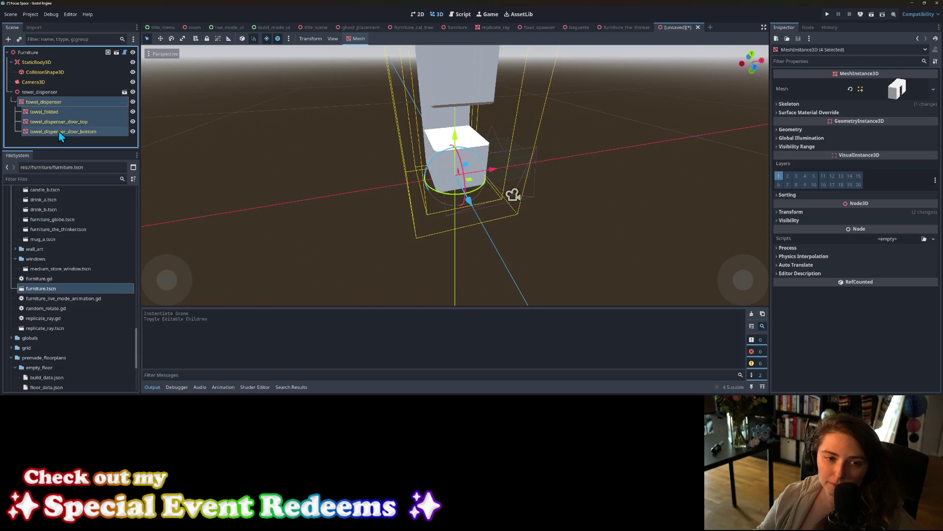
{"action": "left_click", "coordinate": [797, 114]}
{"action": "left_click", "coordinate": [894, 123]}
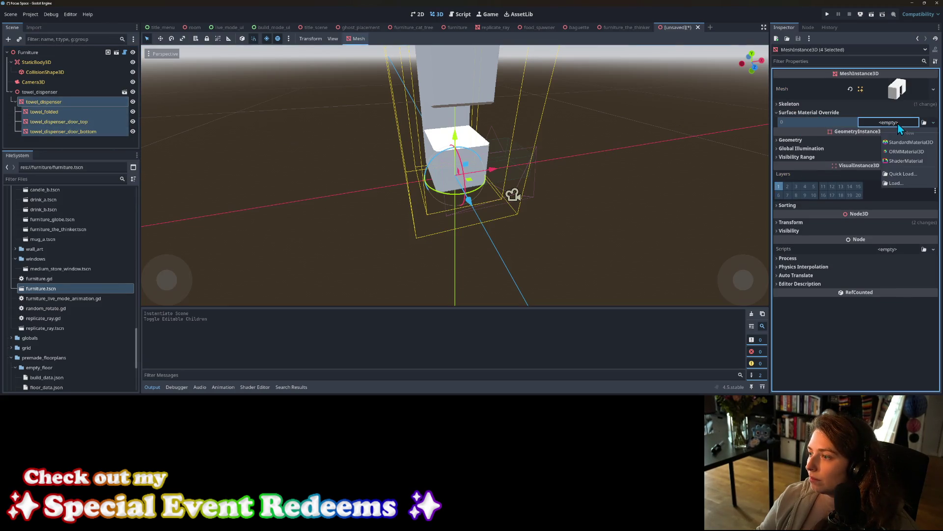
Quick Load the dark purple material into the meshes' surface override and turn off preview sunlight
{"action": "left_click", "coordinate": [899, 174]}
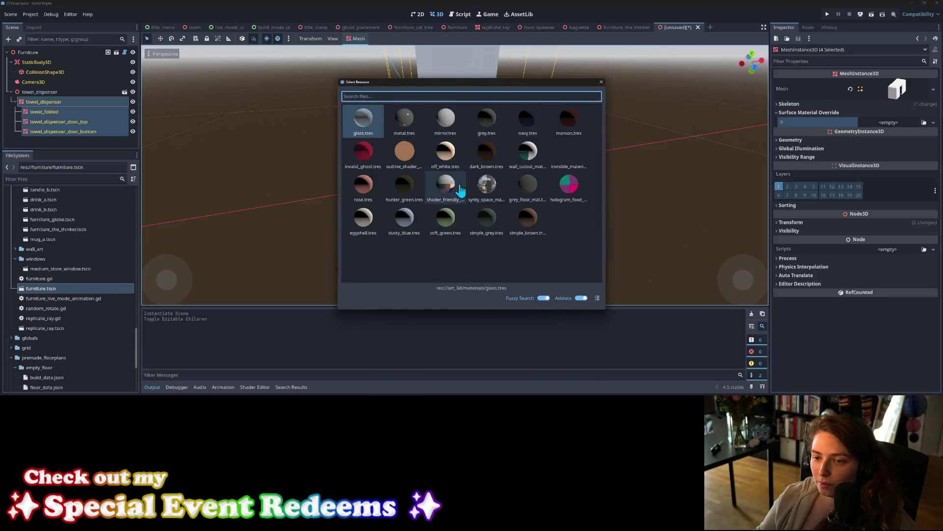
{"action": "double_click", "coordinate": [457, 189]}
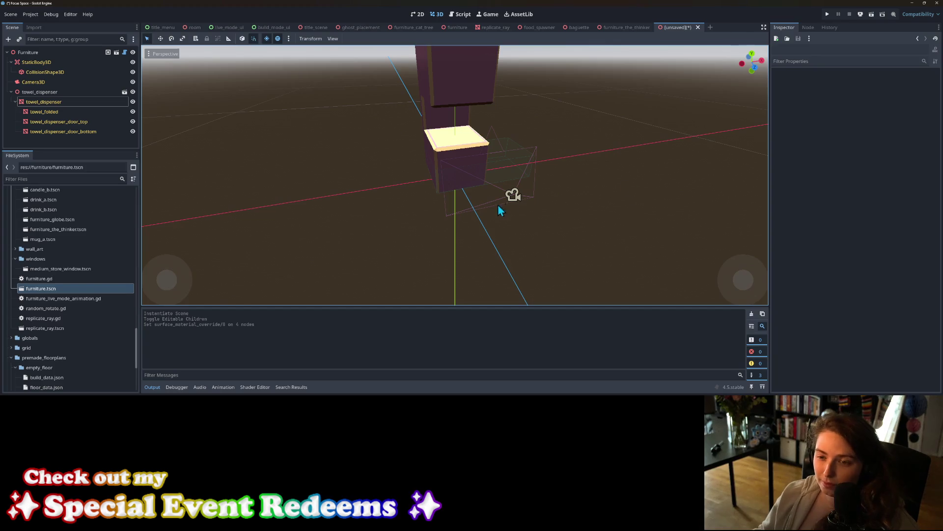
{"action": "scroll", "scroll_direction": "up", "scroll_amount": 3}
{"action": "scroll", "scroll_direction": "down", "scroll_amount": 3}
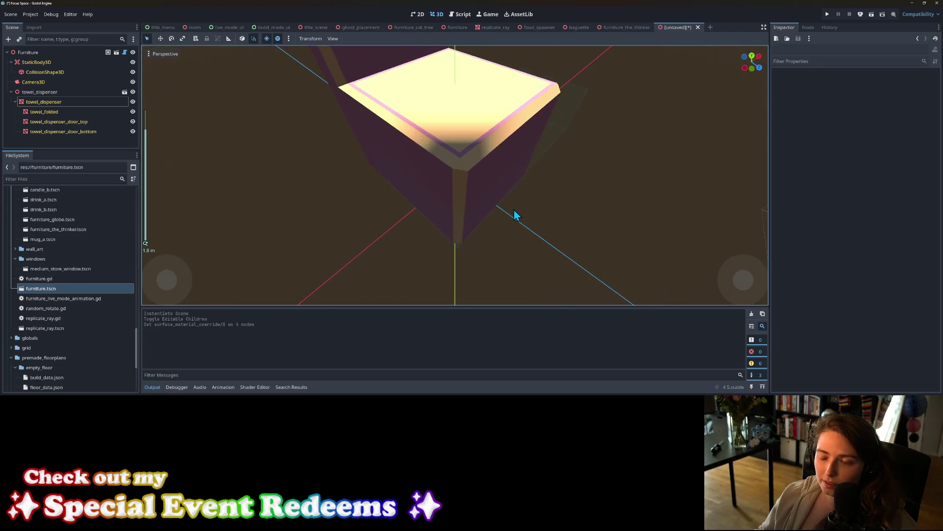
{"action": "left_click_drag", "start_coordinate": [516, 215], "coordinate": [463, 185]}
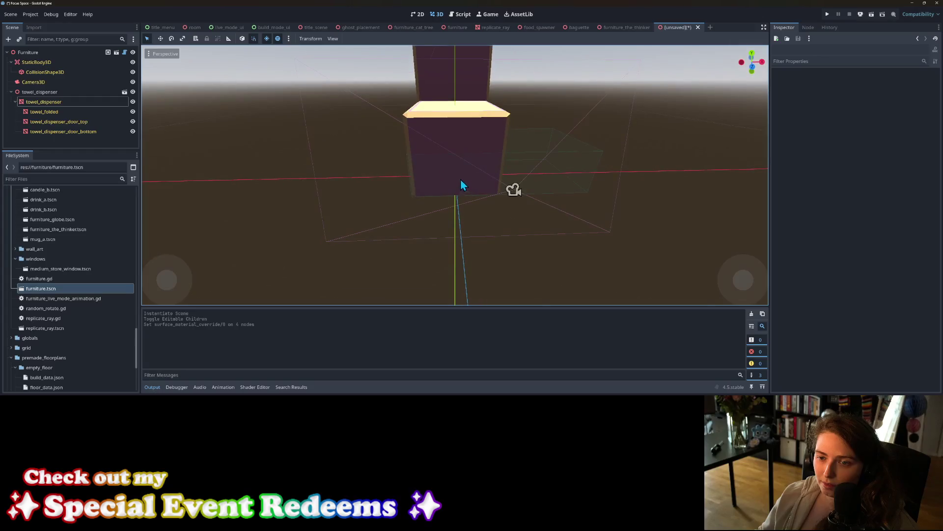
{"action": "scroll", "scroll_direction": "up", "scroll_amount": 3}
{"action": "scroll", "scroll_direction": "down", "scroll_amount": 3}
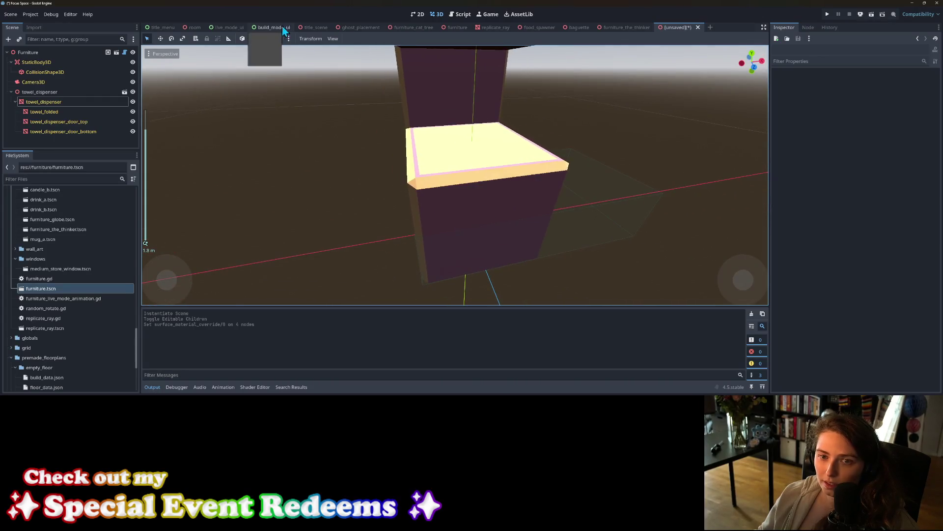
{"action": "left_click", "coordinate": [267, 38]}
{"action": "left_click_drag", "start_coordinate": [487, 200], "coordinate": [448, 143]}
{"action": "scroll", "scroll_direction": "up", "scroll_amount": 3}
{"action": "scroll", "scroll_direction": "up", "scroll_amount": 3}
{"action": "left_click_drag", "start_coordinate": [491, 173], "coordinate": [467, 175]}
Trial-rotate door_top by 15 degrees, undo it, and switch to the front view
{"action": "left_click", "coordinate": [449, 146]}
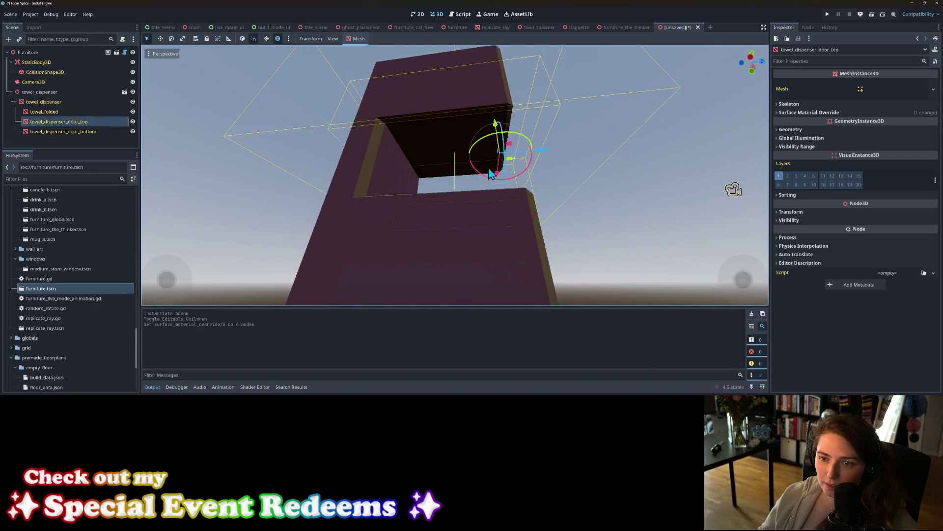
{"action": "left_click_drag", "start_coordinate": [526, 171], "coordinate": [497, 202]}
{"action": "left_click_drag", "start_coordinate": [504, 204], "coordinate": [515, 243]}
{"action": "key", "text": "ctrl+z"}
{"action": "left_click", "coordinate": [610, 224]}
{"action": "key", "text": "KP_1"}
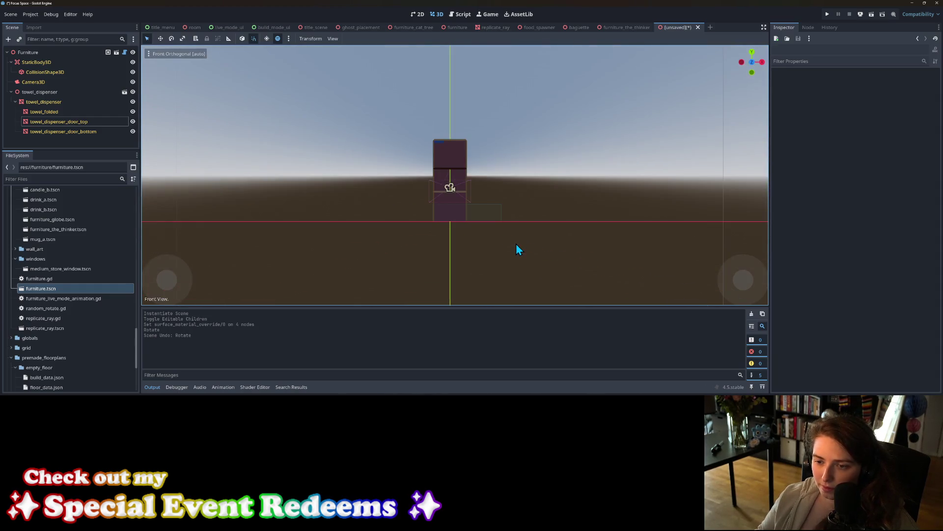
Give CollisionShape3D a BoxShape3D, halve its width, and fit its height to the dispenser
{"action": "left_click", "coordinate": [45, 72]}
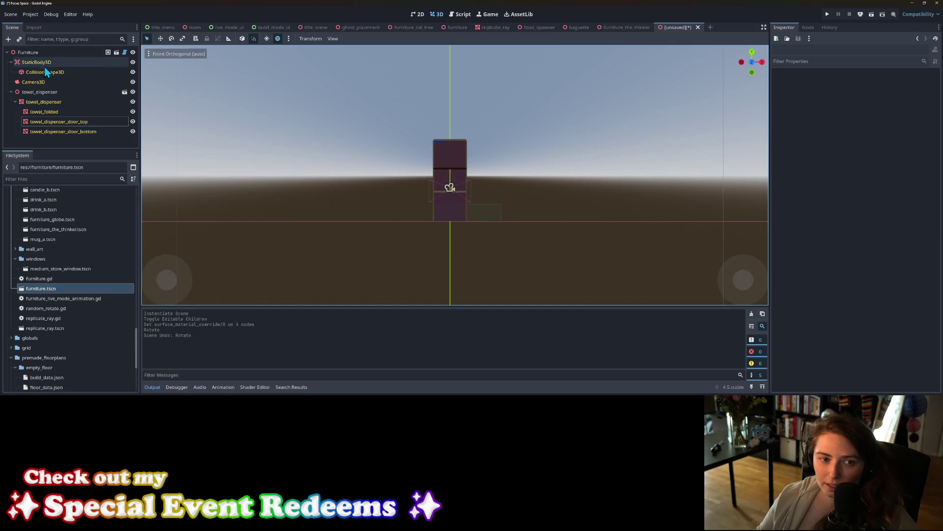
{"action": "left_click", "coordinate": [933, 83]}
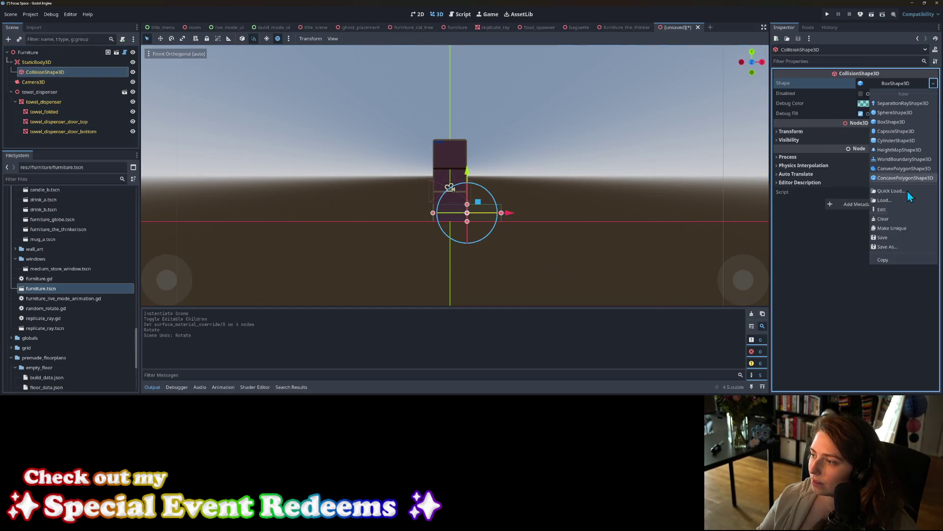
{"action": "left_click", "coordinate": [894, 238]}
{"action": "scroll", "scroll_direction": "up", "scroll_amount": 3}
{"action": "left_click_drag", "start_coordinate": [555, 256], "coordinate": [488, 261]}
{"action": "left_click_drag", "start_coordinate": [445, 241], "coordinate": [445, 54]}
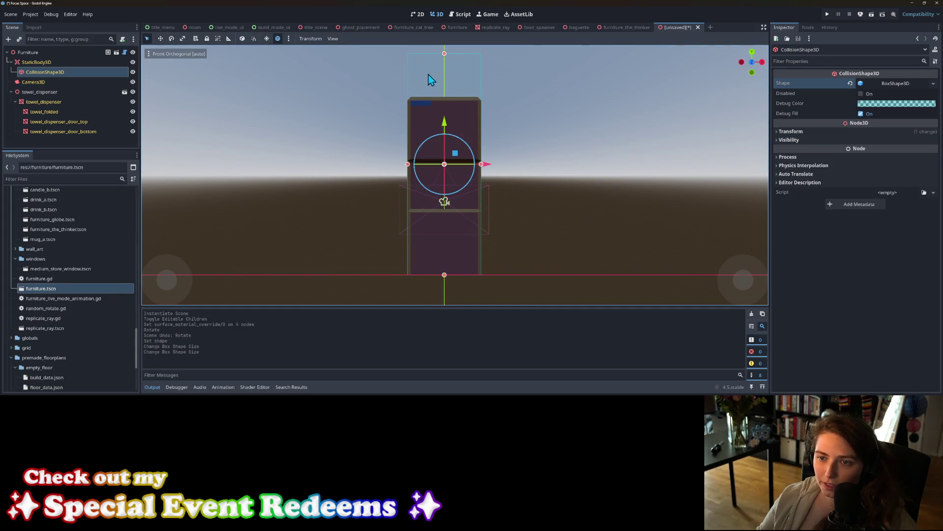
{"action": "left_click_drag", "start_coordinate": [446, 59], "coordinate": [441, 99]}
From the right view, stretch the collision box deeper along Z and open the save-scene dialog
{"action": "key", "text": "KP_3"}
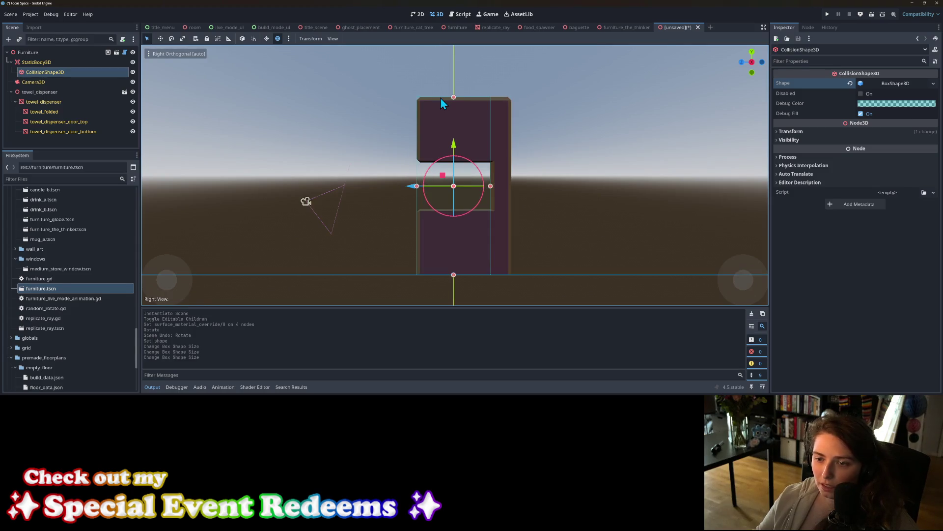
{"action": "left_click_drag", "start_coordinate": [491, 185], "coordinate": [512, 189]}
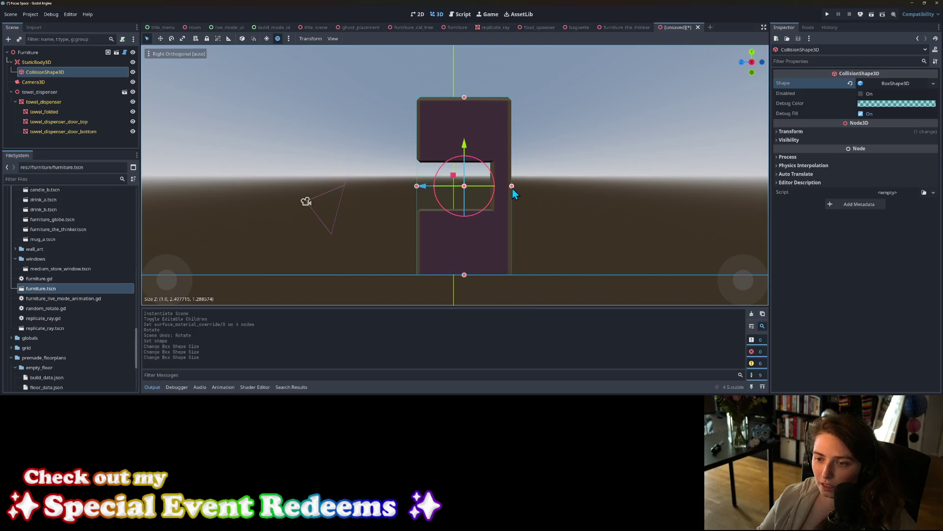
{"action": "left_click_drag", "start_coordinate": [485, 216], "coordinate": [577, 255]}
{"action": "key", "text": "ctrl+s"}
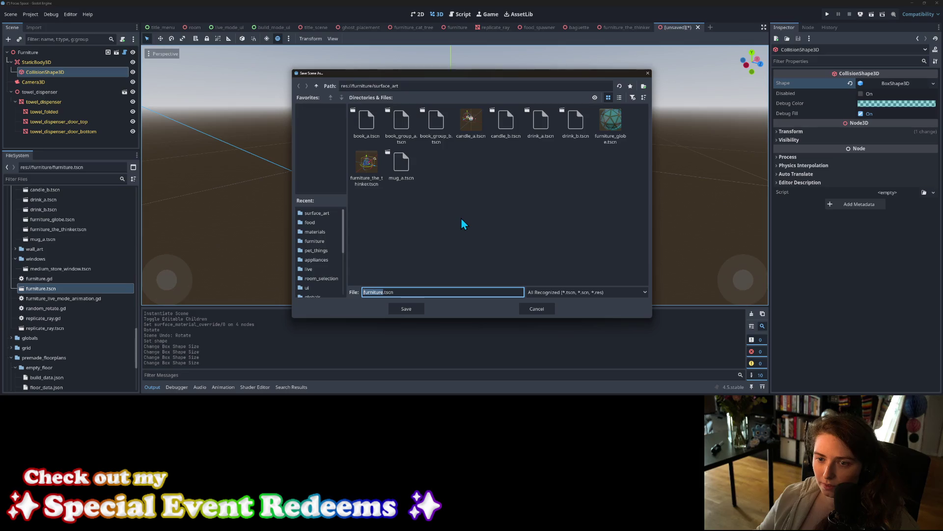
Cancel the save and rename the root node to FurnitureTowelDispenser
{"action": "key", "text": "Right"}
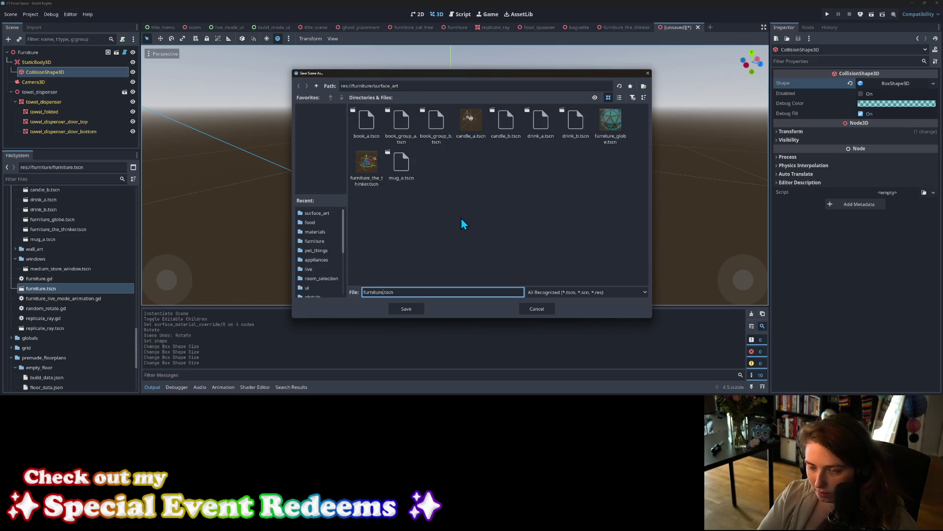
{"action": "type", "text": "_tow"}
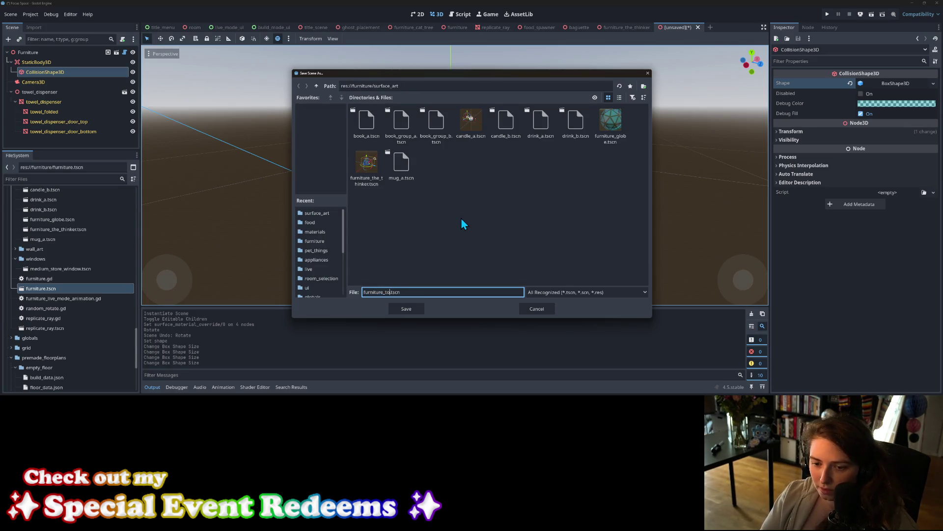
{"action": "left_click", "coordinate": [536, 308]}
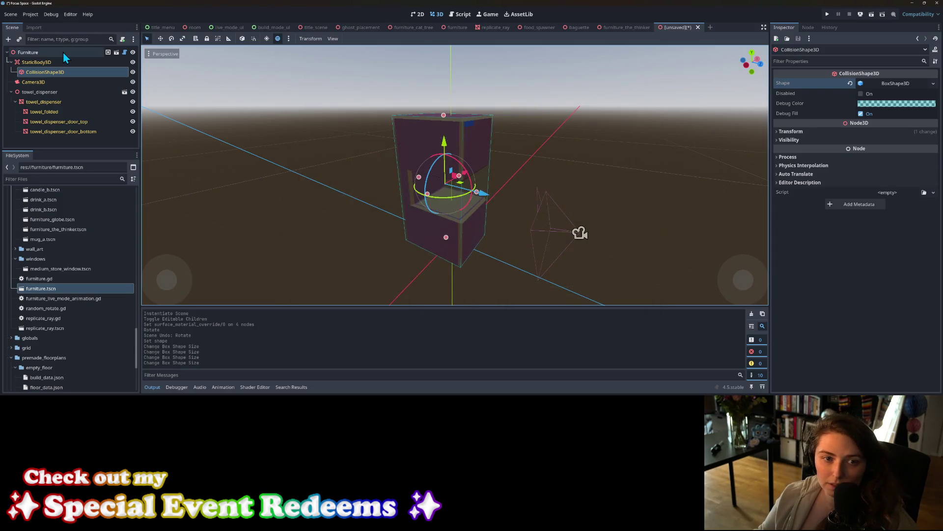
{"action": "right_click", "coordinate": [63, 52]}
{"action": "left_click", "coordinate": [90, 172]}
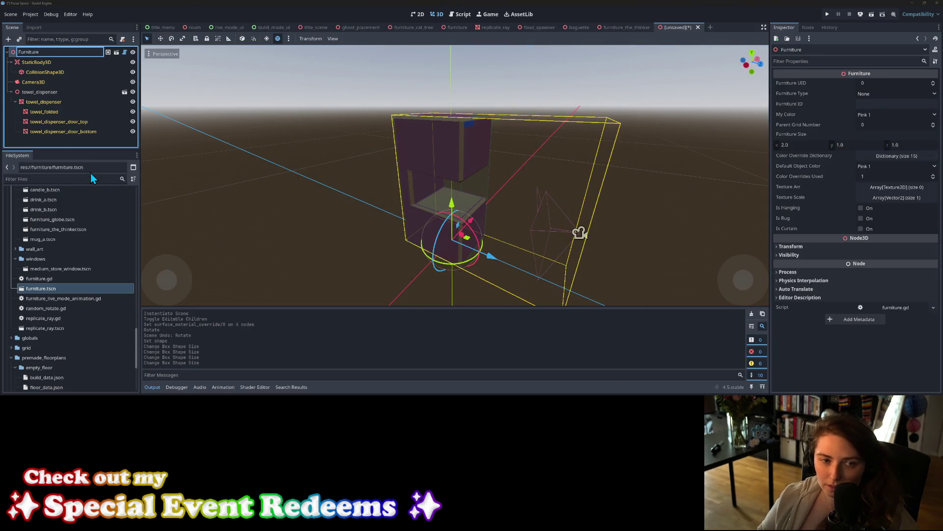
{"action": "type", "text": "Towl"}
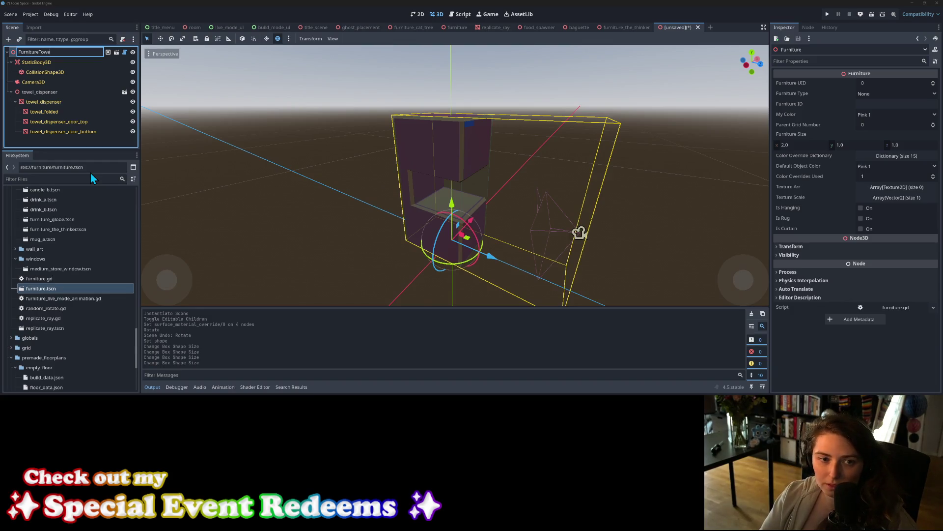
{"action": "type", "text": "lDi"}
{"action": "type", "text": "spen"}
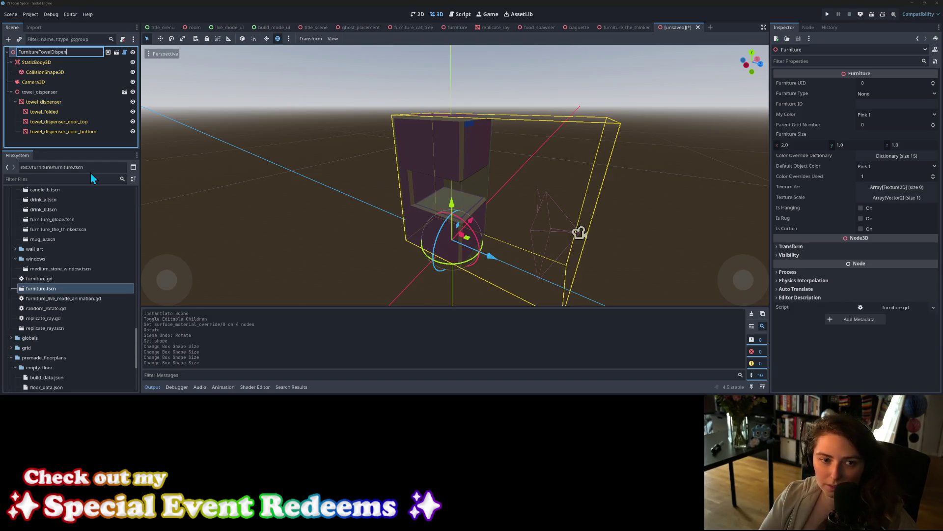
{"action": "type", "text": "r"}
{"action": "key", "text": "Return"}
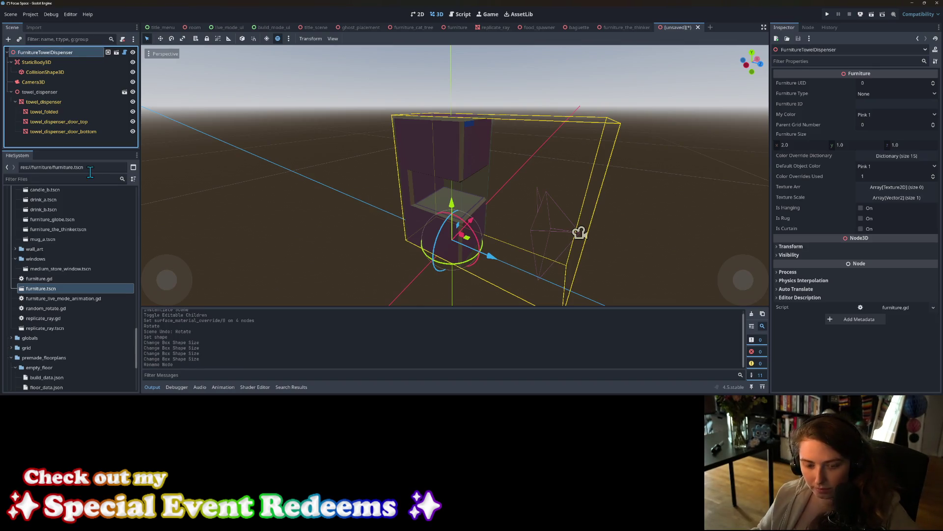
Save the scene as furniture_towel_dispenser.tscn in res://furniture/appliances
{"action": "key", "text": "ctrl+s"}
{"action": "left_click", "coordinate": [317, 86]}
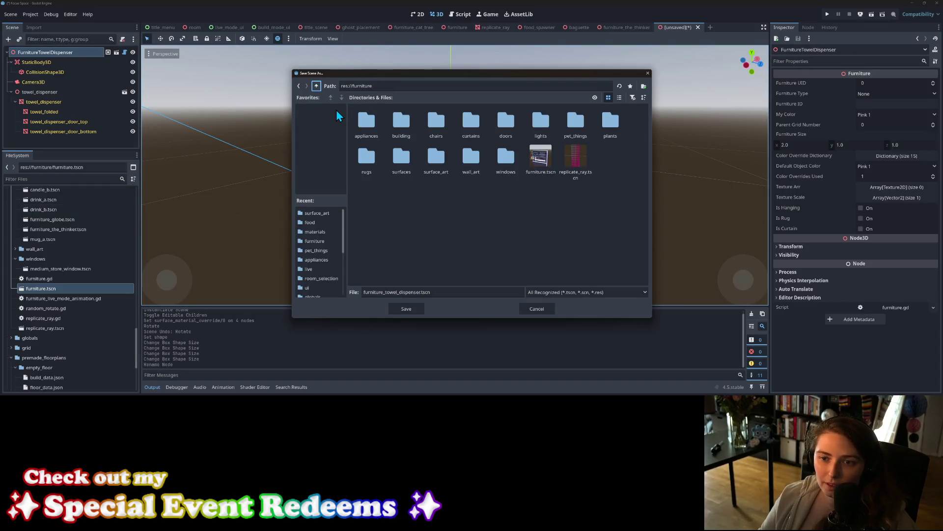
{"action": "double_click", "coordinate": [366, 122]}
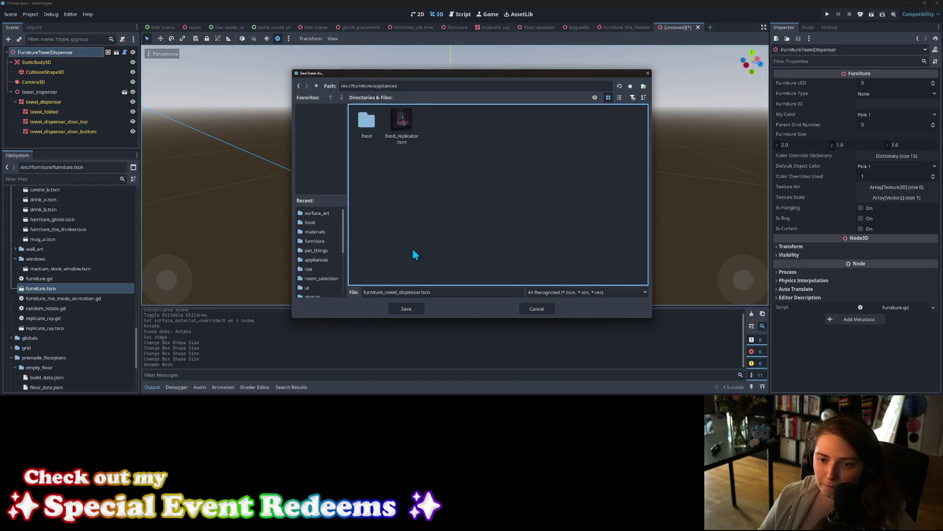
{"action": "left_click", "coordinate": [401, 308]}
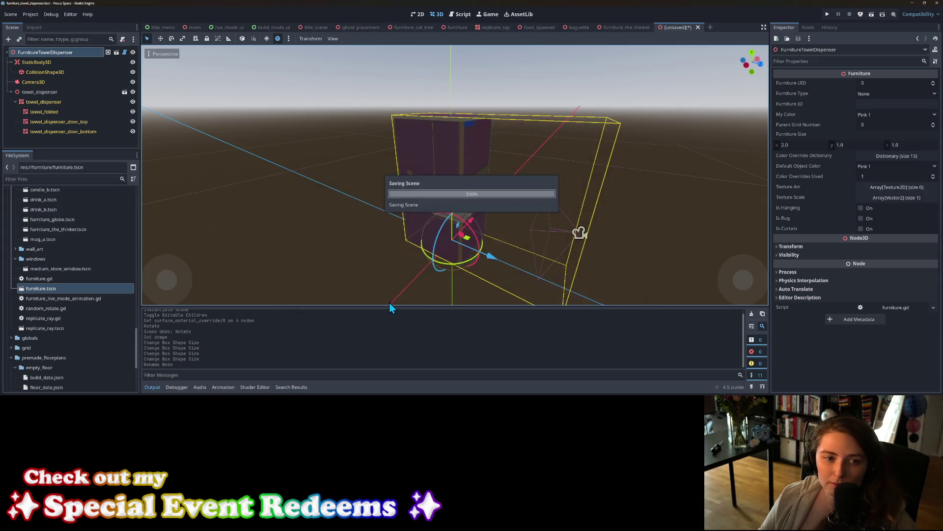
{"action": "left_click_drag", "start_coordinate": [396, 252], "coordinate": [378, 248]}
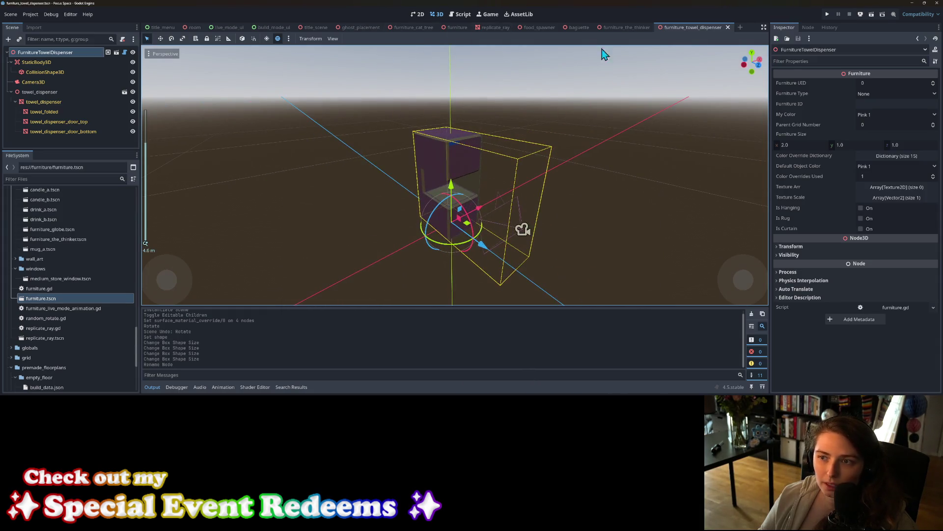
{"action": "right_click", "coordinate": [69, 54]}
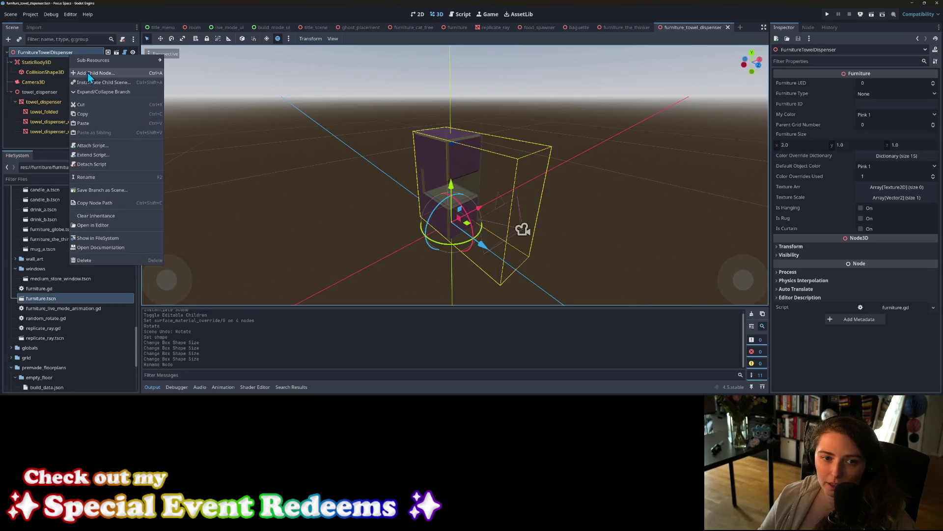
Add a FurnitureLiveModeAnimation child node under the root
{"action": "left_click", "coordinate": [100, 73]}
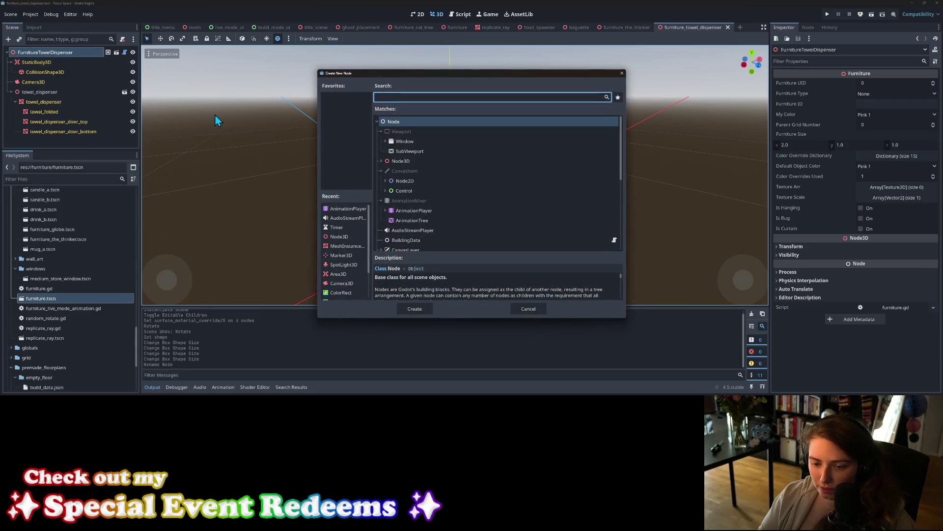
{"action": "type", "text": "live"}
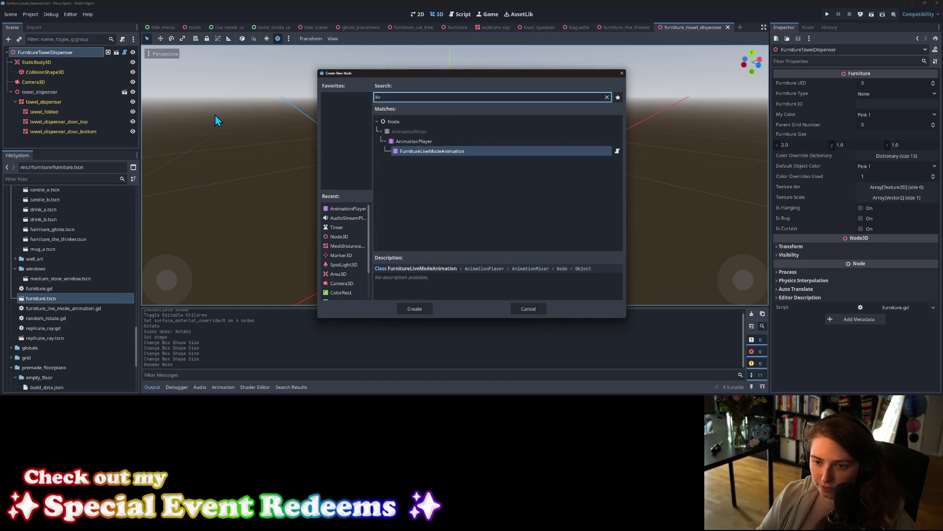
{"action": "key", "text": "Return"}
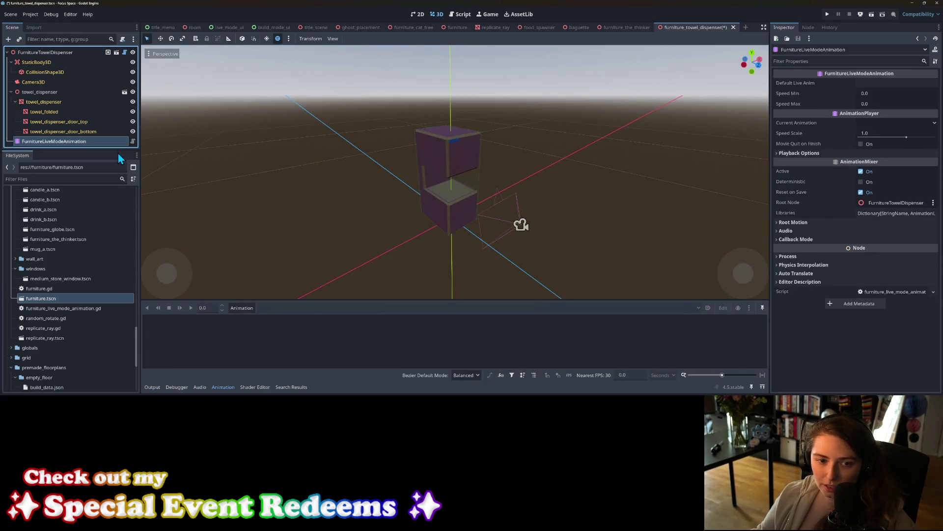
Create a new animation named 'live' on the FurnitureLiveModeAnimation node
{"action": "left_click", "coordinate": [232, 310]}
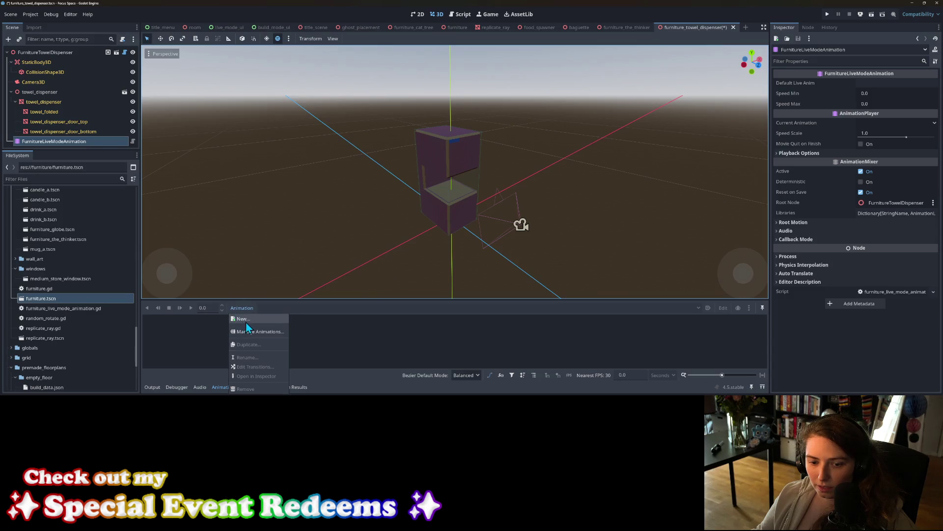
{"action": "left_click", "coordinate": [246, 323]}
{"action": "type", "text": "live"}
{"action": "key", "text": "Return"}
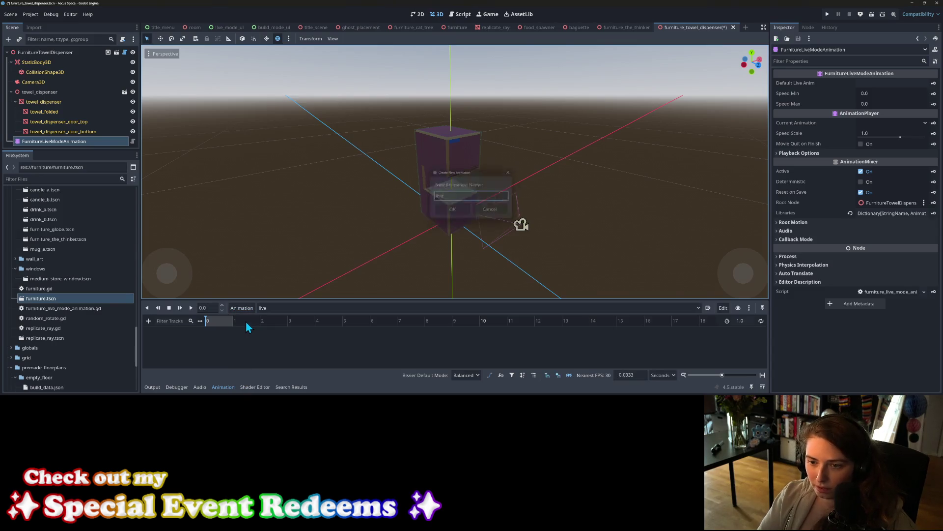
Move Camera3D back and up, turn it toward the dispenser, and save the scene
{"action": "left_click_drag", "start_coordinate": [104, 150], "coordinate": [104, 214]}
{"action": "left_click", "coordinate": [63, 92]}
{"action": "left_click", "coordinate": [60, 82]}
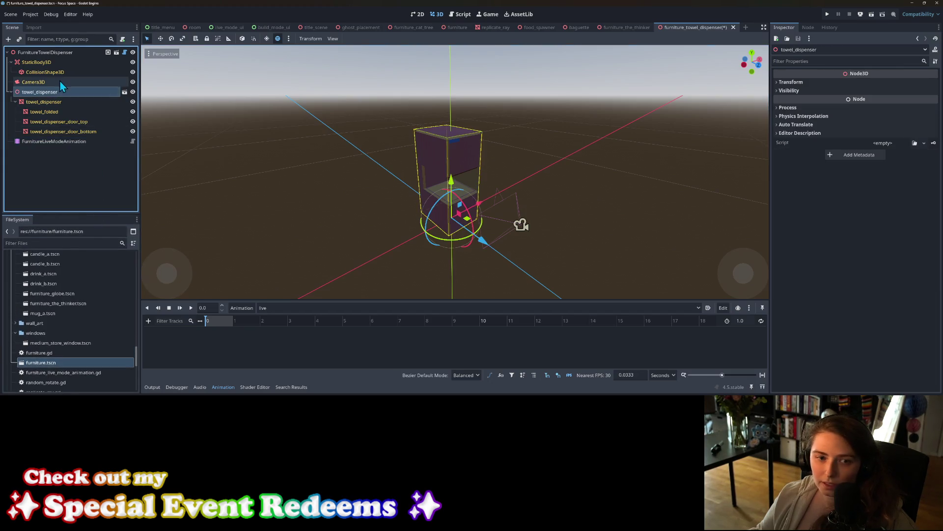
{"action": "left_click_drag", "start_coordinate": [578, 253], "coordinate": [609, 262]}
{"action": "left_click_drag", "start_coordinate": [575, 221], "coordinate": [568, 180]}
{"action": "left_click_drag", "start_coordinate": [599, 237], "coordinate": [583, 182]}
{"action": "left_click_drag", "start_coordinate": [582, 140], "coordinate": [583, 135]}
{"action": "key", "text": "ctrl+s"}
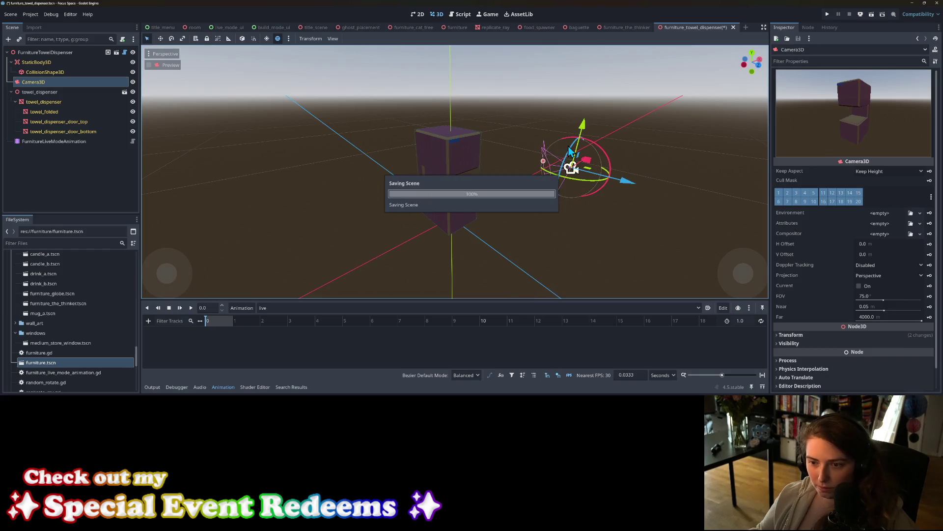
{"action": "scroll", "scroll_direction": "up", "scroll_amount": 3}
{"action": "left_click_drag", "start_coordinate": [441, 223], "coordinate": [660, 59]}
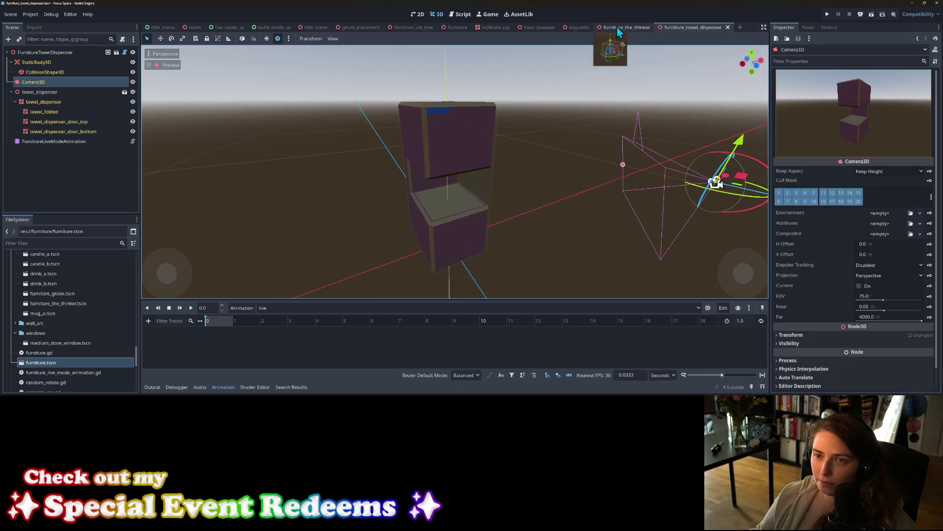
Copy furniture_the_thinker's Color Override Dictionary and paste it into FurnitureTowelDispenser
{"action": "left_click", "coordinate": [617, 29]}
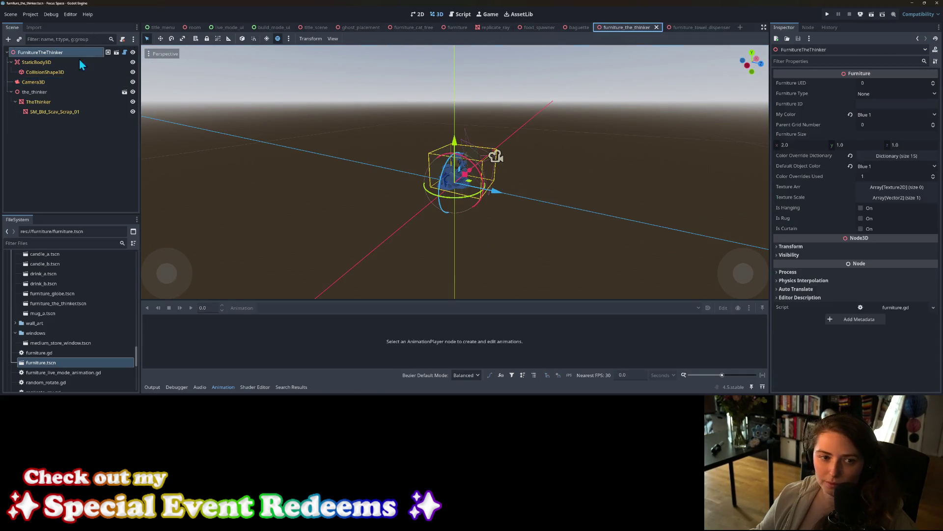
{"action": "right_click", "coordinate": [800, 155]}
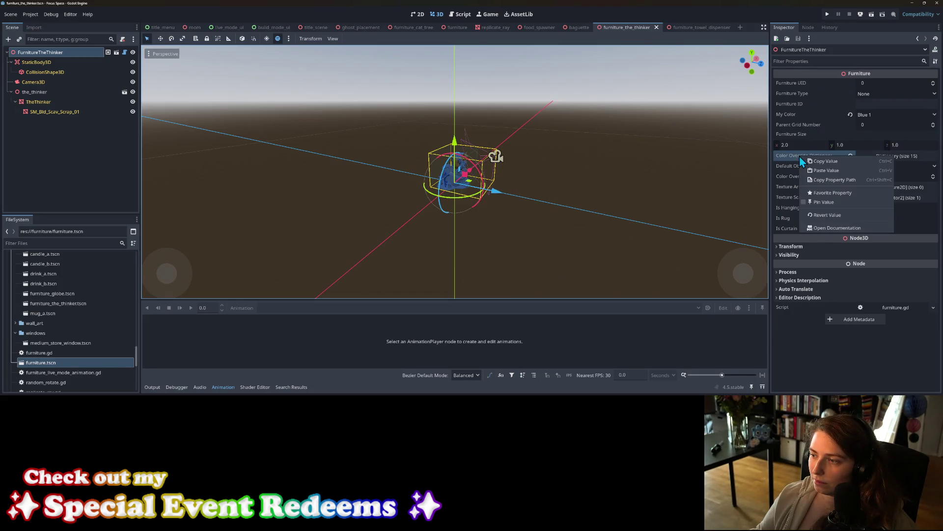
{"action": "left_click", "coordinate": [812, 160]}
{"action": "key", "text": "ctrl+Tab"}
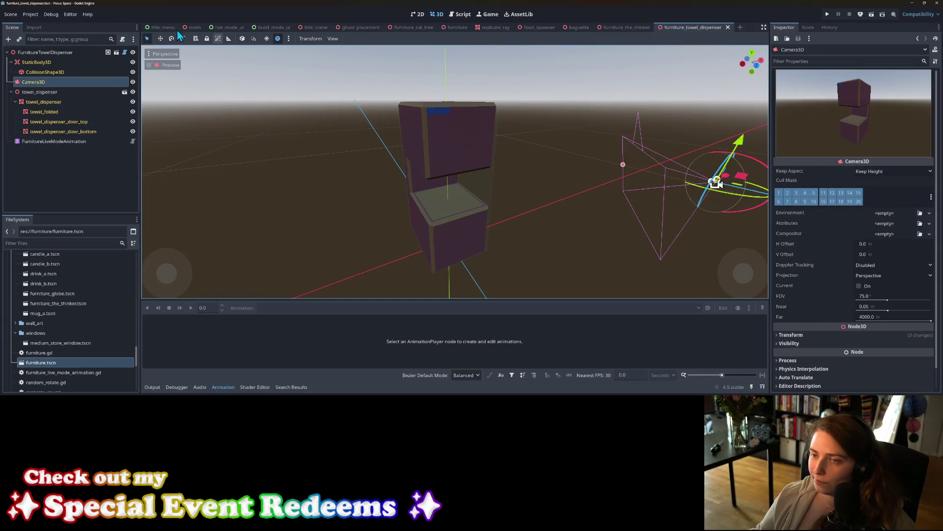
{"action": "left_click", "coordinate": [59, 52]}
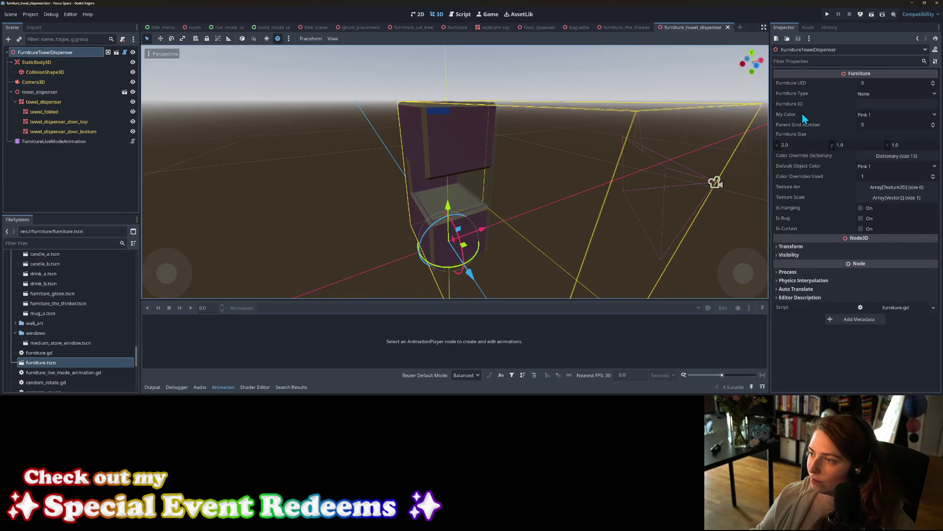
{"action": "right_click", "coordinate": [797, 114]}
{"action": "left_click", "coordinate": [803, 125]}
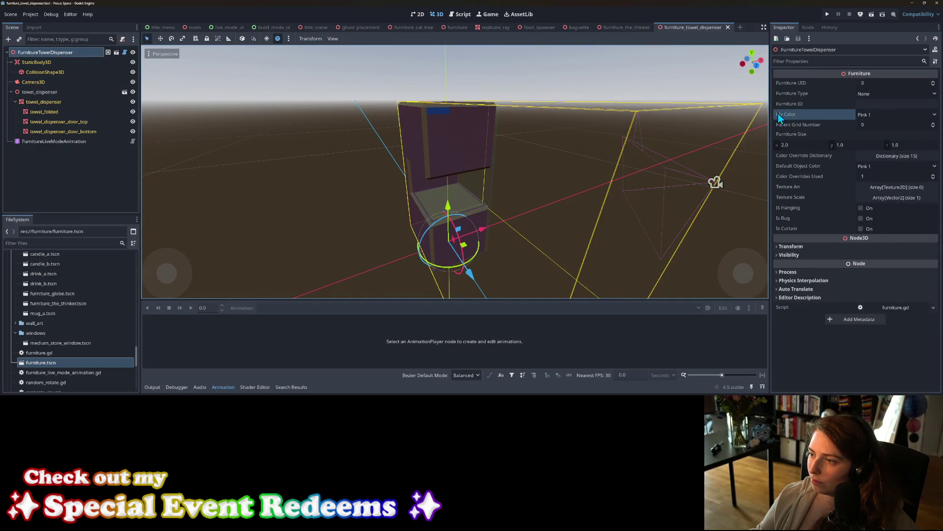
{"action": "right_click", "coordinate": [805, 155]}
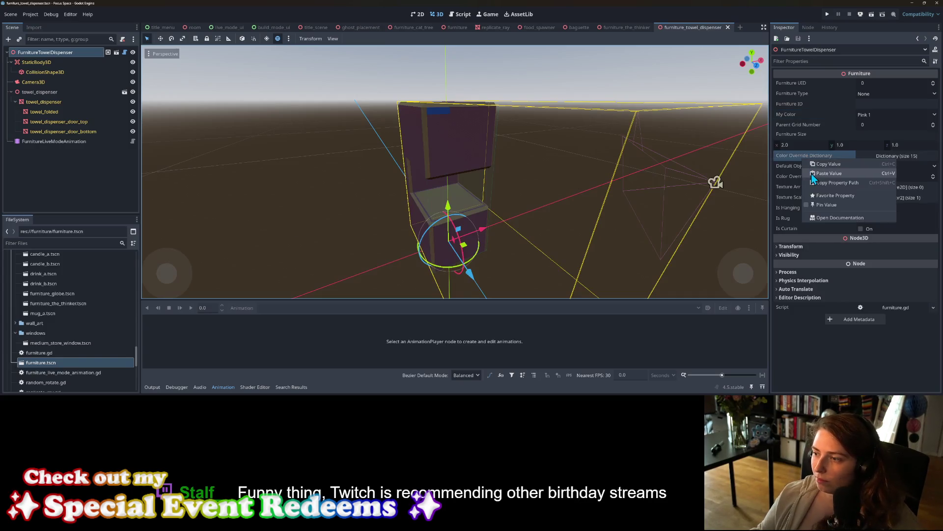
{"action": "left_click", "coordinate": [815, 180]}
Open curtain_a.tscn from the curtains folder and copy its Color Override Dictionary
{"action": "left_click_drag", "start_coordinate": [747, 211], "coordinate": [545, 217]}
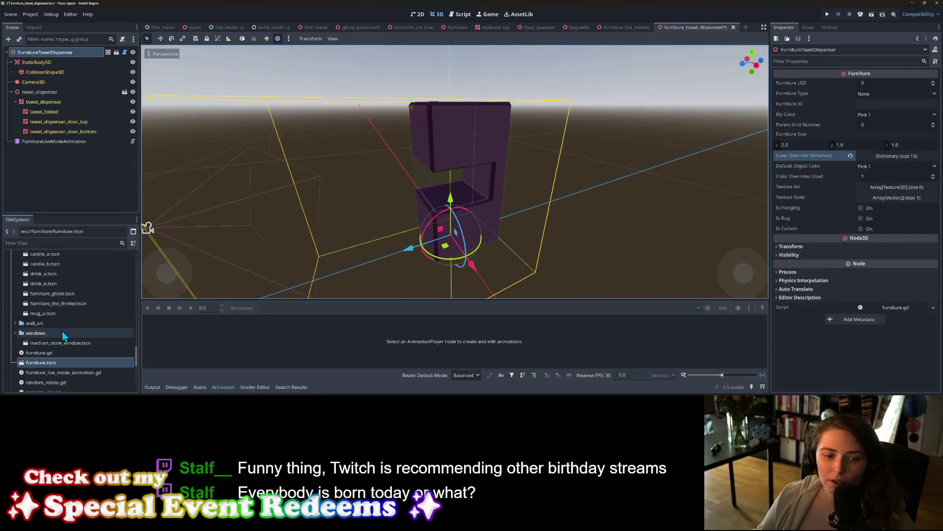
{"action": "scroll", "scroll_direction": "down", "scroll_amount": 3}
{"action": "scroll", "scroll_direction": "down", "scroll_amount": 3}
{"action": "scroll", "scroll_direction": "up", "scroll_amount": 3}
{"action": "scroll", "scroll_direction": "down", "scroll_amount": 3}
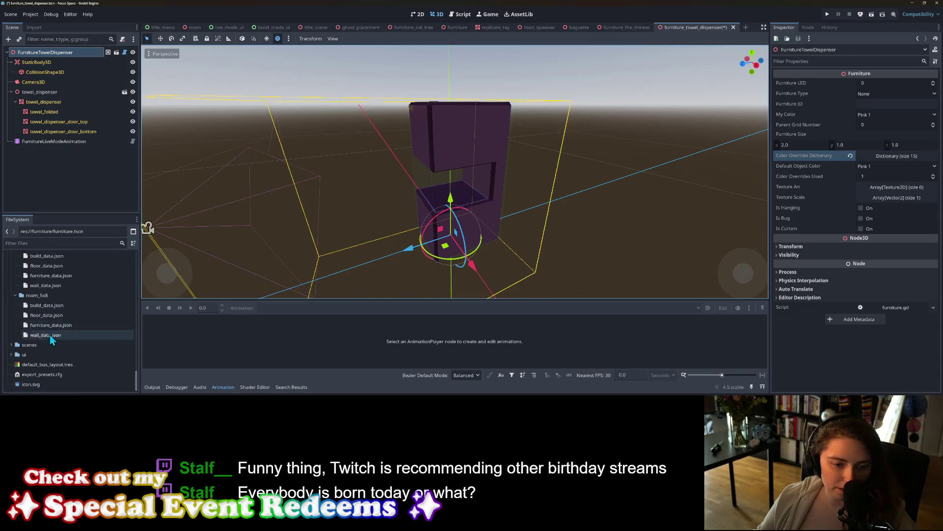
{"action": "scroll", "scroll_direction": "up", "scroll_amount": 3}
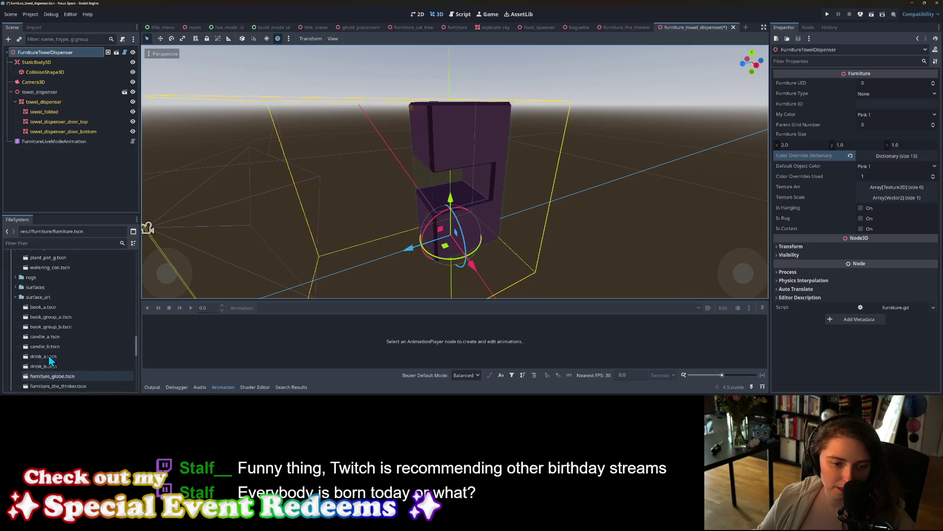
{"action": "scroll", "scroll_direction": "up", "scroll_amount": 3}
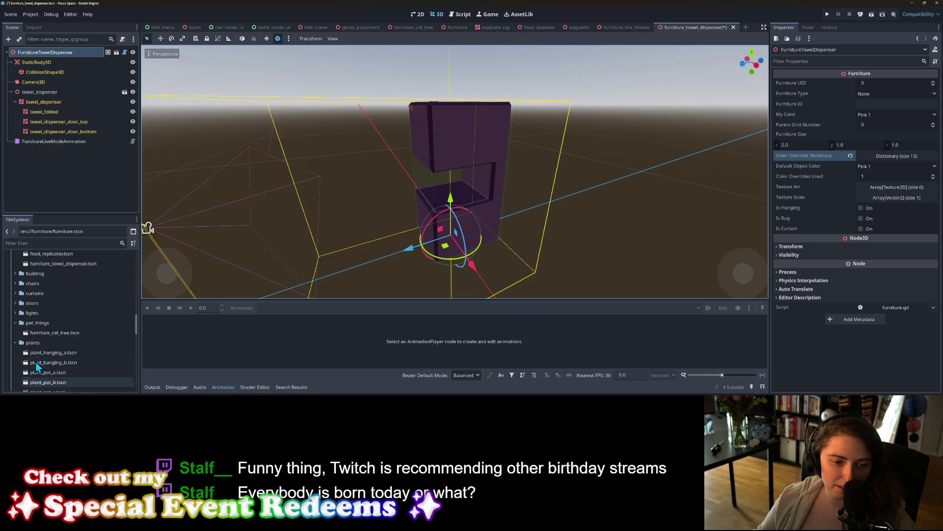
{"action": "left_click", "coordinate": [15, 311]}
{"action": "double_click", "coordinate": [42, 321]}
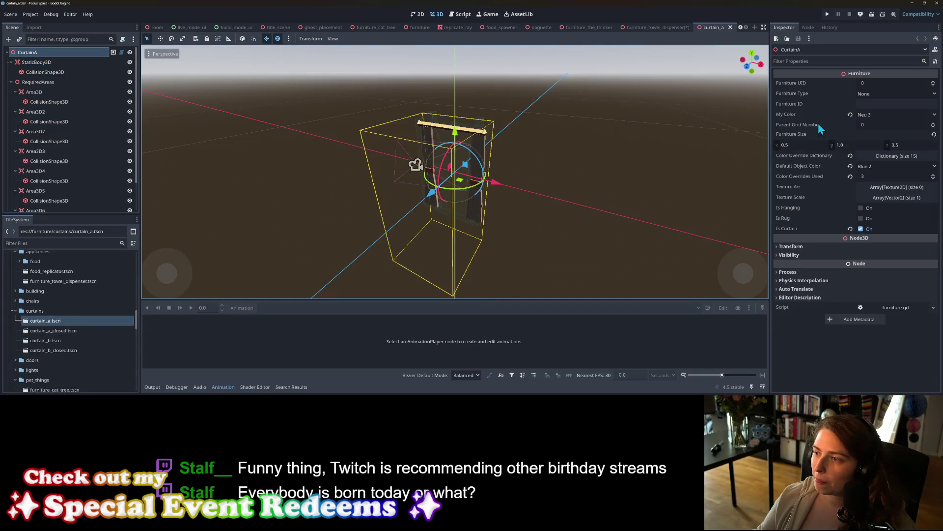
{"action": "right_click", "coordinate": [811, 162]}
{"action": "left_click", "coordinate": [825, 169]}
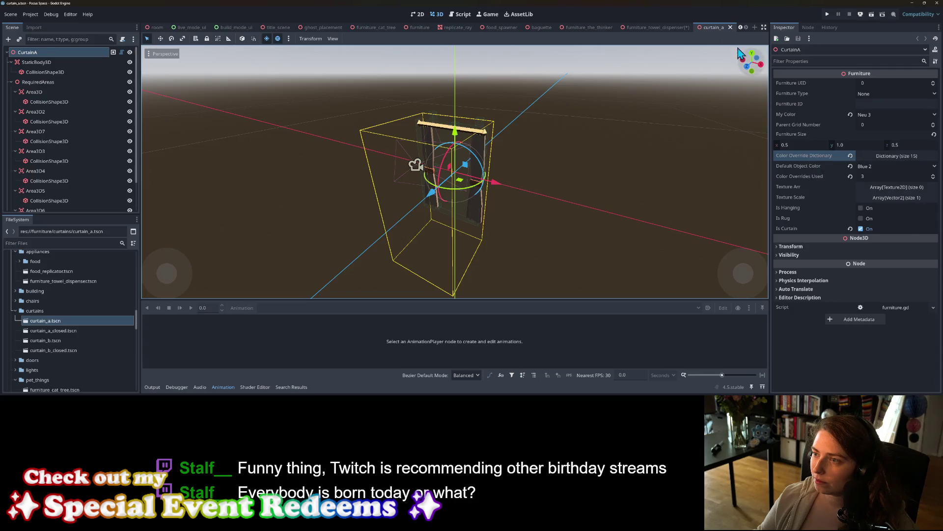
Close curtain_a, paste its dictionary into the dispenser's property, and save the scene
{"action": "left_click", "coordinate": [730, 27]}
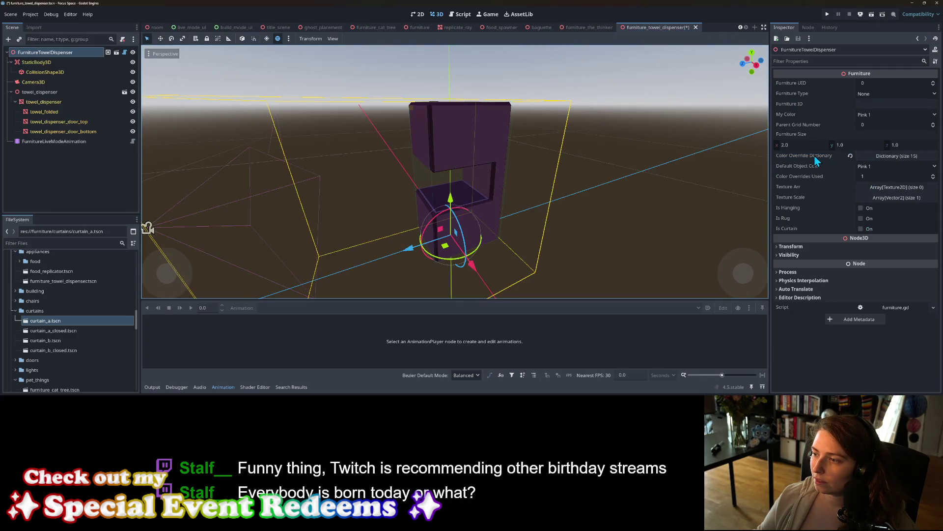
{"action": "right_click", "coordinate": [815, 159]}
{"action": "left_click", "coordinate": [853, 169]}
{"action": "left_click_drag", "start_coordinate": [520, 227], "coordinate": [575, 245]}
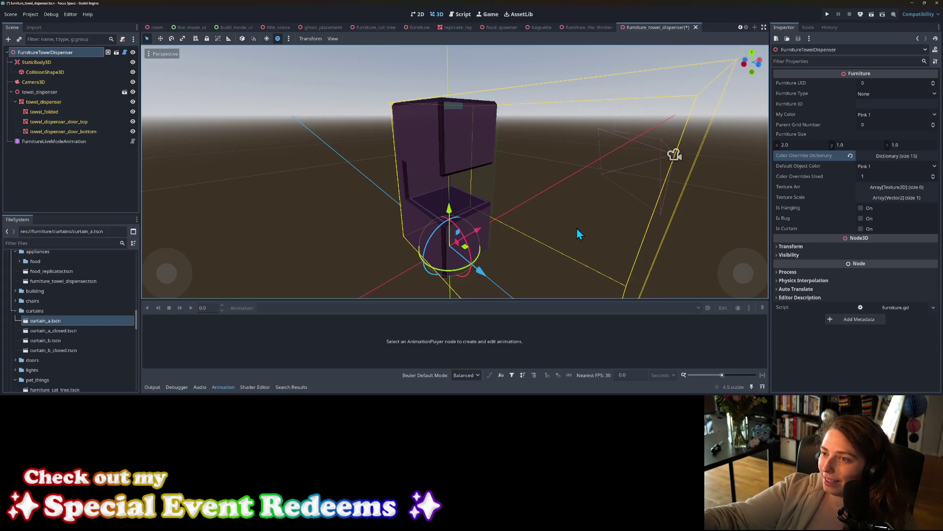
{"action": "key", "text": "ctrl+s"}
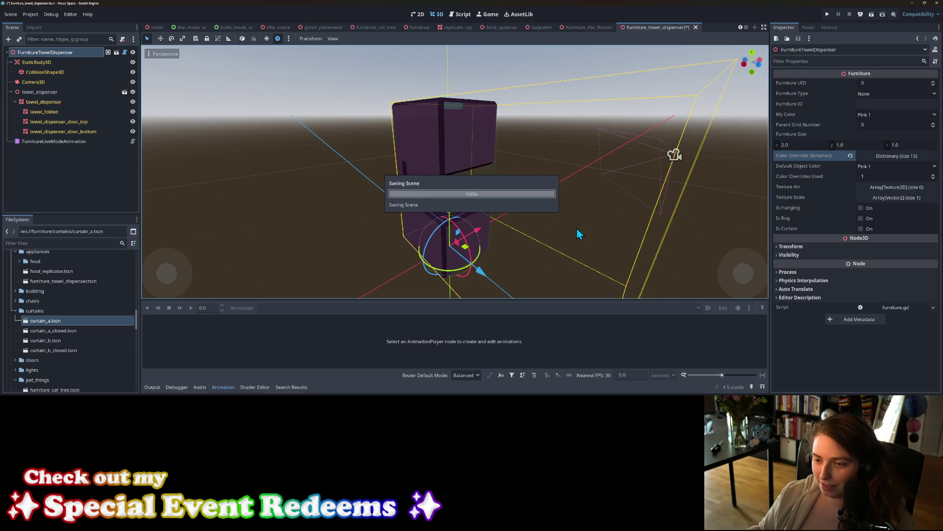
{"action": "scroll", "scroll_direction": "down", "scroll_amount": 3}
{"action": "left_click_drag", "start_coordinate": [569, 238], "coordinate": [521, 240]}
{"action": "scroll", "scroll_direction": "up", "scroll_amount": 3}
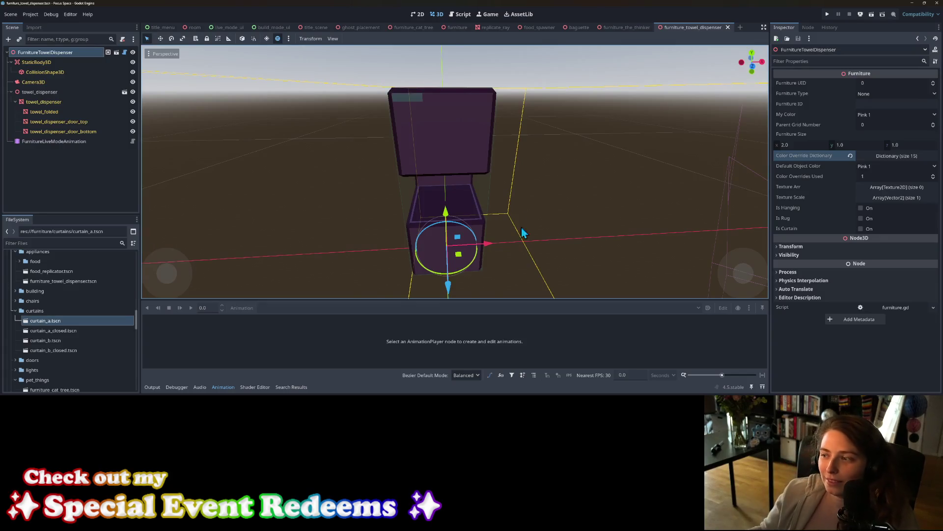
Try the dispenser's My Color as Pink 2, Blue 2, Green 1 and Green 2
{"action": "left_click", "coordinate": [870, 115]}
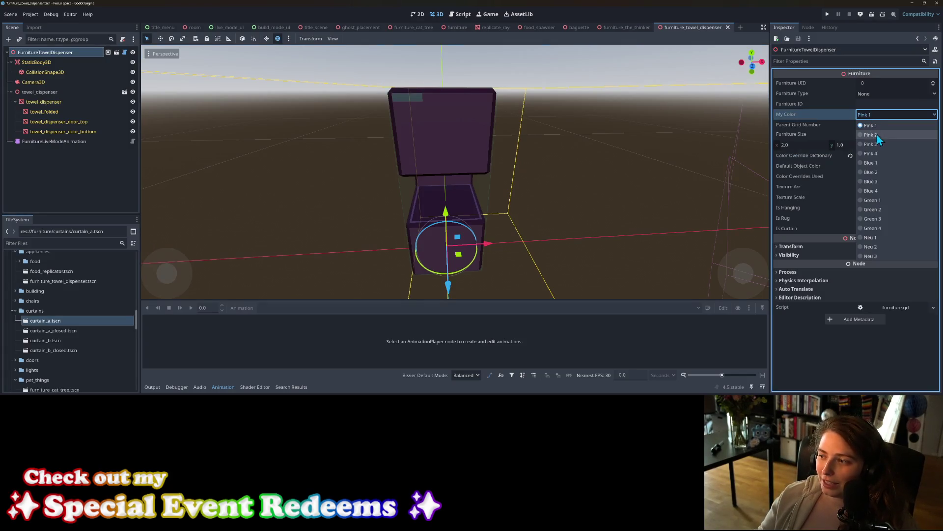
{"action": "left_click", "coordinate": [877, 132]}
{"action": "left_click_drag", "start_coordinate": [531, 235], "coordinate": [580, 231]}
{"action": "left_click", "coordinate": [875, 114]}
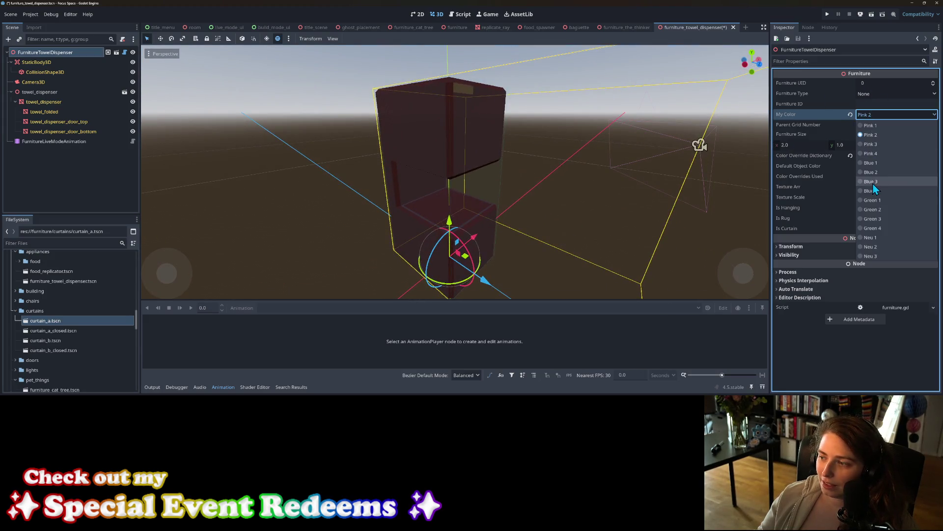
{"action": "left_click", "coordinate": [876, 175]}
{"action": "left_click", "coordinate": [887, 114]}
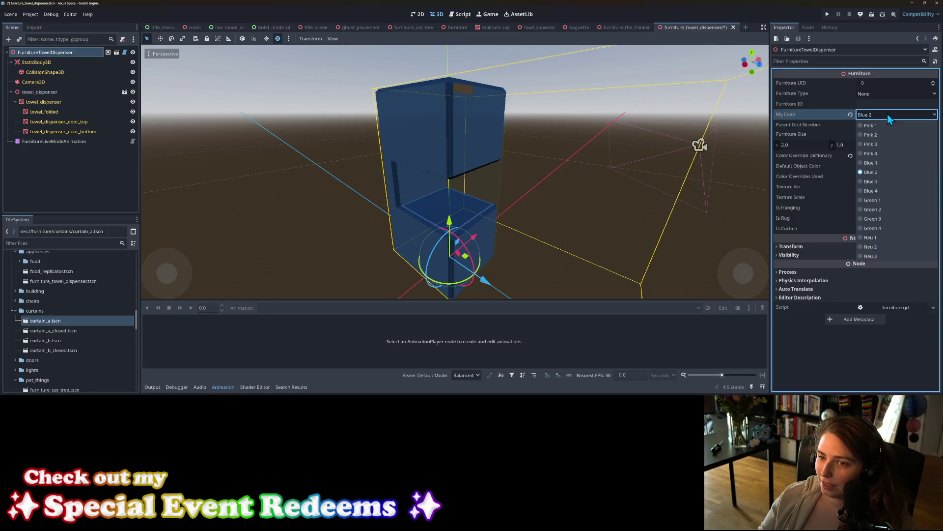
{"action": "left_click", "coordinate": [879, 203]}
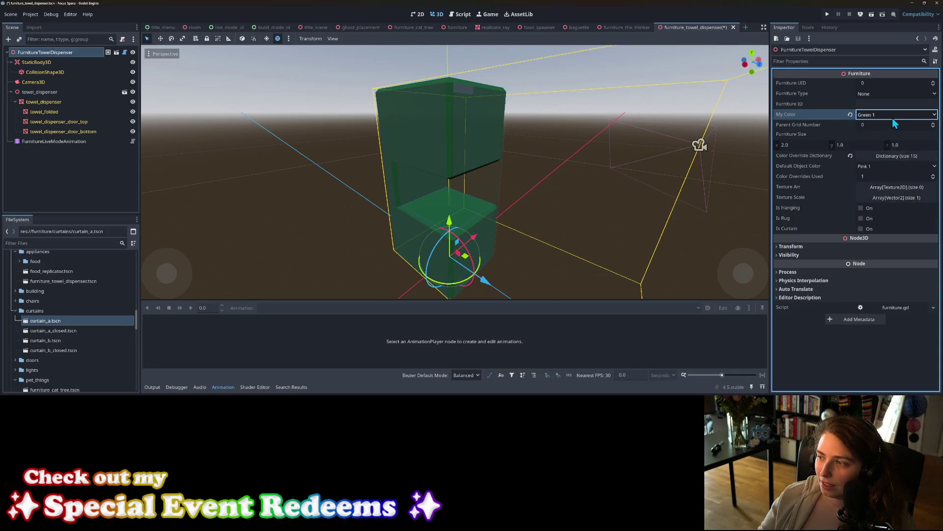
{"action": "left_click", "coordinate": [892, 117]}
{"action": "left_click", "coordinate": [886, 211]}
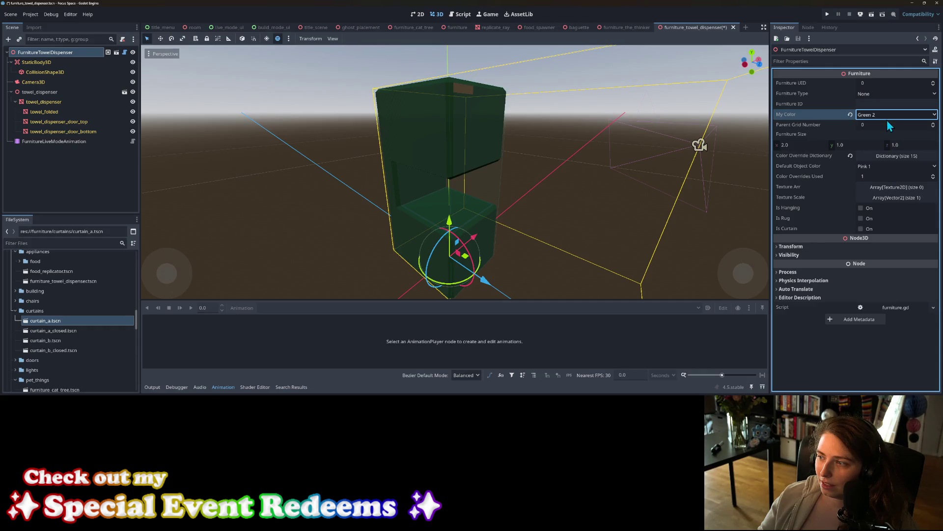
Compare Neu 1 and Neu 2, settle on Neu 1, and expand the Color Override Dictionary
{"action": "left_click", "coordinate": [888, 118]}
{"action": "left_click", "coordinate": [880, 238]}
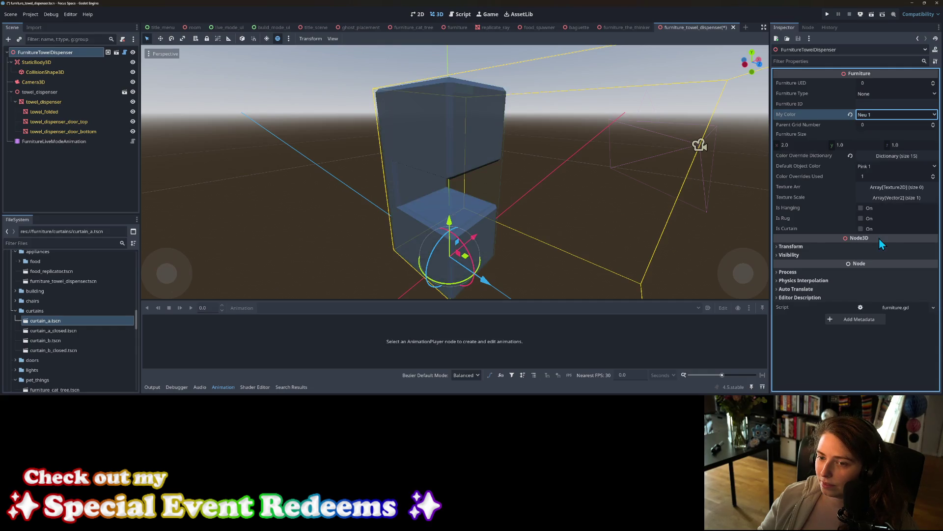
{"action": "left_click", "coordinate": [880, 115]}
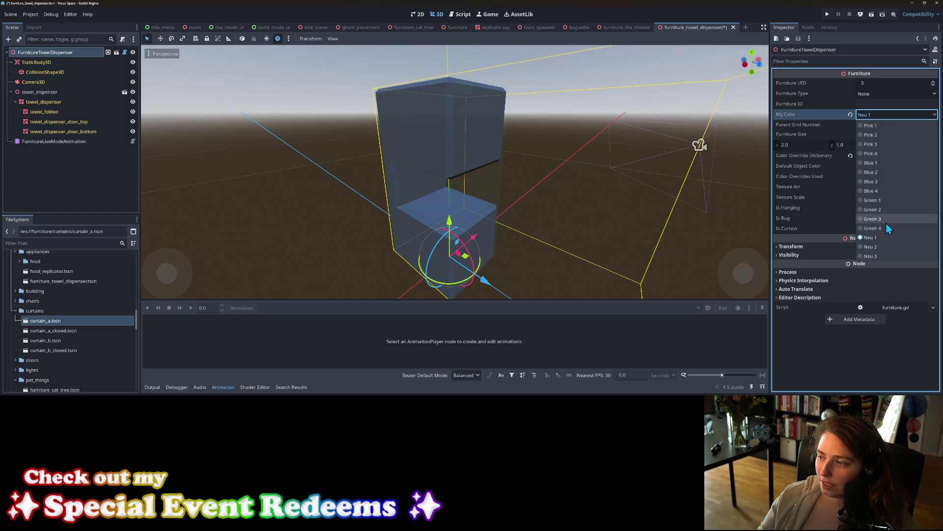
{"action": "left_click", "coordinate": [878, 246]}
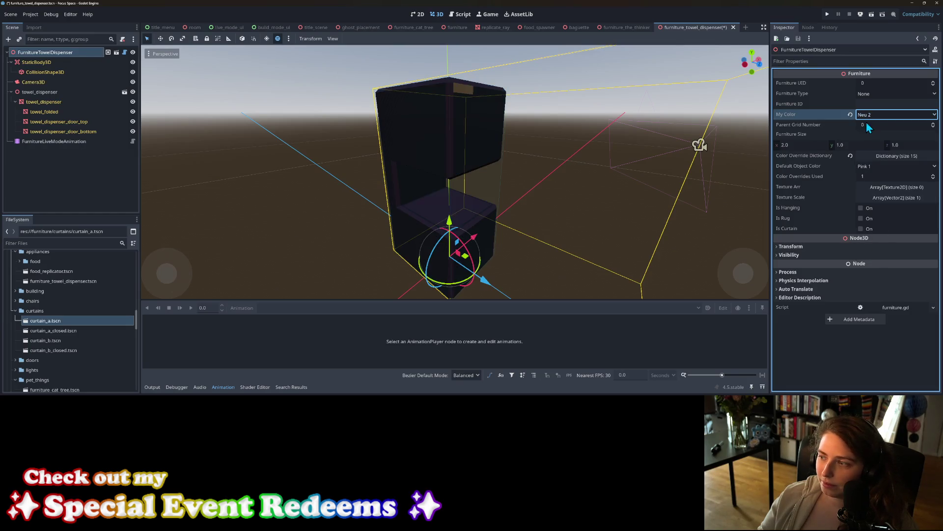
{"action": "scroll", "scroll_direction": "up", "scroll_amount": 3}
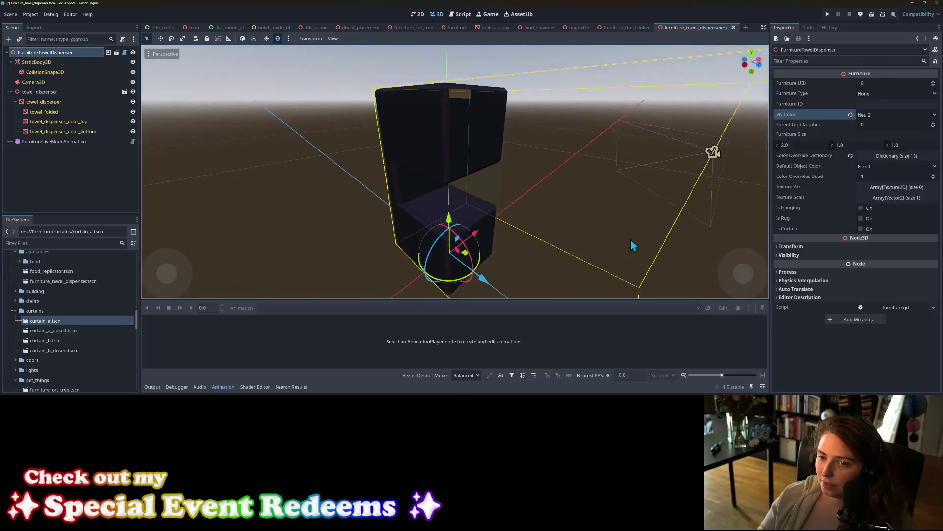
{"action": "left_click", "coordinate": [886, 114]}
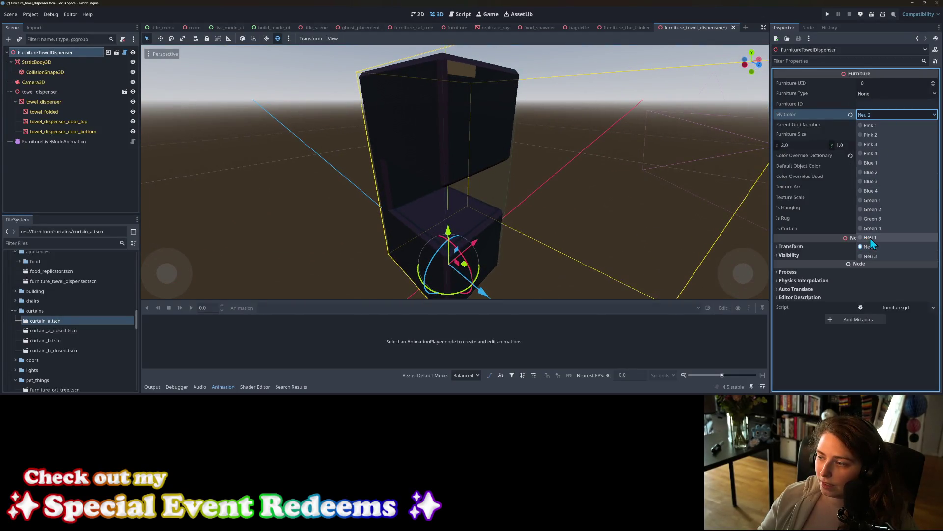
{"action": "left_click", "coordinate": [870, 238]}
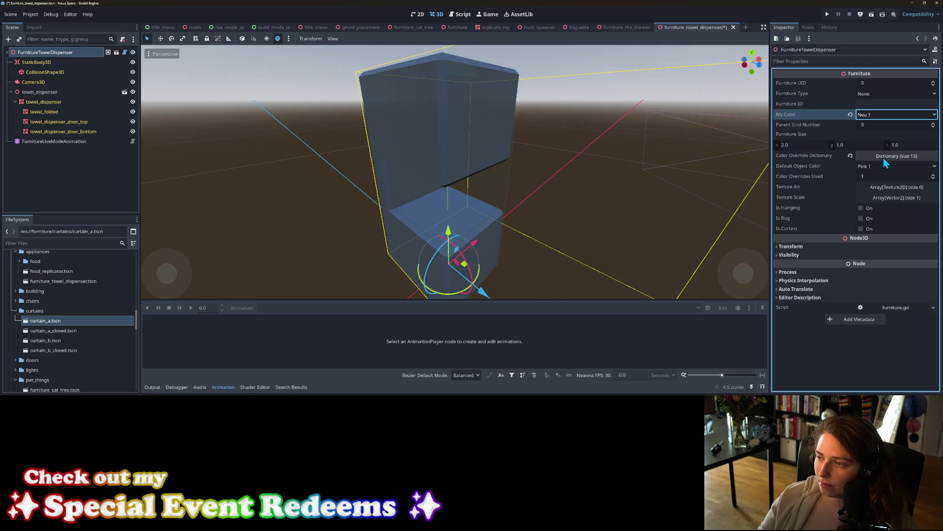
{"action": "left_click", "coordinate": [882, 157]}
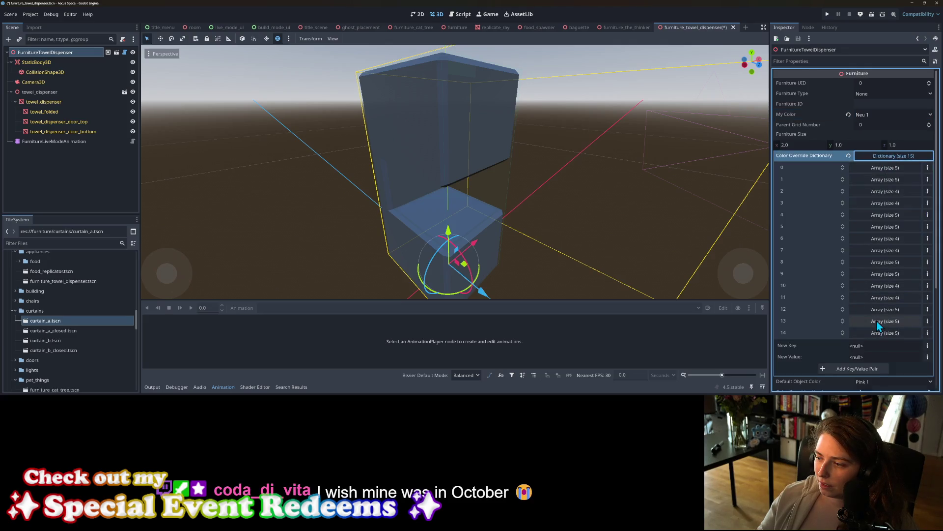
In entry 12's color array, move dark red to second place, then green to slot 2
{"action": "left_click", "coordinate": [880, 309]}
{"action": "left_click_drag", "start_coordinate": [853, 298], "coordinate": [855, 263]}
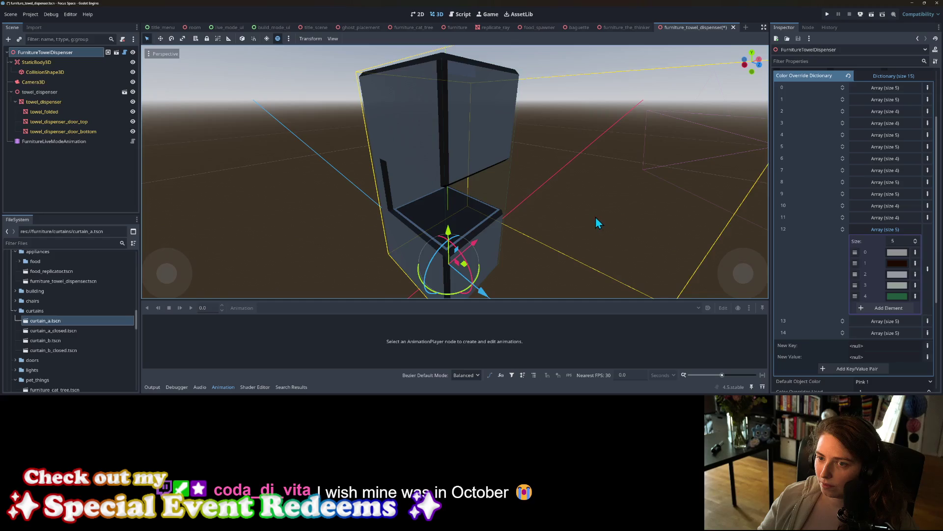
{"action": "left_click_drag", "start_coordinate": [595, 216], "coordinate": [597, 222]}
{"action": "left_click_drag", "start_coordinate": [855, 295], "coordinate": [855, 274]}
{"action": "left_click_drag", "start_coordinate": [713, 230], "coordinate": [628, 234]}
{"action": "scroll", "scroll_direction": "up", "scroll_amount": 3}
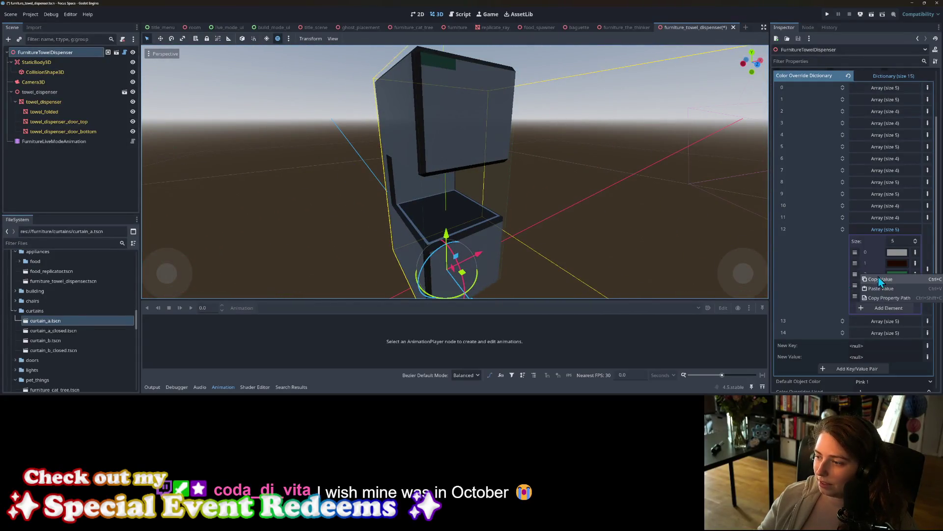
{"action": "left_click", "coordinate": [885, 229]}
In entry 13's color array, move green above orange
{"action": "left_click", "coordinate": [887, 244]}
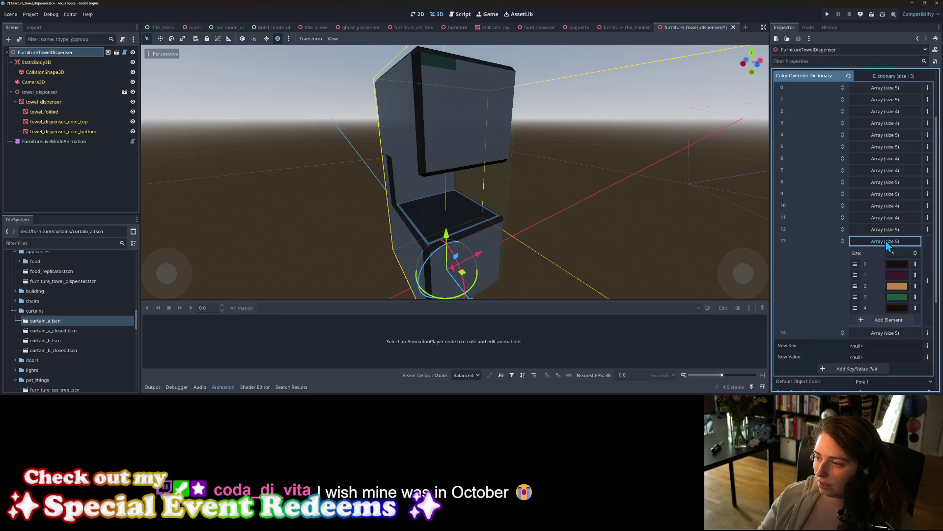
{"action": "left_click_drag", "start_coordinate": [850, 299], "coordinate": [855, 286]}
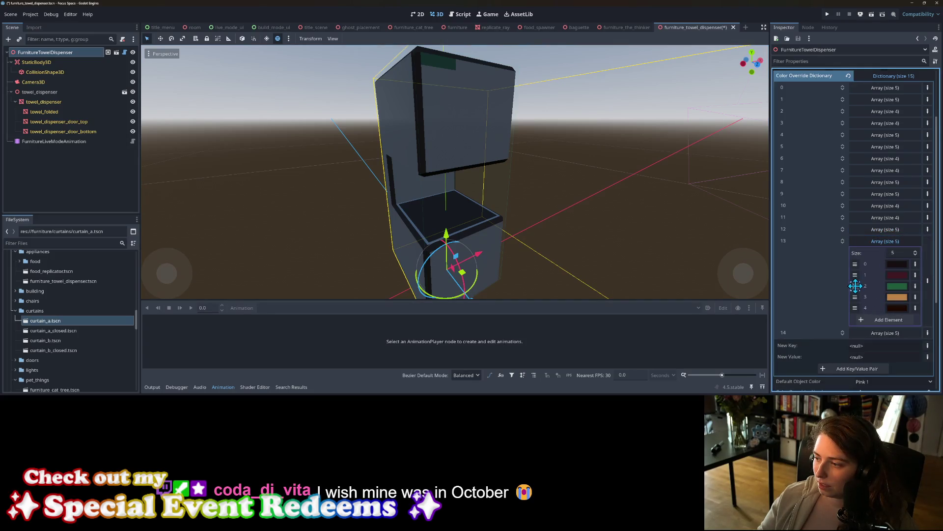
{"action": "scroll", "scroll_direction": "up", "scroll_amount": 3}
{"action": "scroll", "scroll_direction": "down", "scroll_amount": 3}
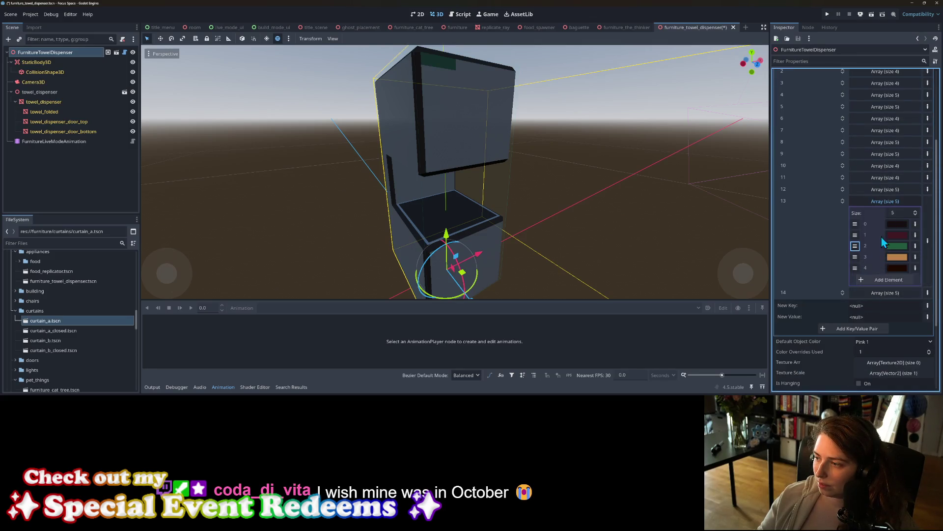
Paste orange into colour override entry 12's third colour
{"action": "left_click", "coordinate": [868, 190]}
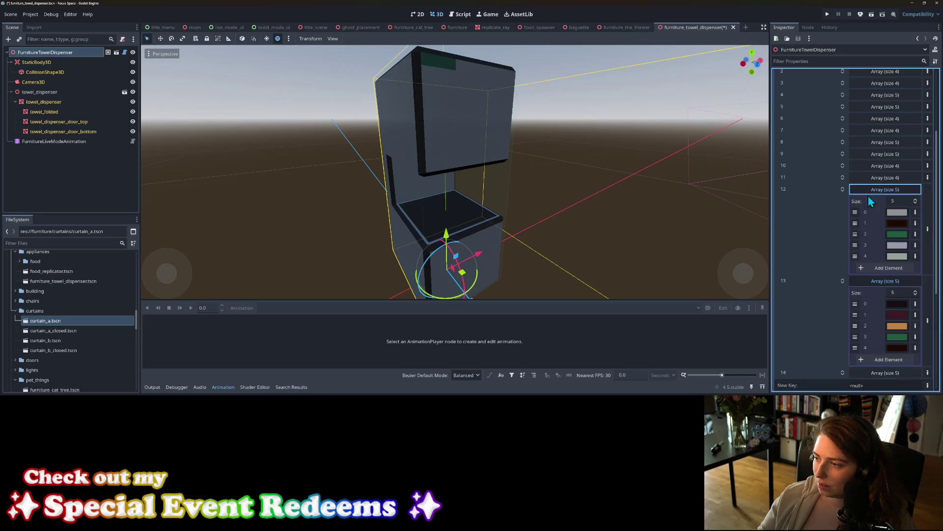
{"action": "right_click", "coordinate": [869, 238]}
{"action": "left_click", "coordinate": [880, 248]}
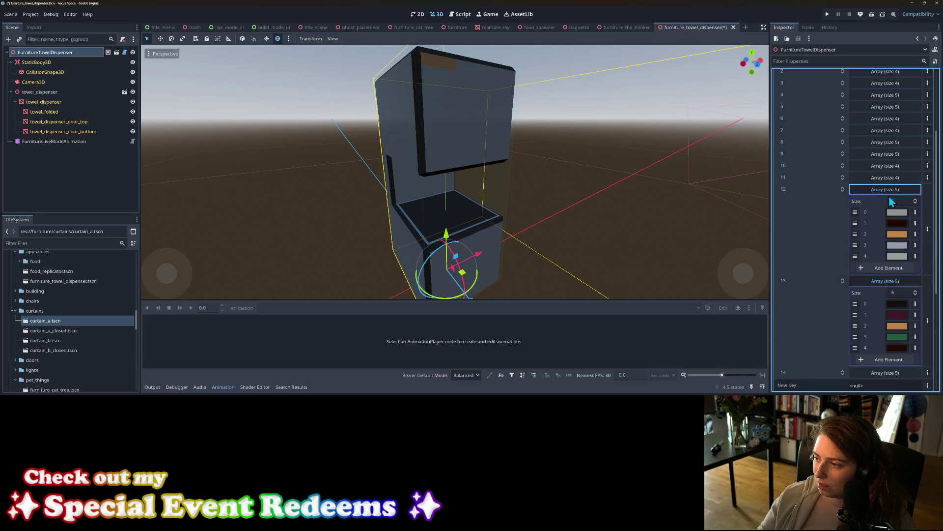
{"action": "left_click", "coordinate": [891, 189]}
{"action": "left_click", "coordinate": [887, 202]}
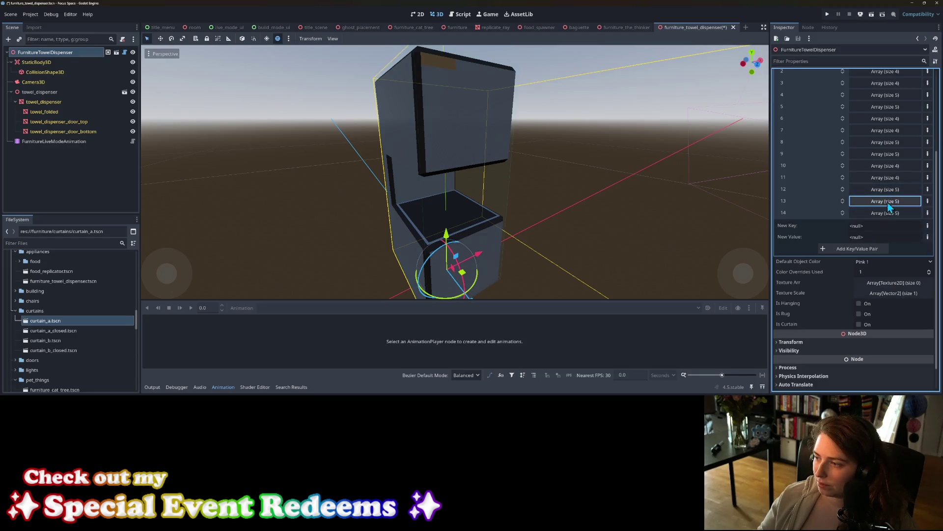
Preview the Neu 3 preset and brighten entry 14's second colour to cf5d1c
{"action": "left_click", "coordinate": [884, 213]}
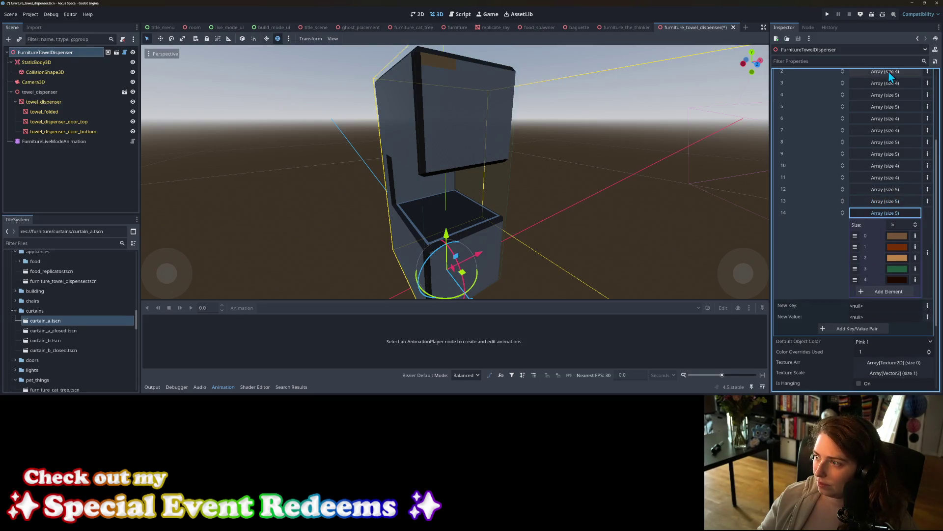
{"action": "scroll", "scroll_direction": "up", "scroll_amount": 3}
{"action": "left_click", "coordinate": [881, 117]}
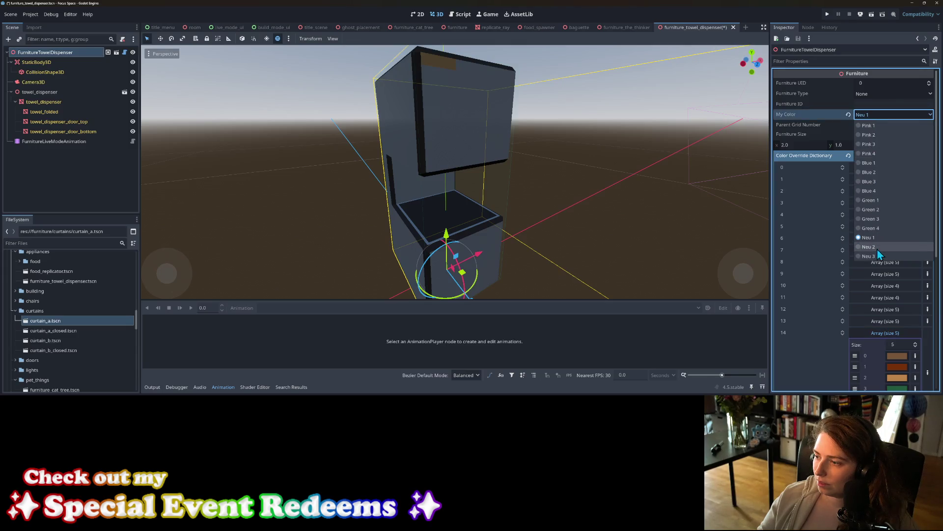
{"action": "left_click", "coordinate": [876, 256]}
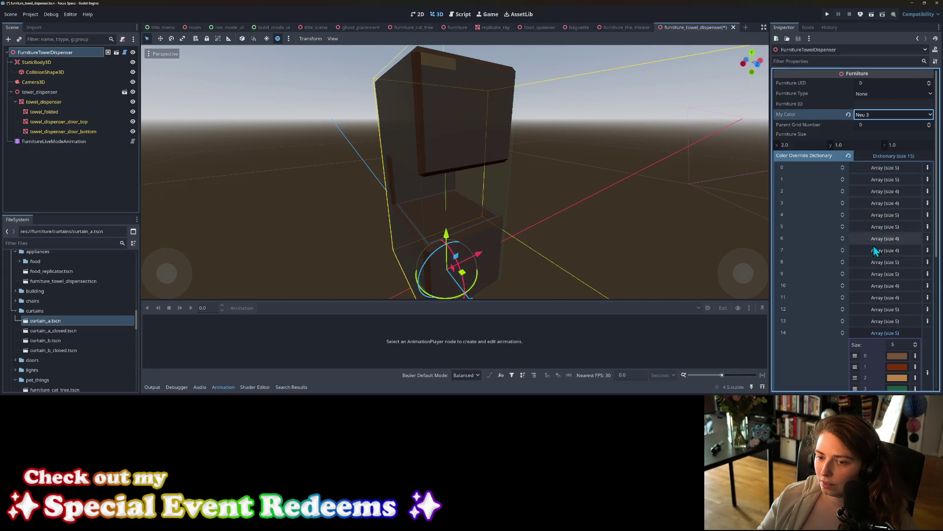
{"action": "scroll", "scroll_direction": "down", "scroll_amount": 3}
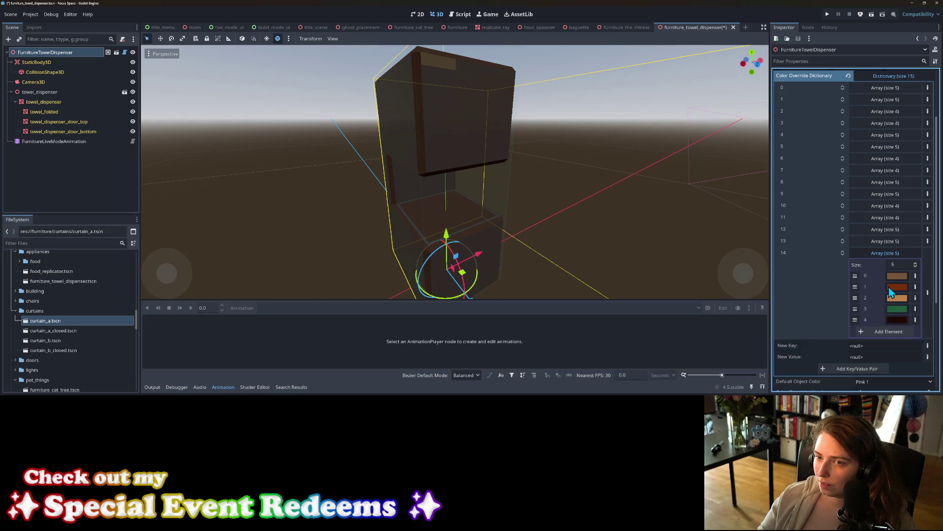
{"action": "left_click", "coordinate": [892, 287]}
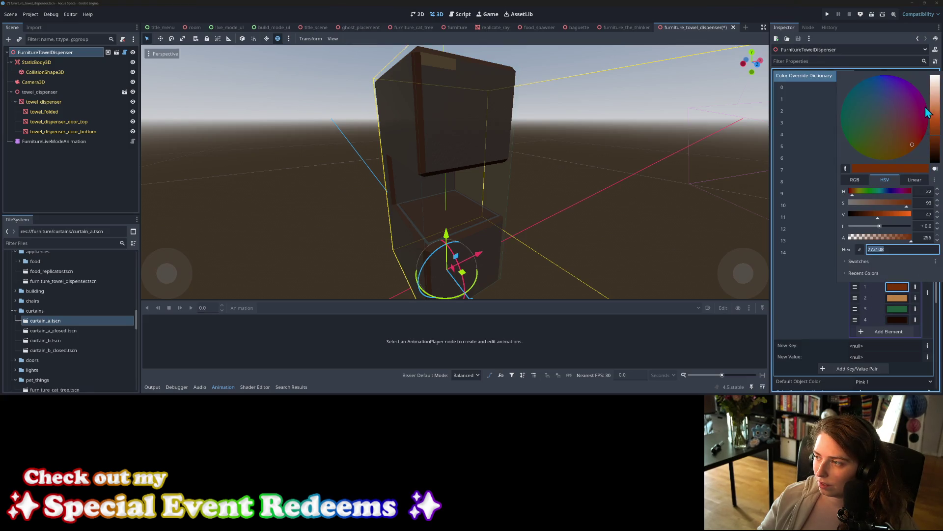
{"action": "left_click_drag", "start_coordinate": [938, 129], "coordinate": [938, 119]}
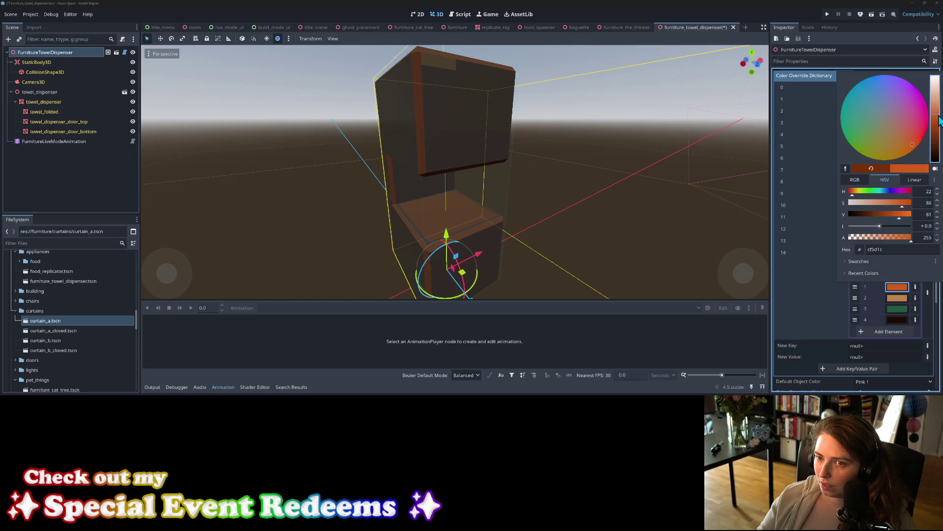
{"action": "left_click", "coordinate": [815, 306]}
Brighten override entry 13's second colour to 7e3b4b
{"action": "left_click", "coordinate": [901, 240]}
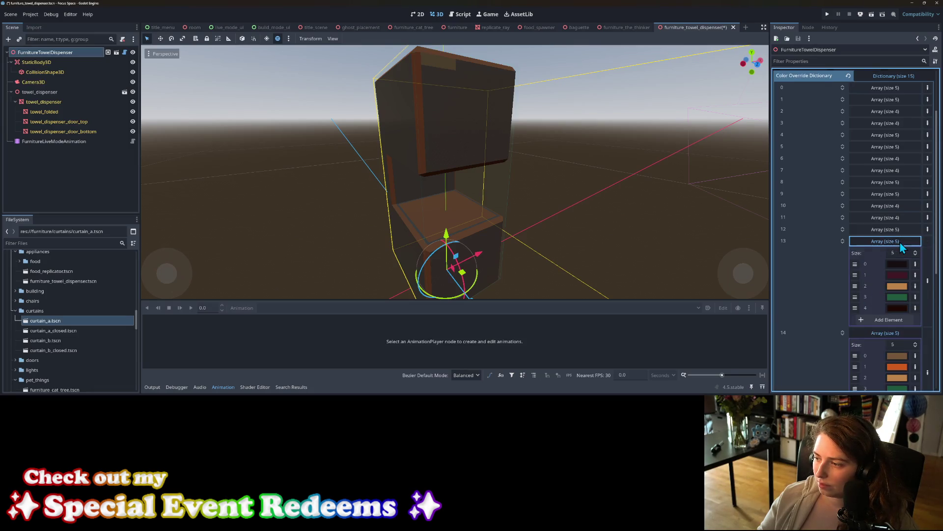
{"action": "left_click", "coordinate": [896, 276]}
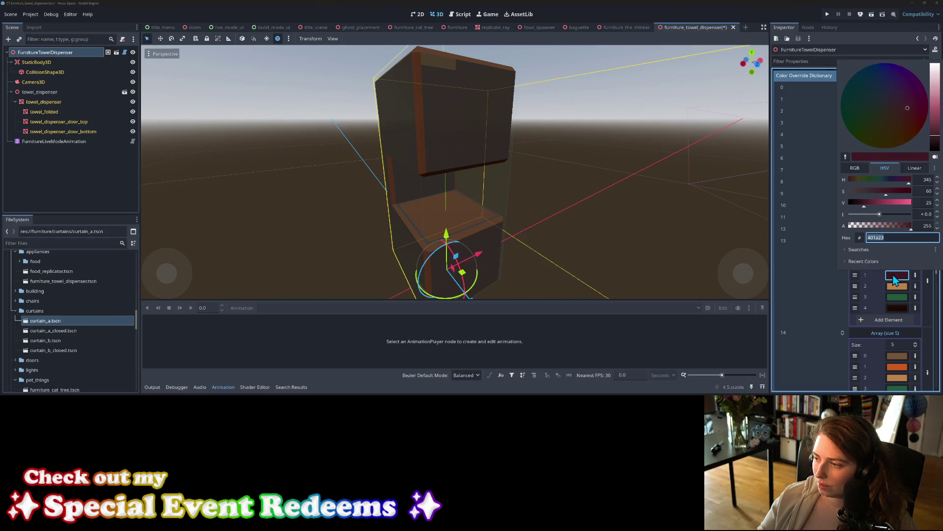
{"action": "left_click", "coordinate": [935, 120]}
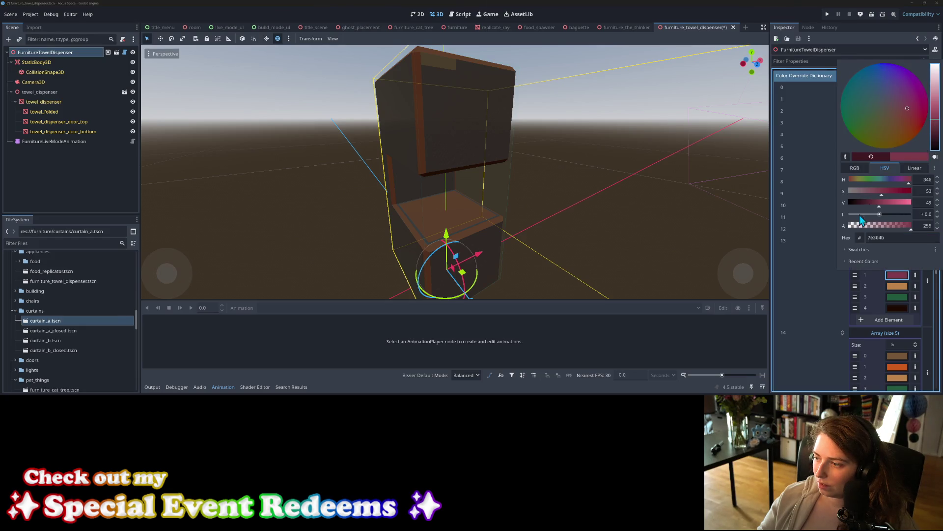
{"action": "left_click", "coordinate": [808, 266]}
Preview the dispenser with the Neu 2, Neu 1 and Pink 1 colour presets
{"action": "scroll", "scroll_direction": "up", "scroll_amount": 3}
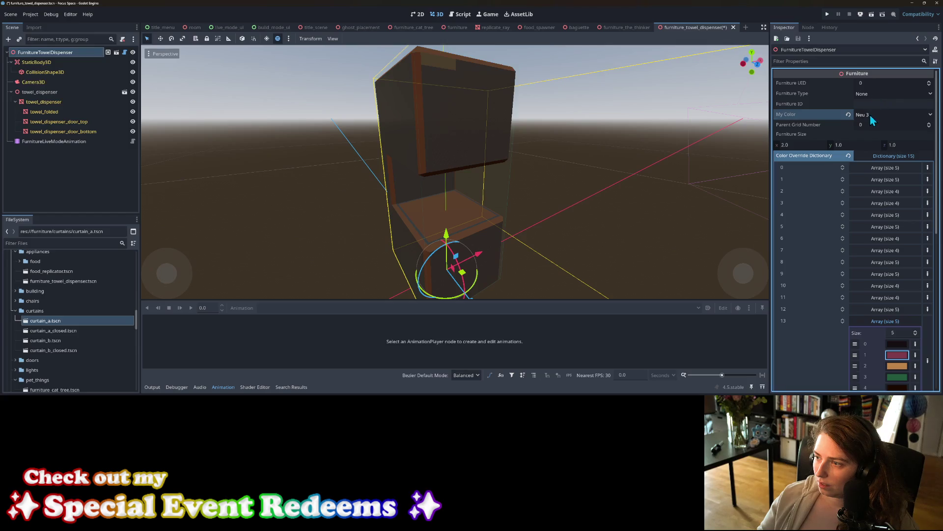
{"action": "left_click", "coordinate": [868, 117]}
{"action": "left_click", "coordinate": [870, 247]}
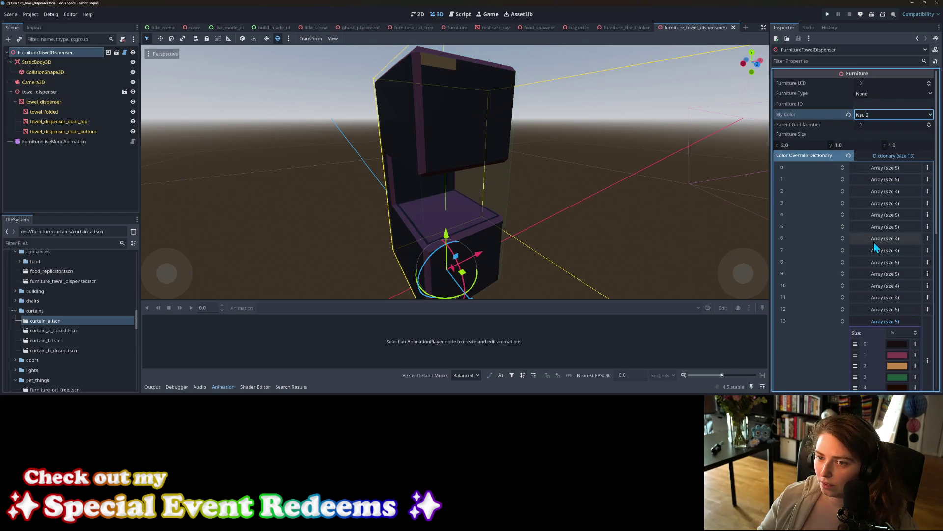
{"action": "left_click", "coordinate": [877, 115]}
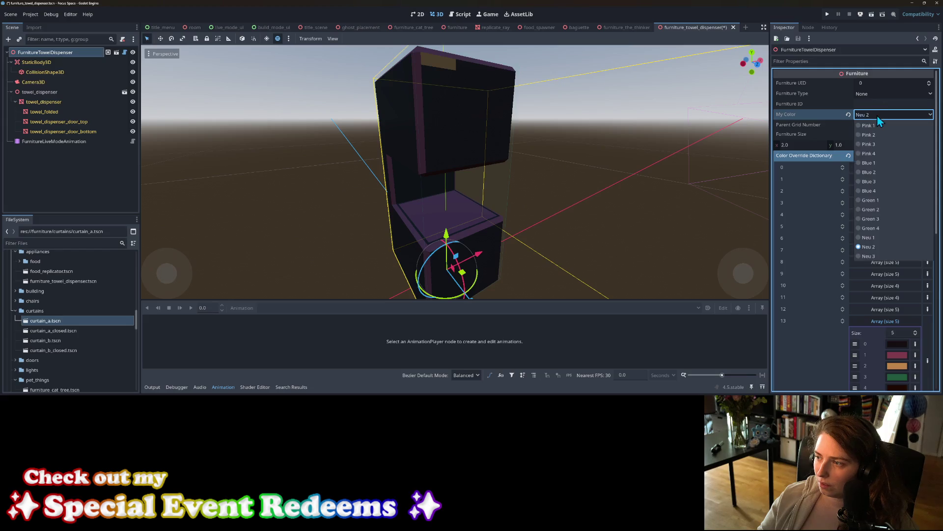
{"action": "left_click", "coordinate": [878, 238]}
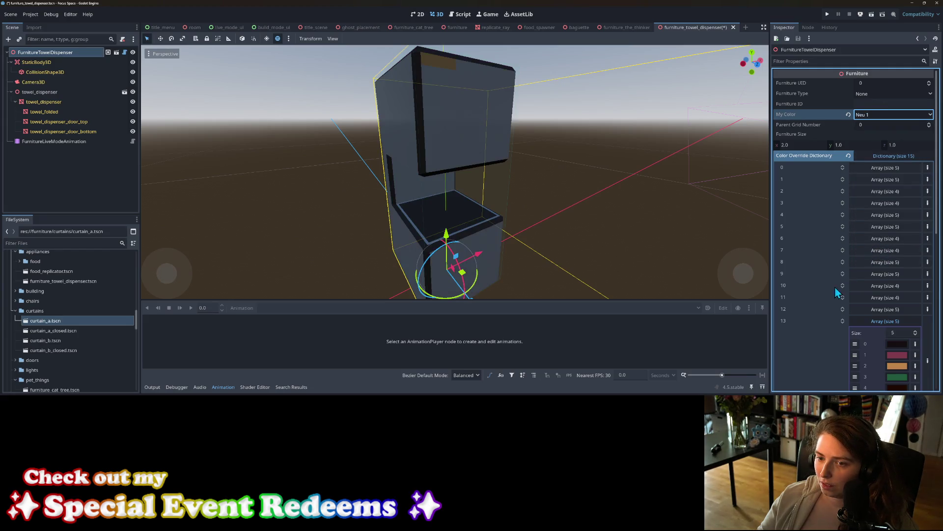
{"action": "left_click", "coordinate": [873, 113]}
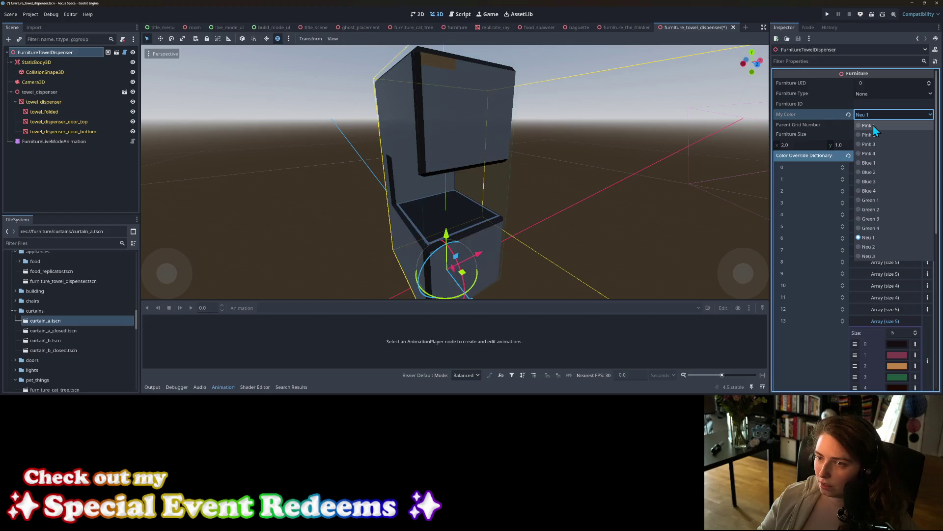
{"action": "left_click", "coordinate": [874, 125]}
Paste orange into override entry 0's third colour and preview the Pink 2 preset
{"action": "left_click", "coordinate": [875, 168]}
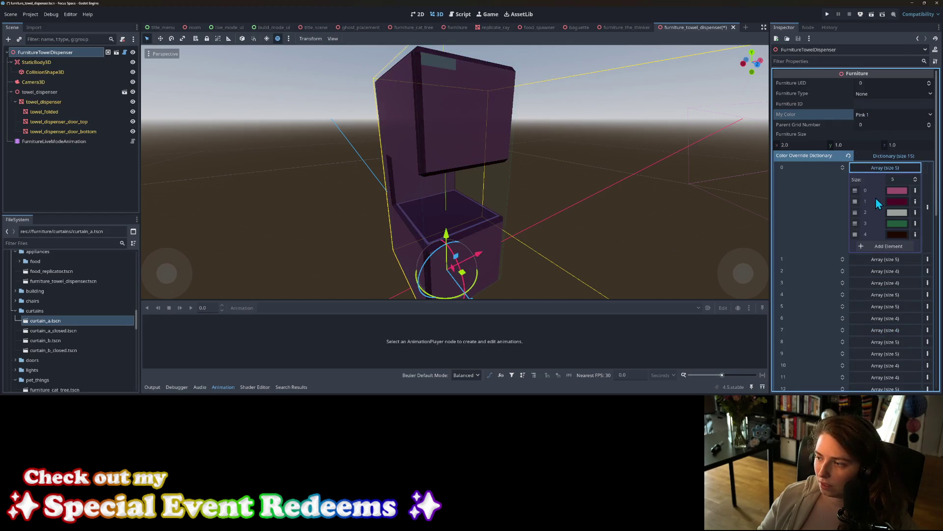
{"action": "right_click", "coordinate": [870, 214]}
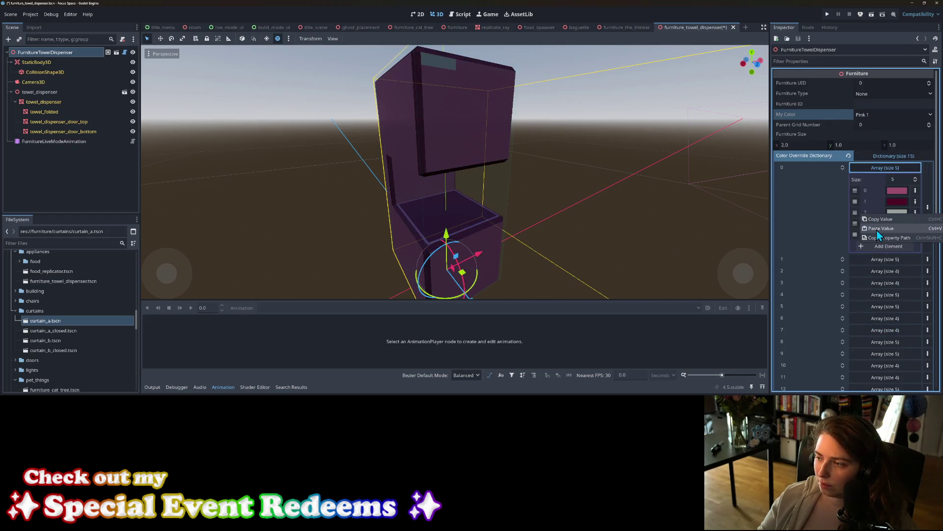
{"action": "left_click", "coordinate": [877, 229]}
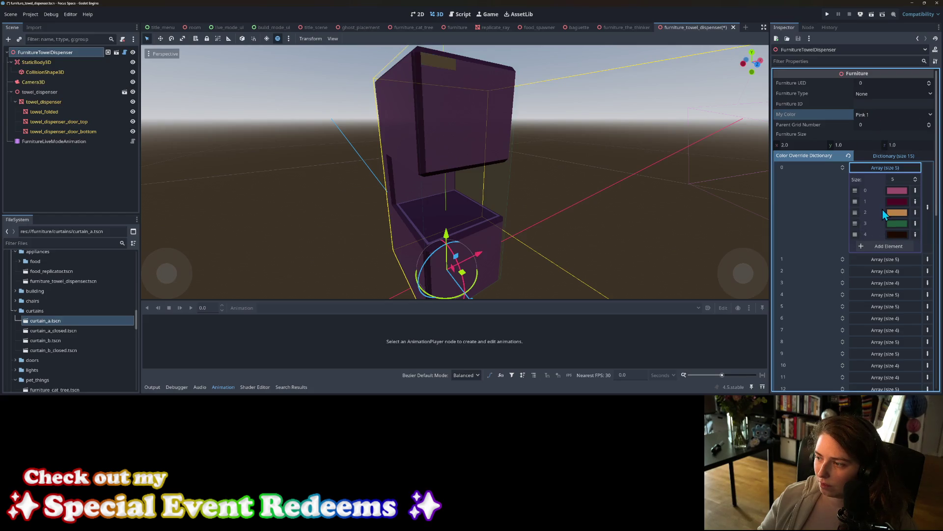
{"action": "left_click", "coordinate": [873, 114]}
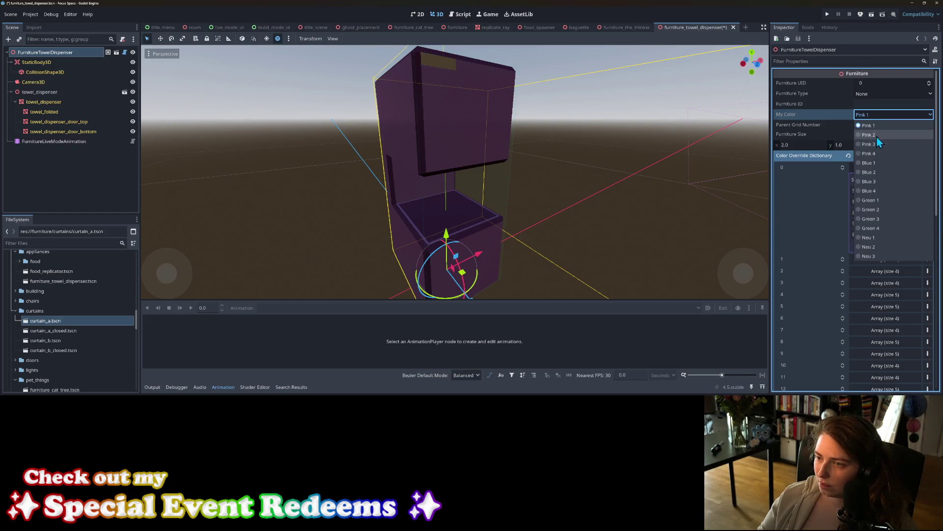
{"action": "left_click", "coordinate": [876, 135]}
Brighten override entry 1's red second colour to e34424
{"action": "left_click", "coordinate": [885, 259]}
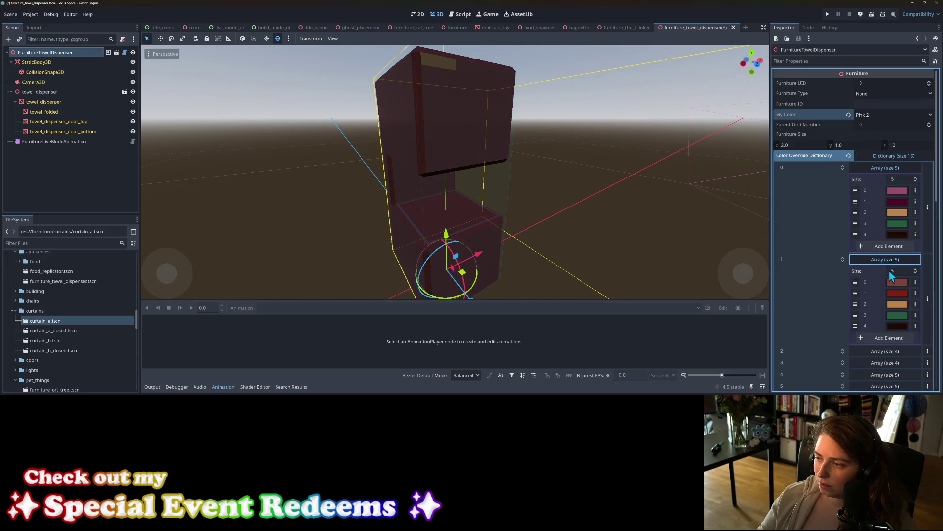
{"action": "left_click", "coordinate": [895, 294]}
{"action": "left_click_drag", "start_coordinate": [936, 131], "coordinate": [937, 128]}
{"action": "left_click_drag", "start_coordinate": [891, 222], "coordinate": [900, 212]}
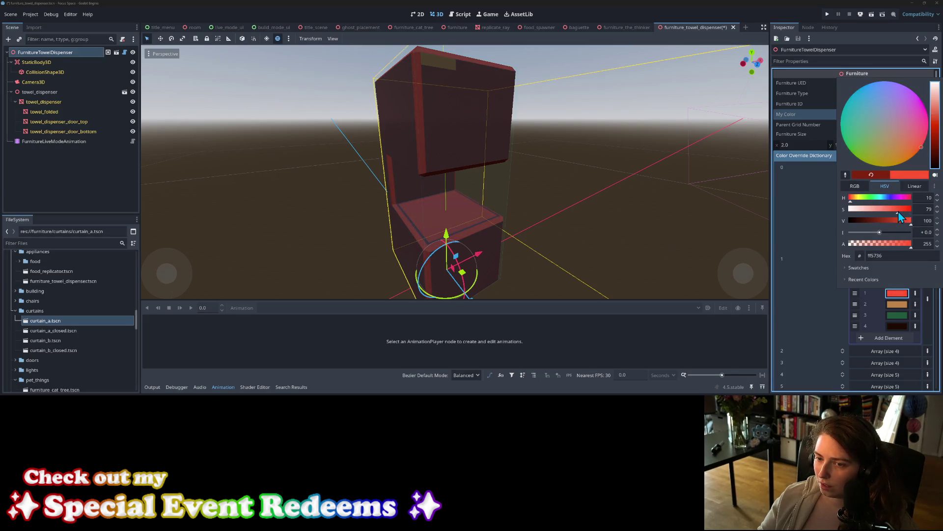
{"action": "left_click", "coordinate": [819, 252]}
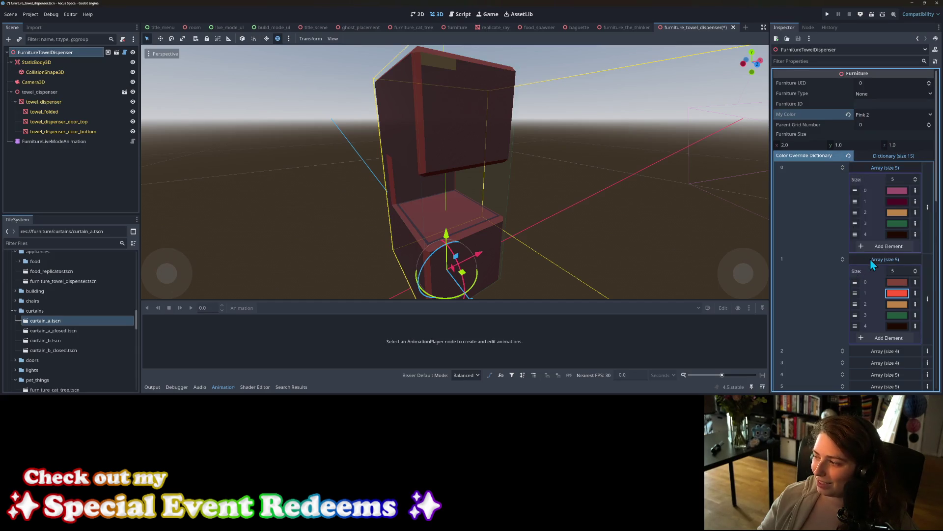
{"action": "left_click_drag", "start_coordinate": [657, 240], "coordinate": [608, 248]}
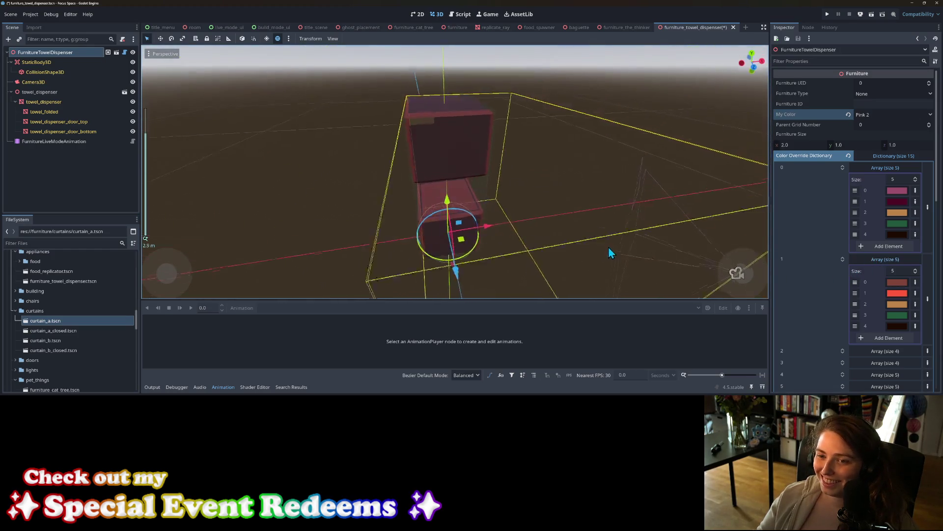
{"action": "scroll", "scroll_direction": "up", "scroll_amount": 3}
{"action": "scroll", "scroll_direction": "down", "scroll_amount": 3}
Under Pink 3, move entry 2's grey to second place and paste orange into its third colour
{"action": "left_click", "coordinate": [886, 272]}
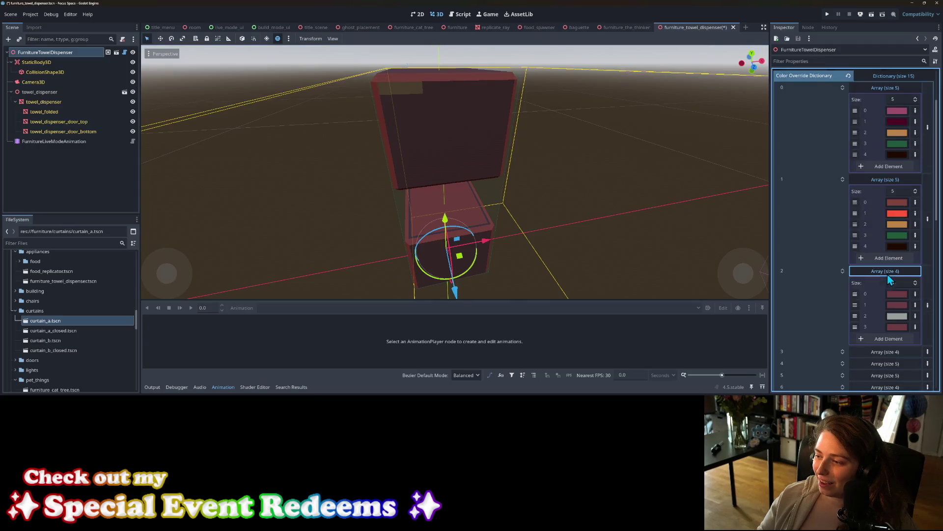
{"action": "scroll", "scroll_direction": "up", "scroll_amount": 3}
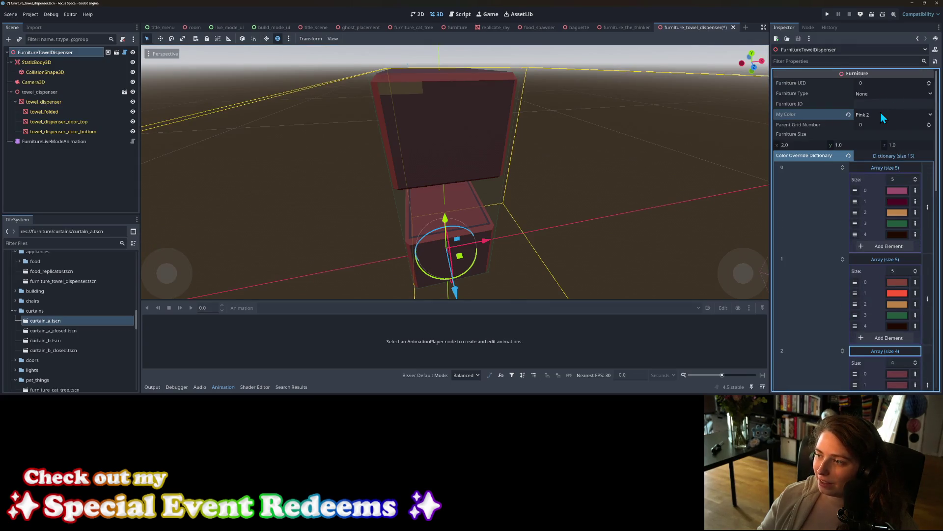
{"action": "left_click", "coordinate": [880, 112]}
{"action": "left_click", "coordinate": [880, 145]}
{"action": "scroll", "scroll_direction": "down", "scroll_amount": 3}
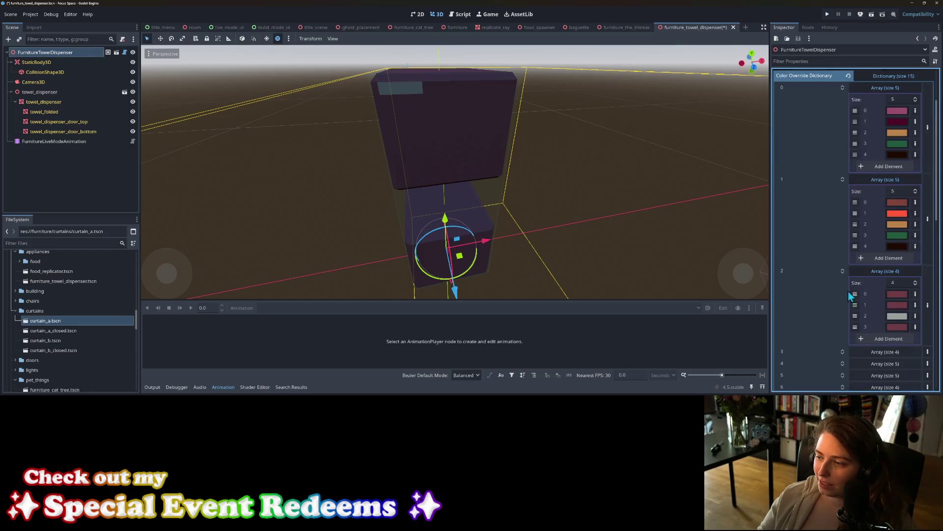
{"action": "right_click", "coordinate": [864, 316]}
{"action": "left_click", "coordinate": [863, 314]}
{"action": "left_click_drag", "start_coordinate": [855, 316], "coordinate": [856, 304]}
{"action": "right_click", "coordinate": [863, 316]}
{"action": "left_click", "coordinate": [878, 328]}
Brighten override entry 3's second colour to 9e6197
{"action": "scroll", "scroll_direction": "down", "scroll_amount": 3}
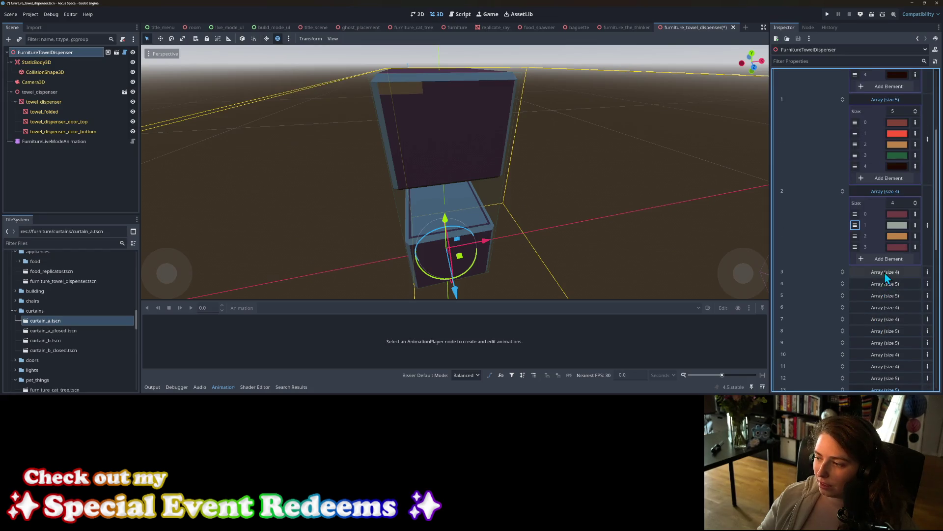
{"action": "left_click", "coordinate": [885, 273]}
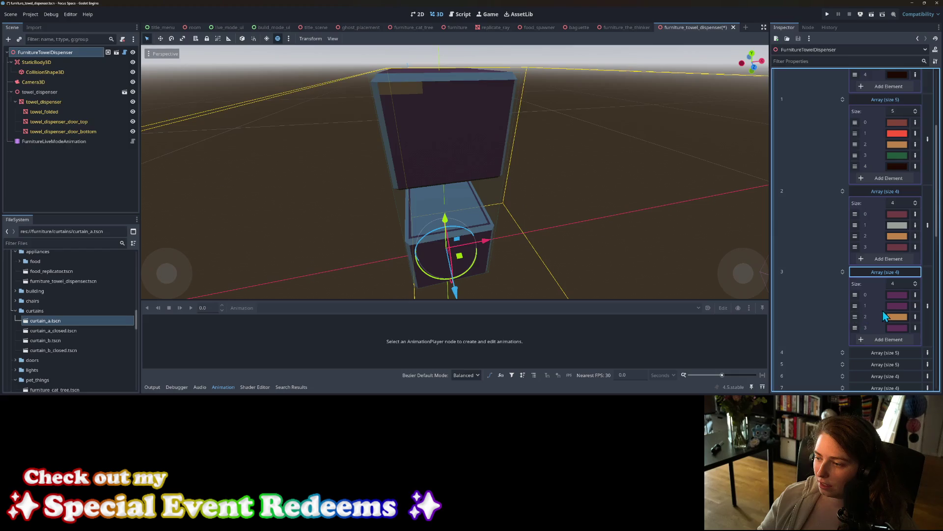
{"action": "left_click", "coordinate": [892, 308]}
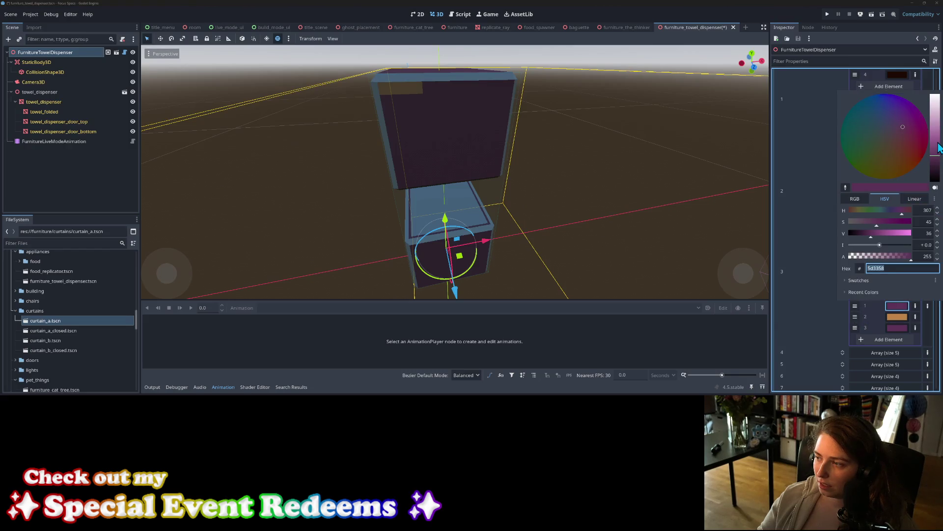
{"action": "left_click_drag", "start_coordinate": [938, 147], "coordinate": [939, 142]}
{"action": "left_click", "coordinate": [865, 317]}
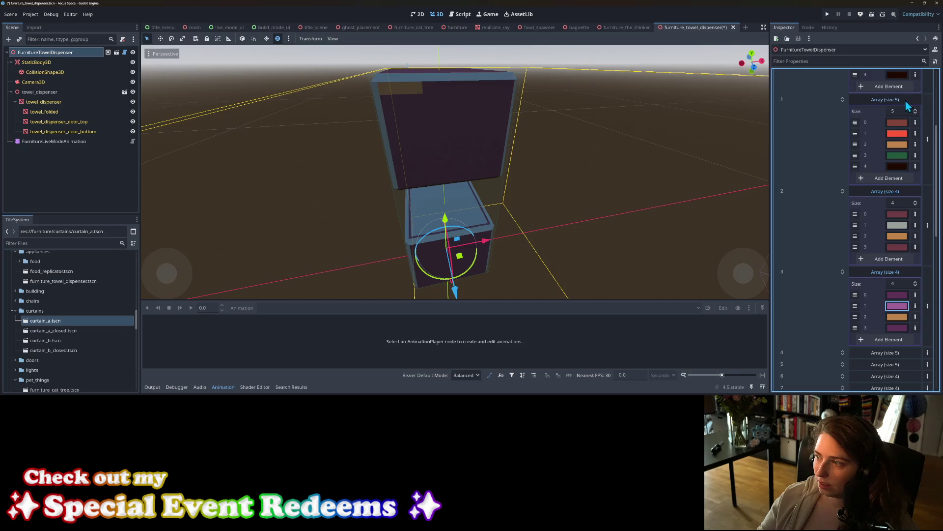
Set the dispenser's base colour to Pink 4
{"action": "scroll", "scroll_direction": "up", "scroll_amount": 3}
{"action": "left_click", "coordinate": [887, 117]}
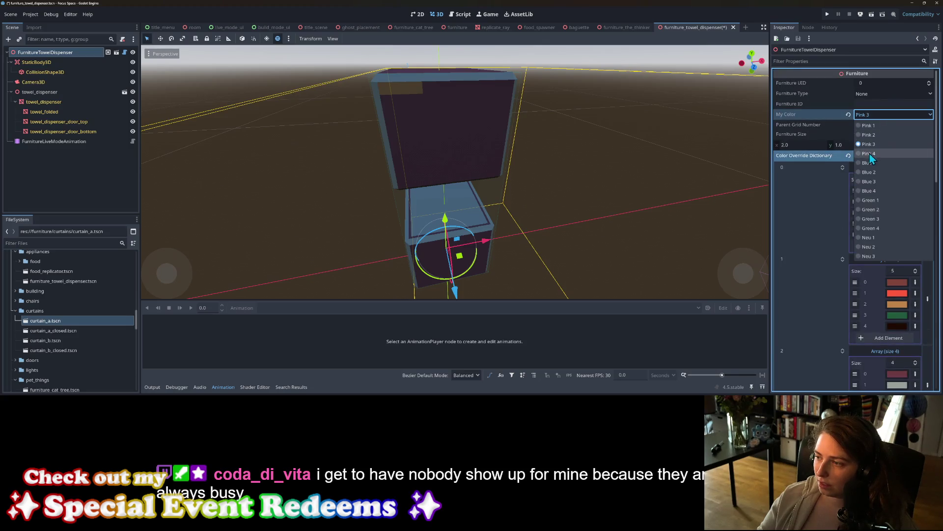
{"action": "left_click", "coordinate": [871, 161]}
{"action": "scroll", "scroll_direction": "down", "scroll_amount": 3}
{"action": "left_click_drag", "start_coordinate": [613, 224], "coordinate": [634, 202]}
{"action": "scroll", "scroll_direction": "down", "scroll_amount": 3}
{"action": "scroll", "scroll_direction": "down", "scroll_amount": 3}
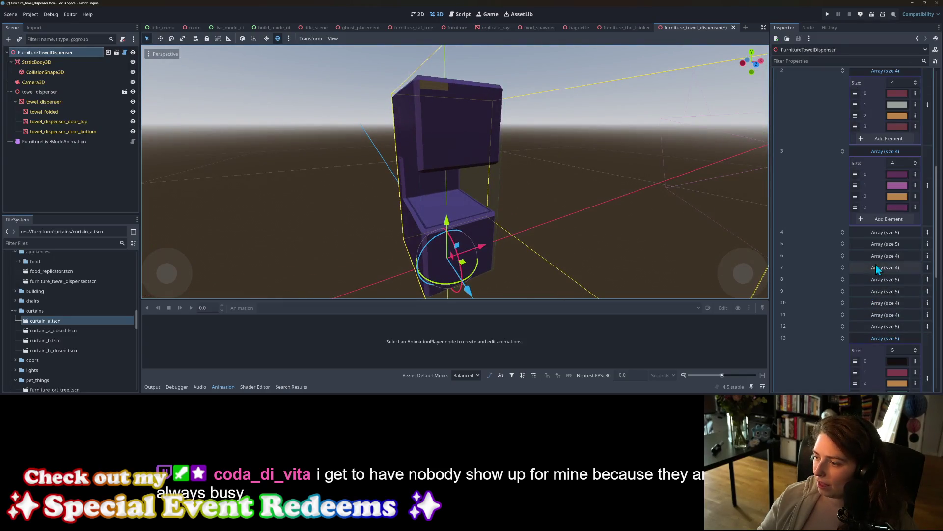
Collapse override entries 0–3, expand entry 4, and set the base colour to Blue 1
{"action": "left_click", "coordinate": [887, 233]}
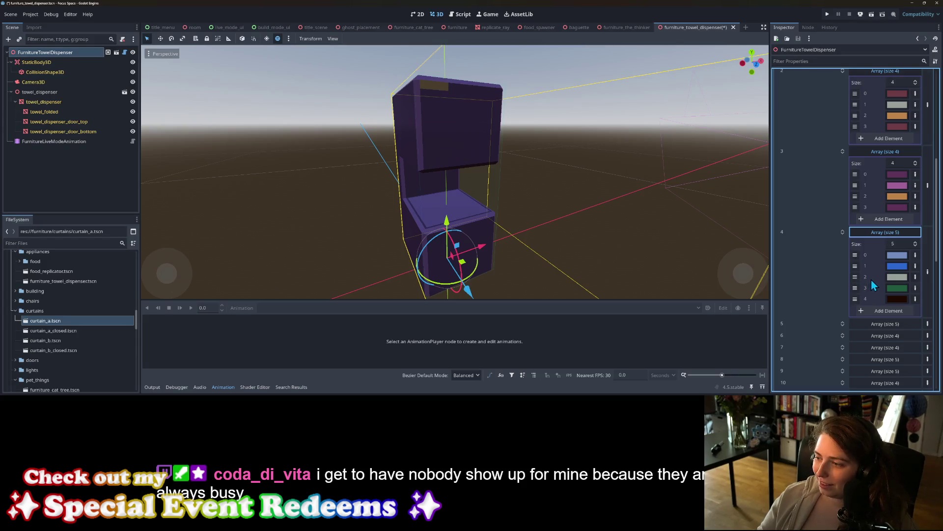
{"action": "scroll", "scroll_direction": "up", "scroll_amount": 3}
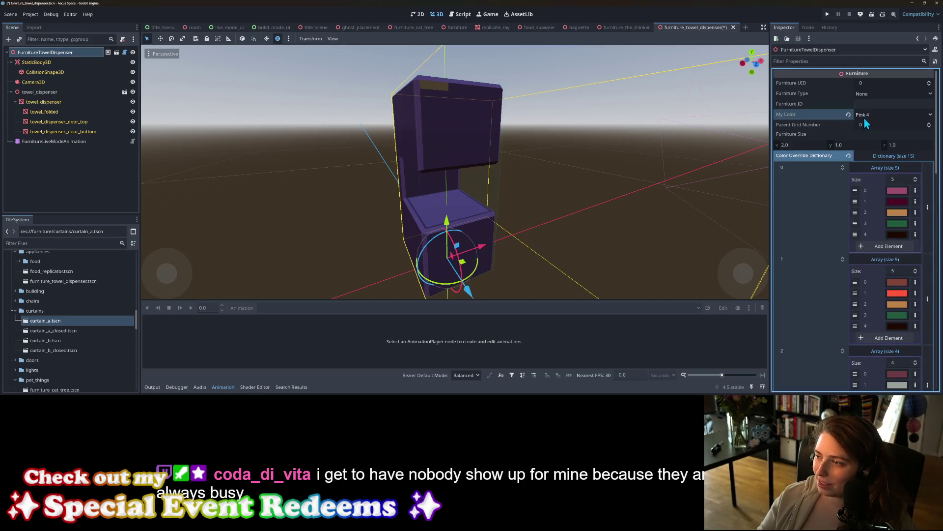
{"action": "left_click", "coordinate": [875, 168]}
{"action": "left_click", "coordinate": [874, 178]}
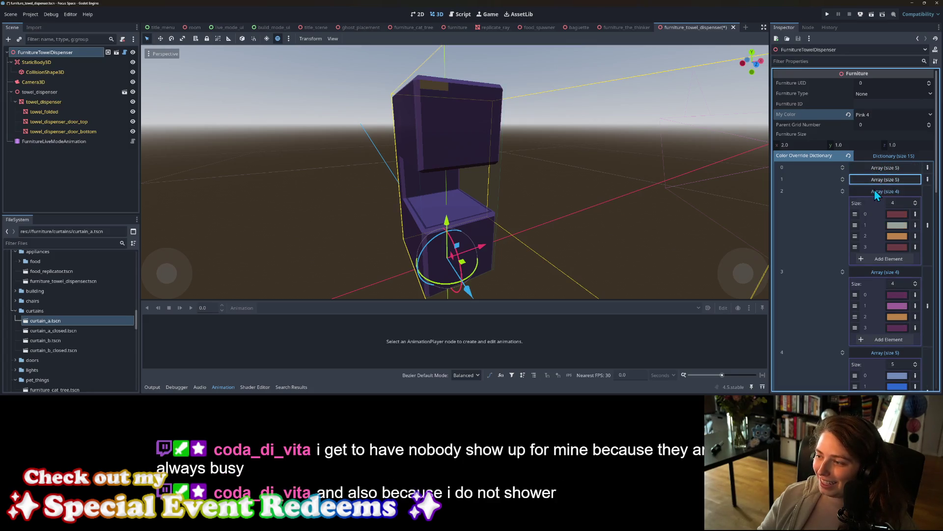
{"action": "left_click", "coordinate": [874, 191]}
{"action": "left_click", "coordinate": [869, 203]}
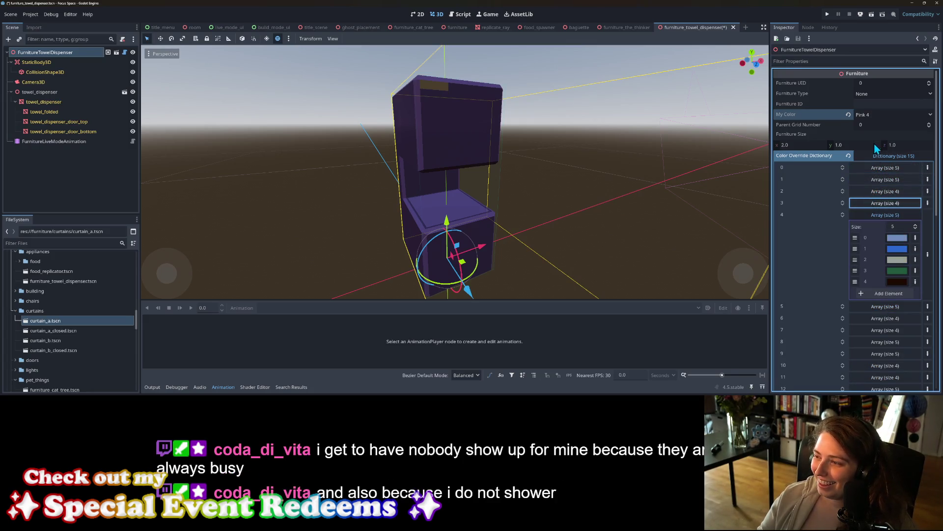
{"action": "left_click", "coordinate": [874, 117]}
{"action": "left_click", "coordinate": [868, 163]}
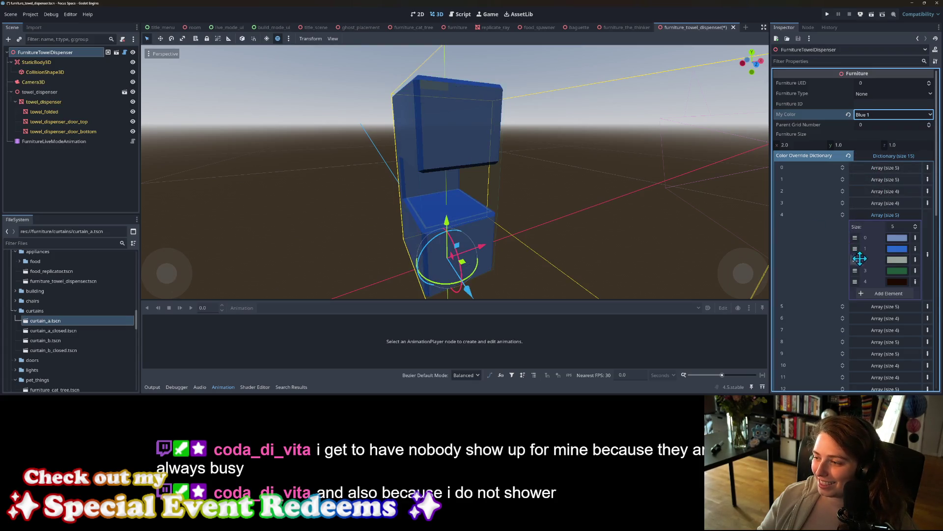
Swap the blue and grey colours in entry 4 and paste orange into slot 2
{"action": "left_click_drag", "start_coordinate": [856, 260], "coordinate": [856, 237]}
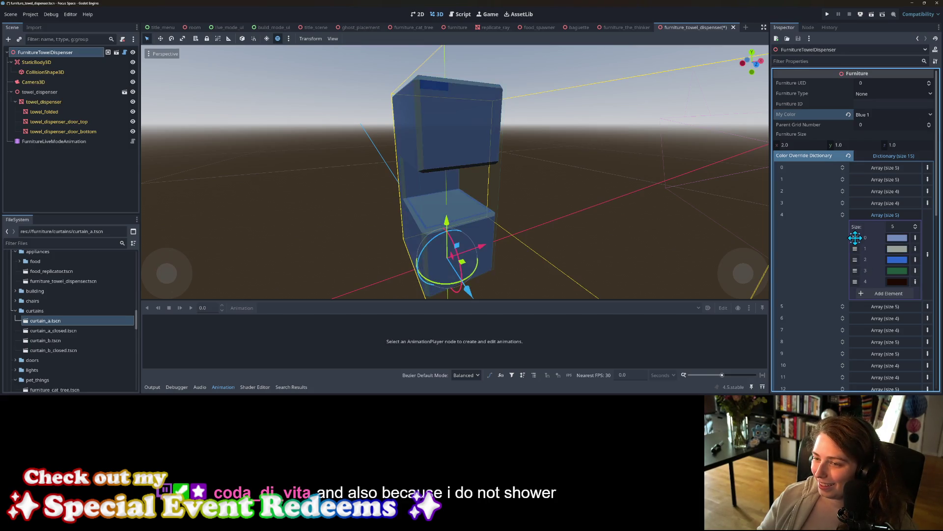
{"action": "right_click", "coordinate": [861, 260]}
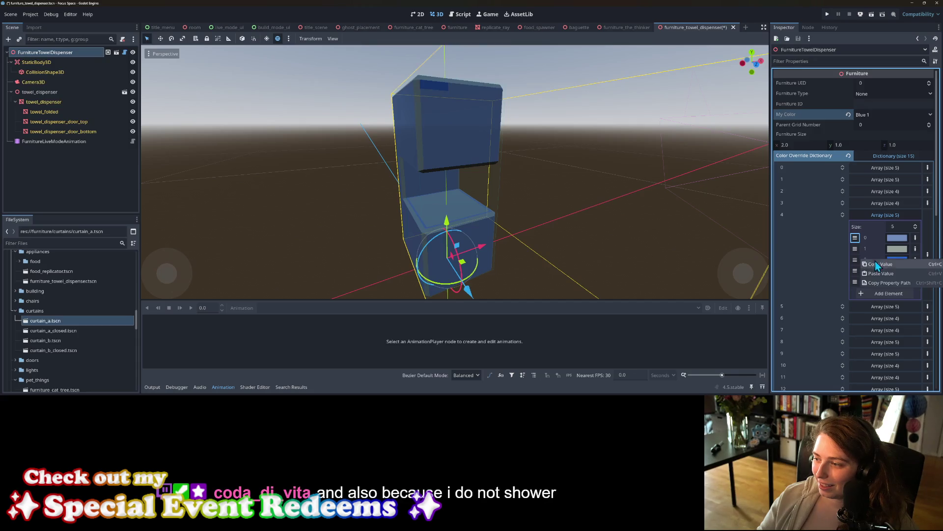
{"action": "left_click", "coordinate": [884, 274]}
{"action": "scroll", "scroll_direction": "down", "scroll_amount": 3}
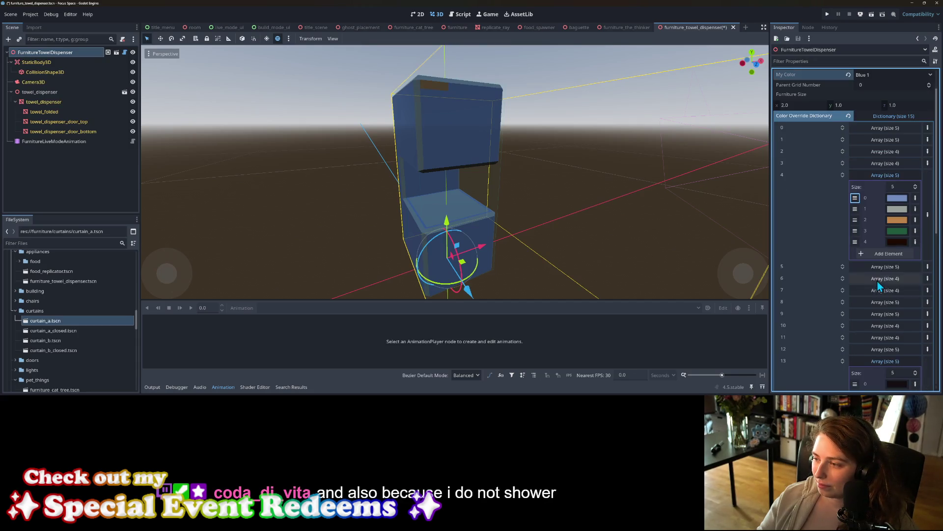
{"action": "left_click", "coordinate": [882, 274]}
{"action": "left_click", "coordinate": [888, 176]}
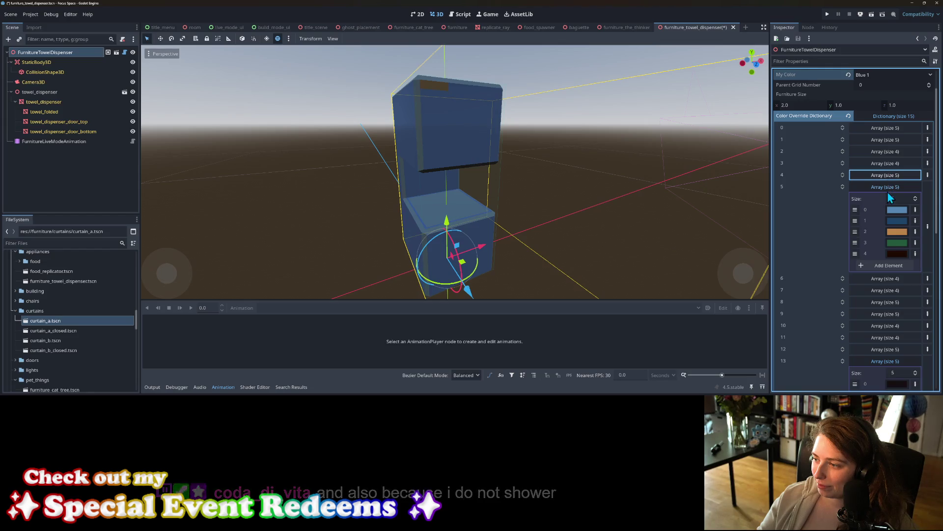
Switch the dispenser's base colour to Blue 2
{"action": "scroll", "scroll_direction": "up", "scroll_amount": 3}
{"action": "left_click", "coordinate": [884, 116]}
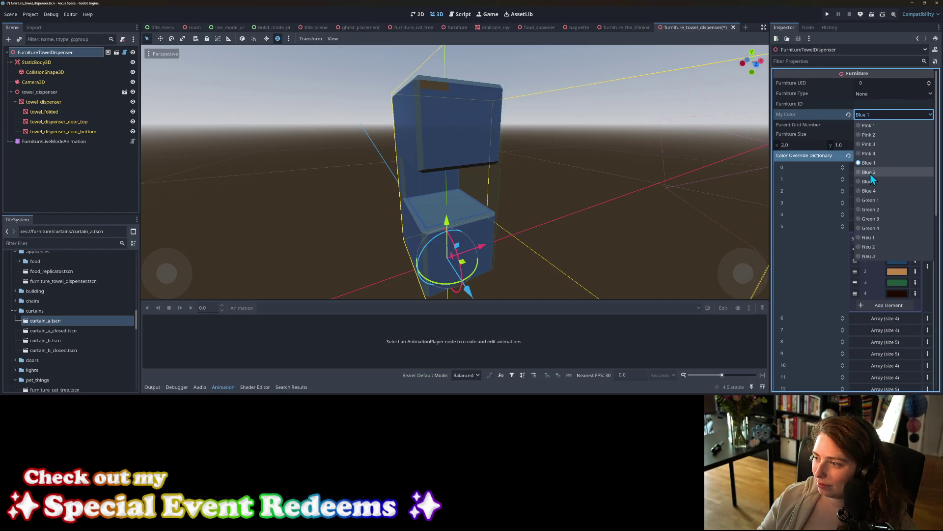
{"action": "left_click", "coordinate": [871, 173]}
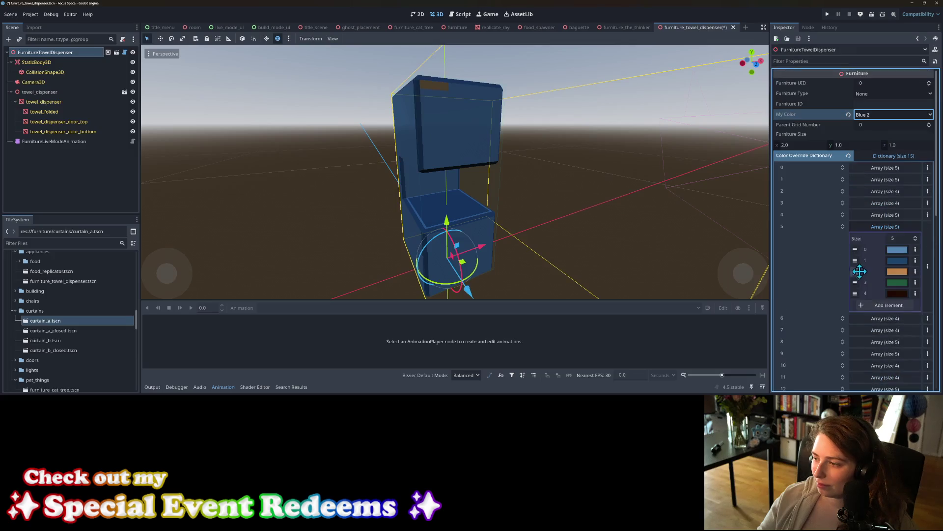
Under Blue 3, move entry 6's grey to slot 1 and paste orange into slot 2
{"action": "left_click", "coordinate": [884, 226]}
{"action": "left_click", "coordinate": [882, 234]}
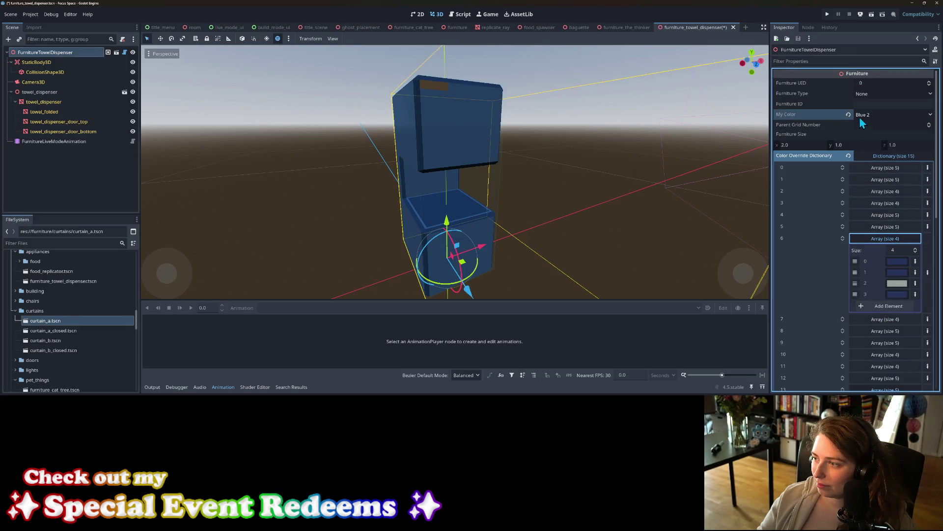
{"action": "left_click", "coordinate": [889, 115]}
{"action": "left_click", "coordinate": [874, 182]}
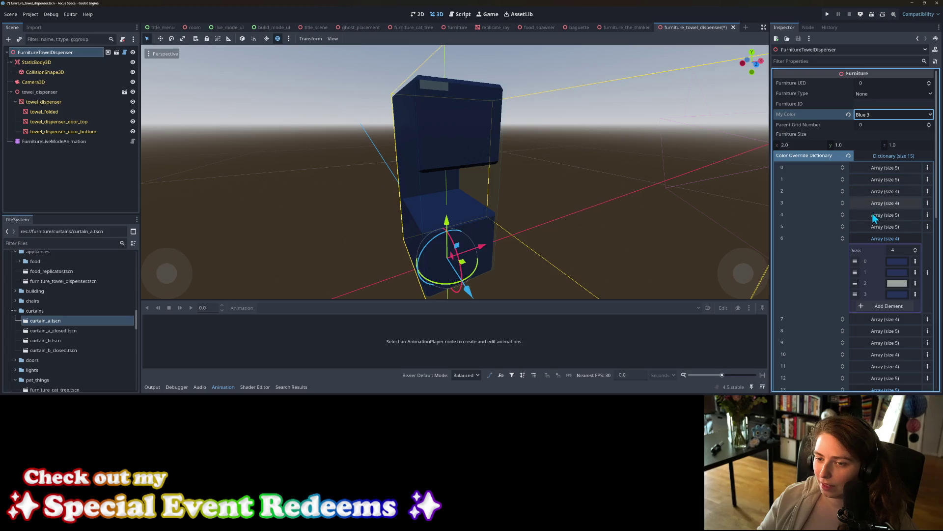
{"action": "left_click_drag", "start_coordinate": [857, 284], "coordinate": [856, 275]}
{"action": "right_click", "coordinate": [868, 284]}
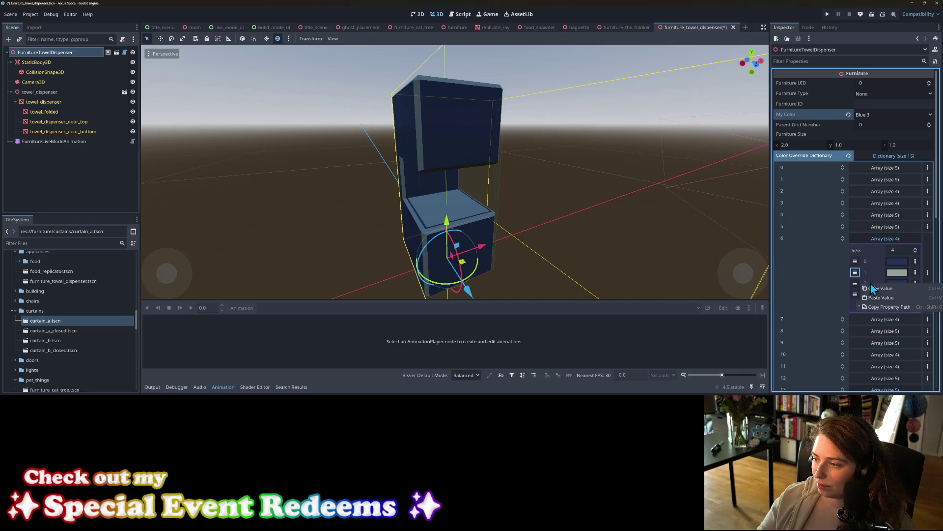
{"action": "left_click", "coordinate": [885, 299]}
Under Blue 4, brighten entry 7's slot 1 colour to 6b91a9 and save the scene
{"action": "left_click", "coordinate": [884, 116]}
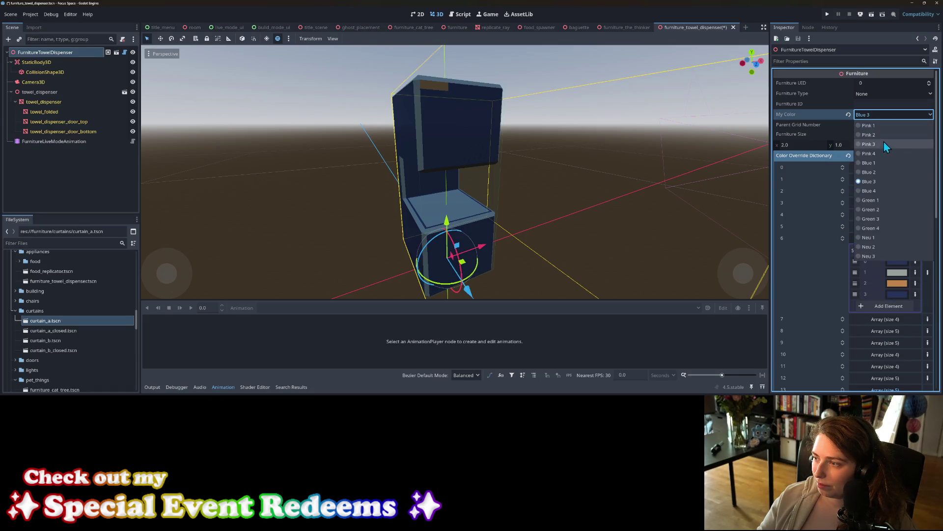
{"action": "left_click", "coordinate": [874, 193]}
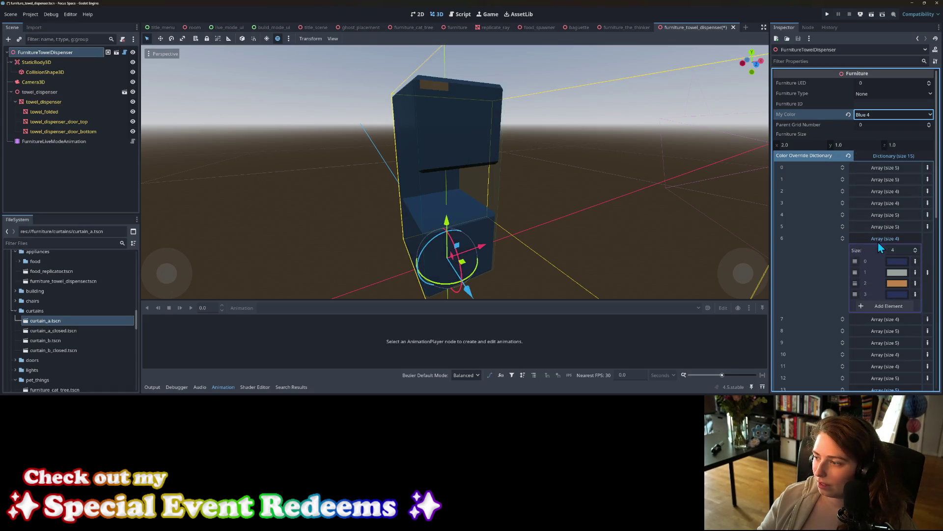
{"action": "left_click", "coordinate": [879, 239]}
{"action": "left_click", "coordinate": [885, 251]}
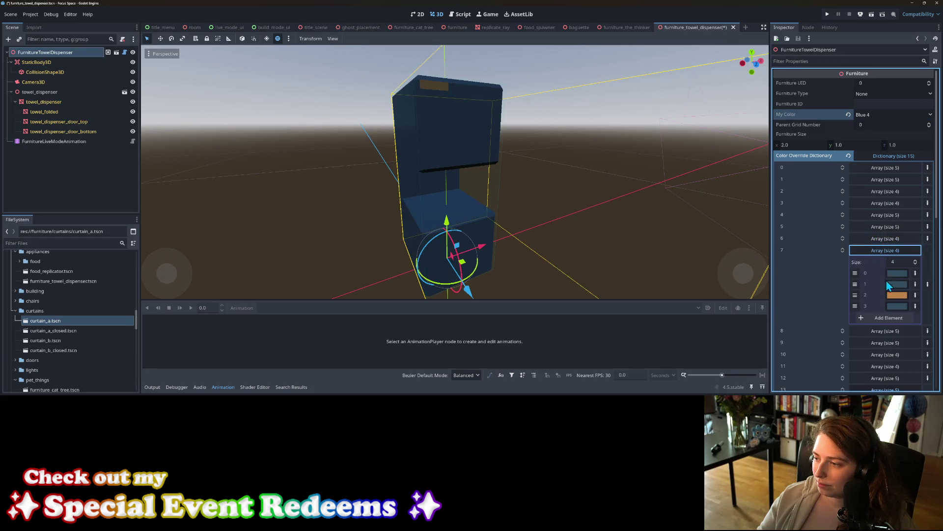
{"action": "left_click", "coordinate": [895, 285]}
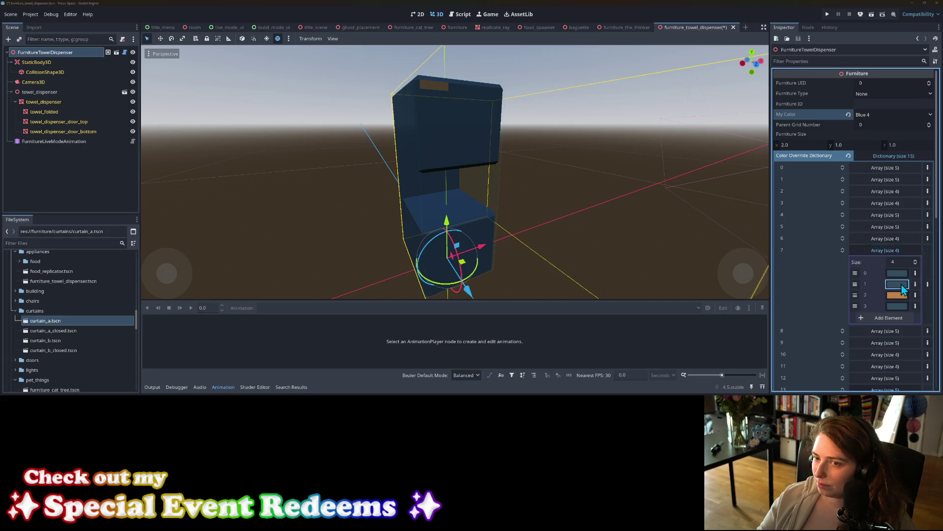
{"action": "left_click_drag", "start_coordinate": [933, 120], "coordinate": [936, 153]}
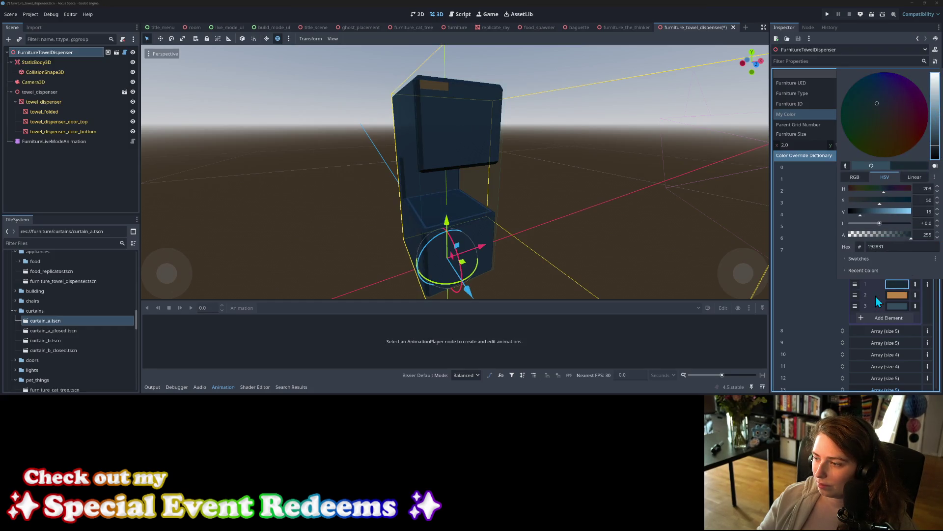
{"action": "left_click", "coordinate": [869, 296]}
{"action": "key", "text": "ctrl+s"}
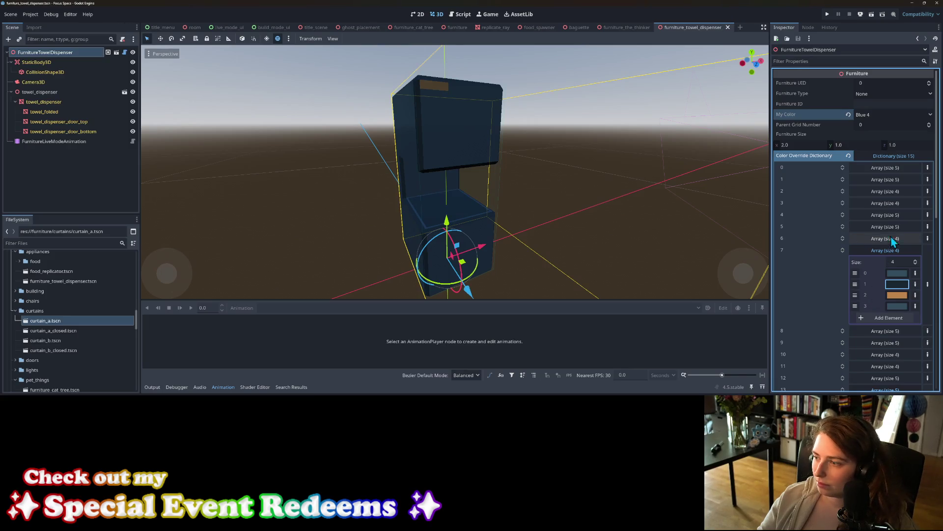
Collapse override entry 7 and expand entry 8's colour list
{"action": "left_click", "coordinate": [882, 251]}
{"action": "left_click", "coordinate": [882, 263]}
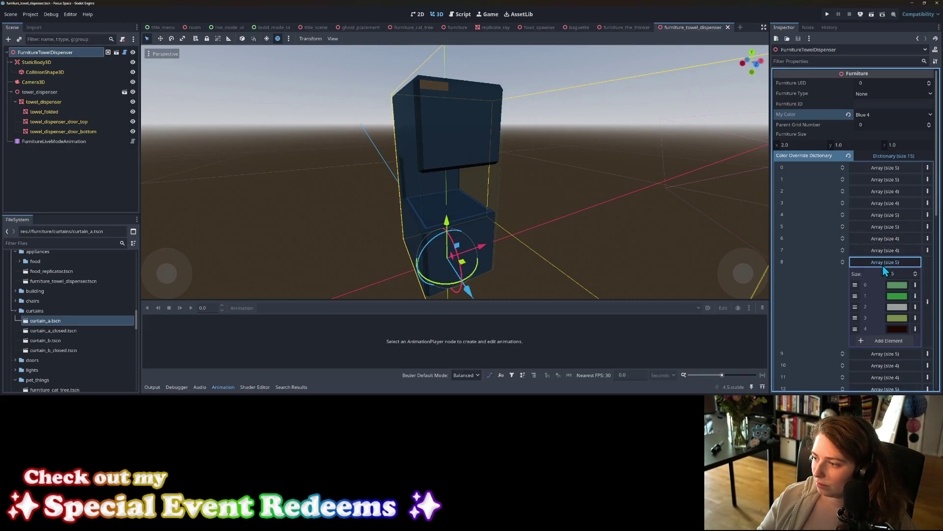
{"action": "scroll", "scroll_direction": "down", "scroll_amount": 3}
{"action": "scroll", "scroll_direction": "up", "scroll_amount": 3}
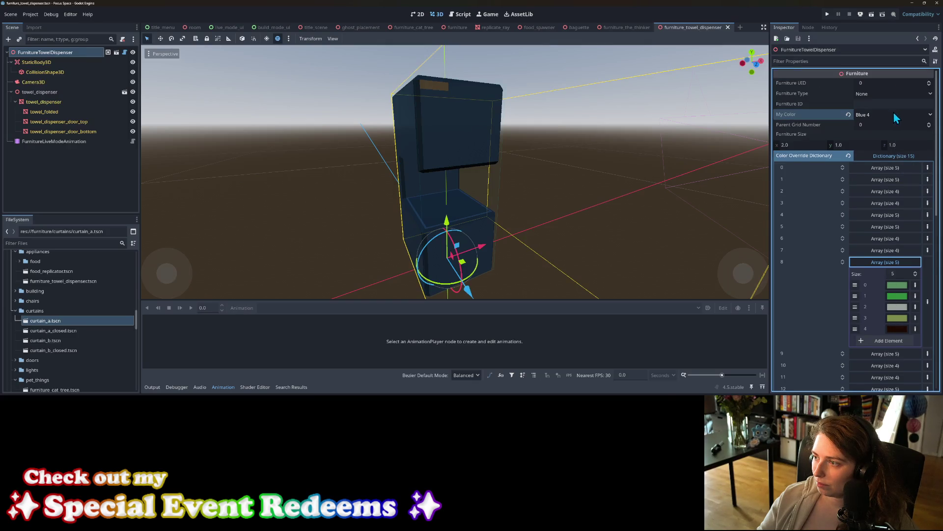
{"action": "left_click", "coordinate": [894, 112]}
Under Green 1, swap entry 8's grey and green, paste orange into slot 2, and save
{"action": "left_click", "coordinate": [877, 200]}
{"action": "key", "text": "ctrl+s"}
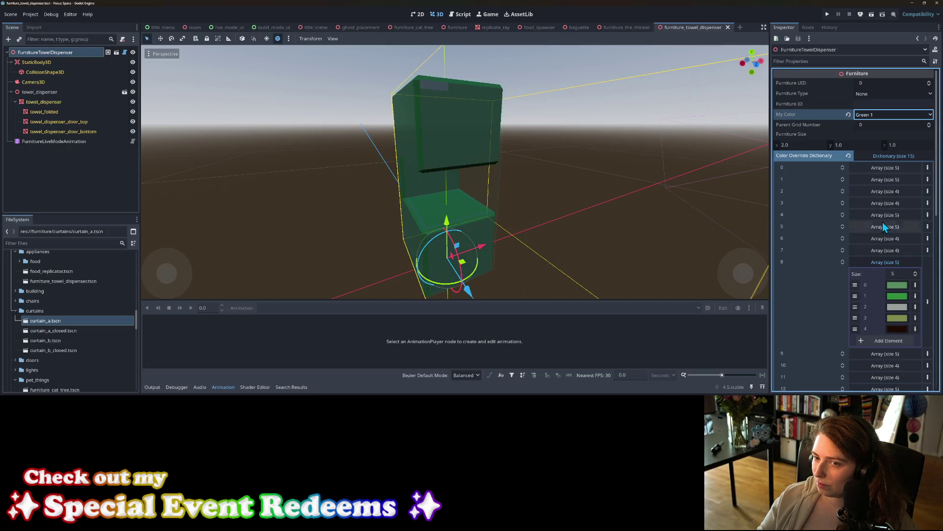
{"action": "right_click", "coordinate": [866, 306]}
{"action": "left_click", "coordinate": [870, 311]}
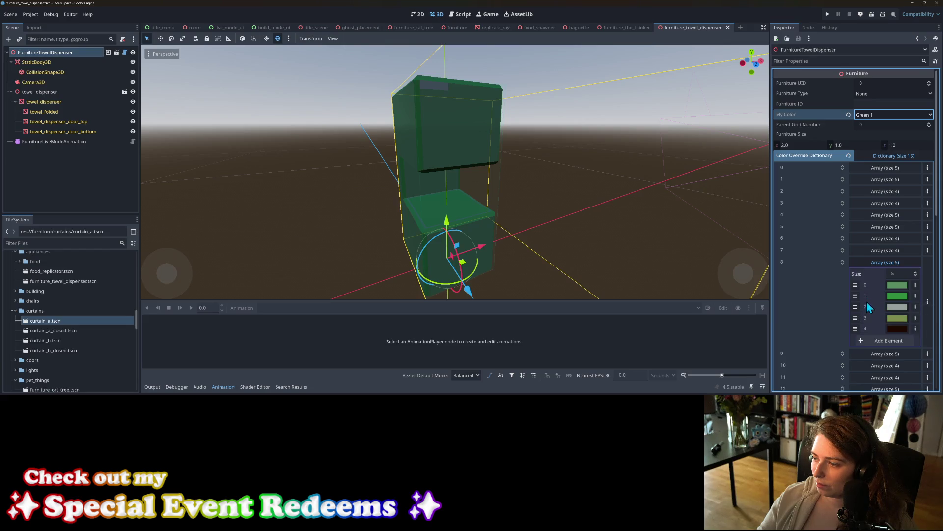
{"action": "left_click_drag", "start_coordinate": [855, 296], "coordinate": [863, 308]}
{"action": "right_click", "coordinate": [864, 309]}
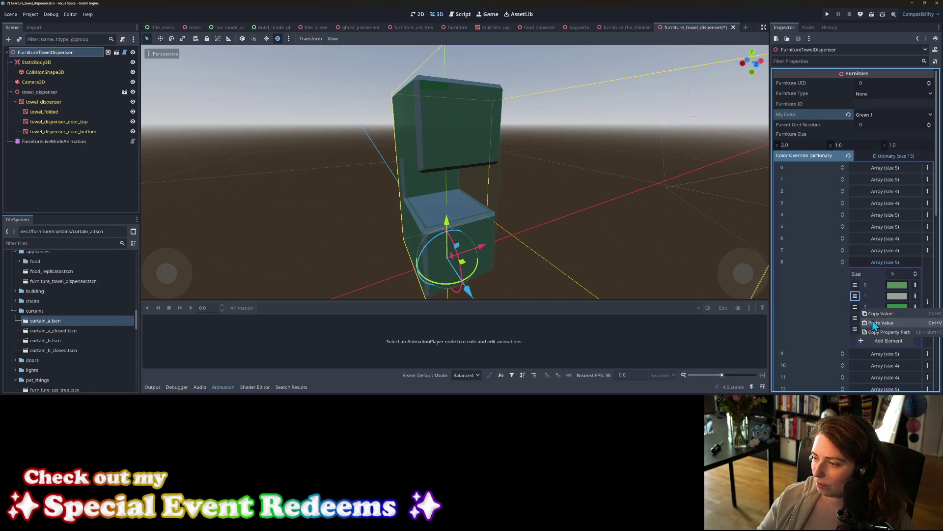
{"action": "left_click", "coordinate": [870, 322]}
{"action": "key", "text": "ctrl+s"}
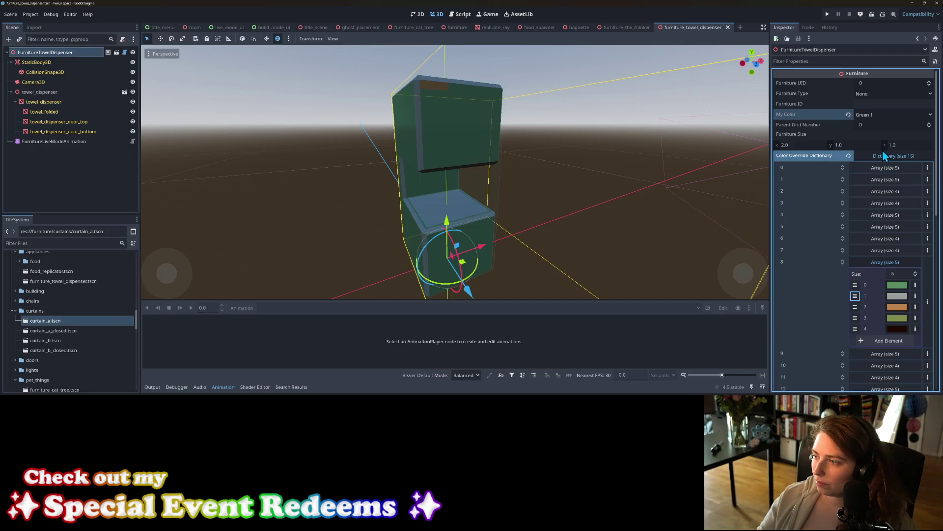
Under Green 2, brighten entry 9's green first colour to 67df4b and make it paler
{"action": "left_click", "coordinate": [885, 262]}
{"action": "left_click", "coordinate": [882, 111]}
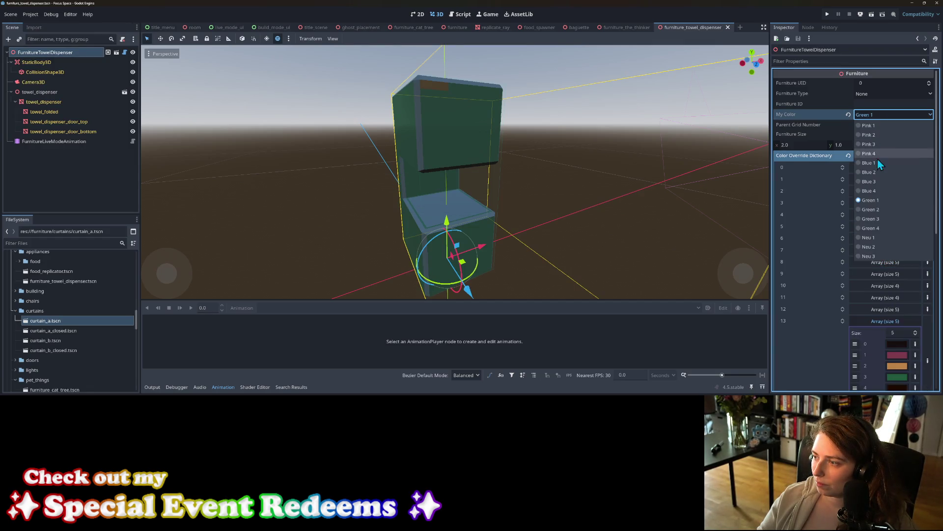
{"action": "left_click", "coordinate": [875, 209]}
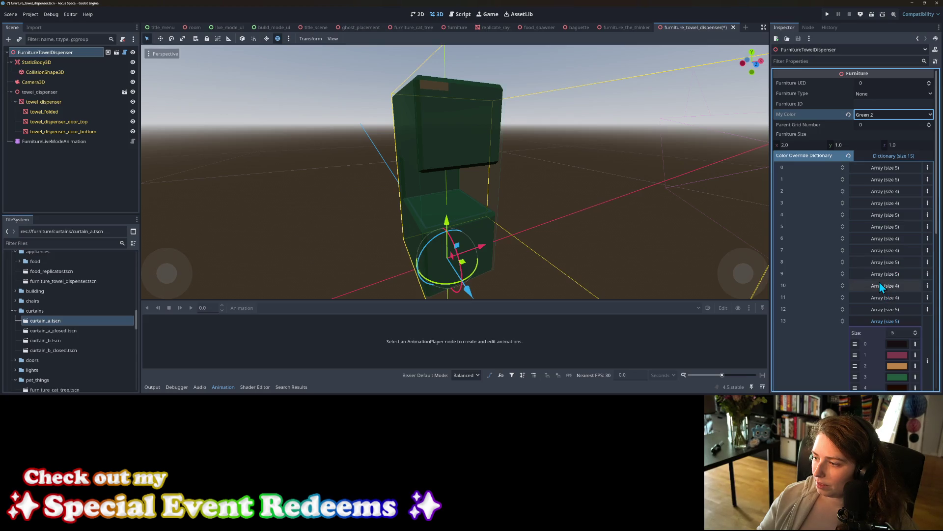
{"action": "left_click", "coordinate": [879, 283]}
{"action": "left_click", "coordinate": [880, 274]}
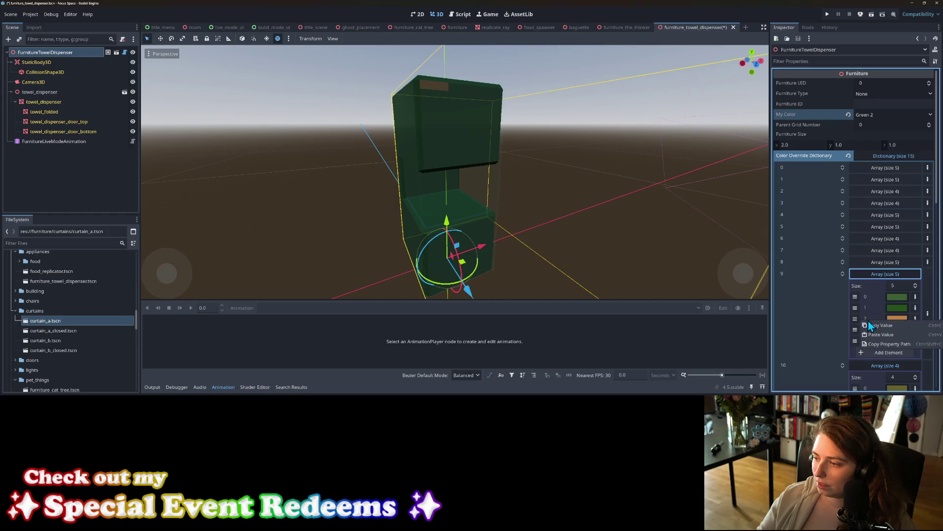
{"action": "left_click", "coordinate": [901, 308]}
{"action": "left_click_drag", "start_coordinate": [935, 156], "coordinate": [935, 126]}
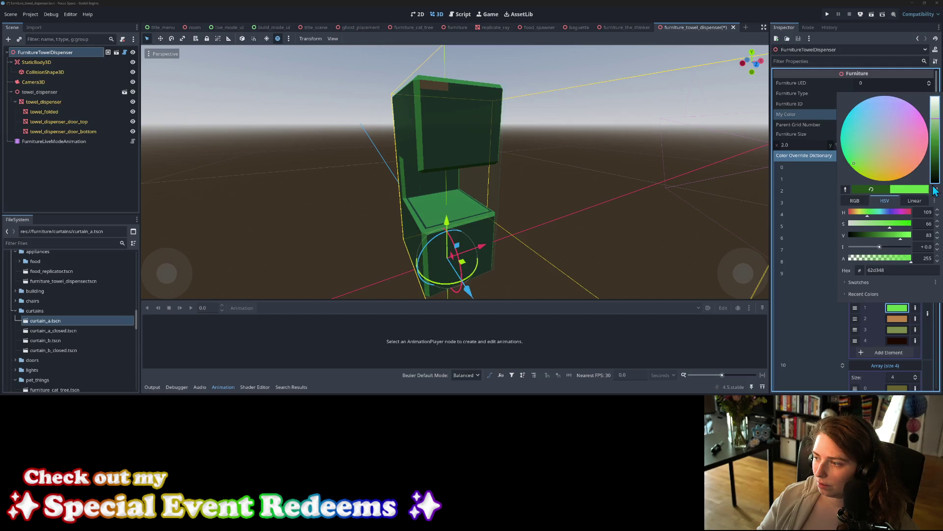
{"action": "left_click_drag", "start_coordinate": [890, 227], "coordinate": [874, 223]}
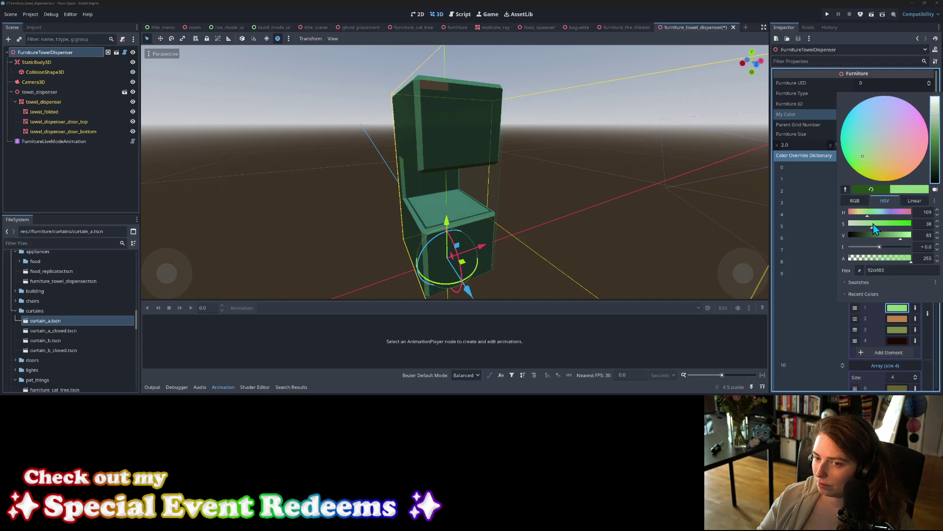
{"action": "left_click", "coordinate": [824, 303]}
{"action": "left_click", "coordinate": [900, 273]}
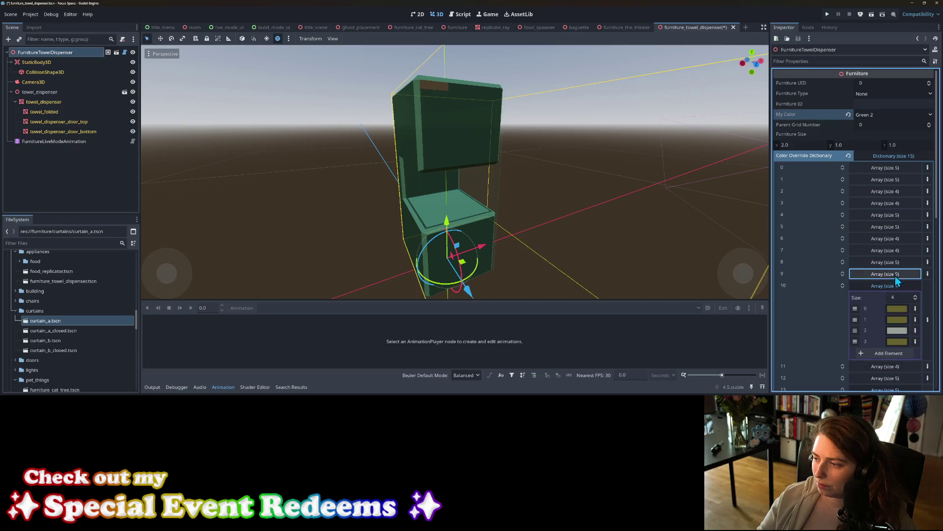
Under Green 3, move entry 10's grey to position 1, make element 2 orange, and save
{"action": "left_click", "coordinate": [894, 118]}
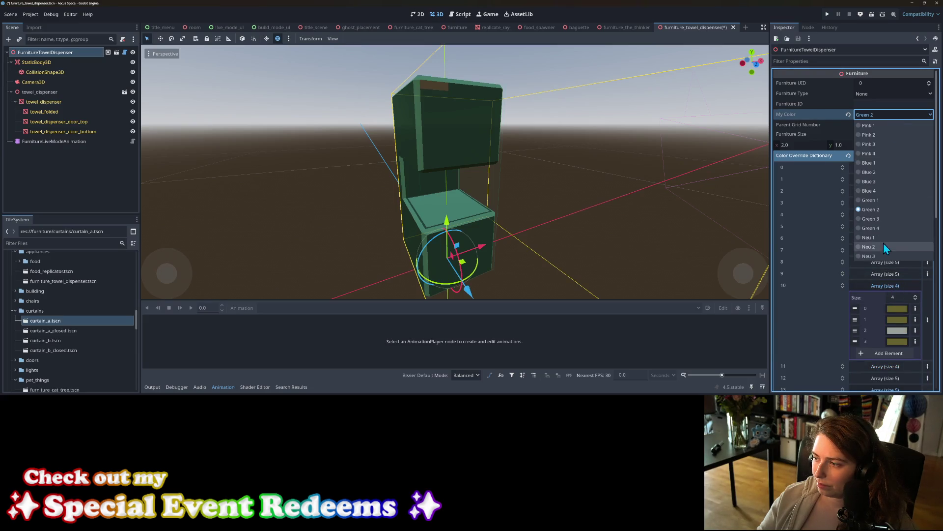
{"action": "left_click", "coordinate": [882, 219]}
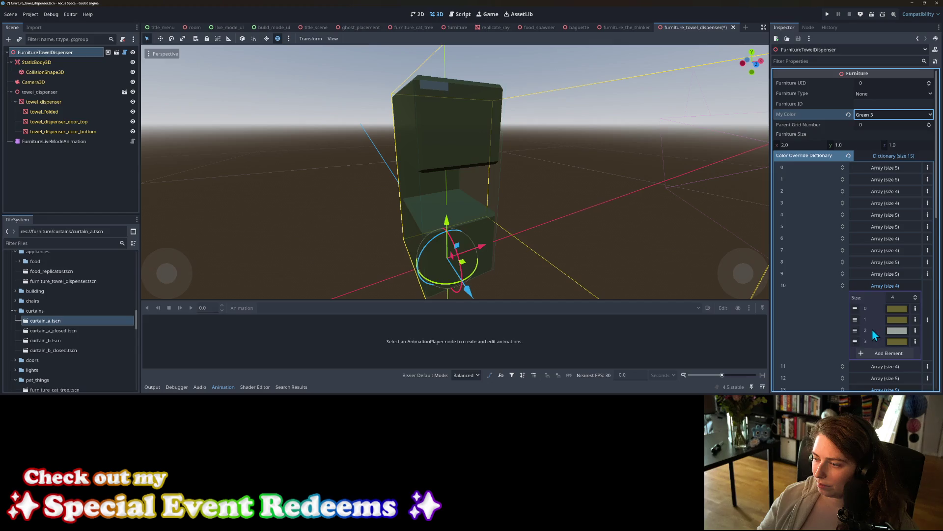
{"action": "left_click_drag", "start_coordinate": [855, 330], "coordinate": [855, 319]}
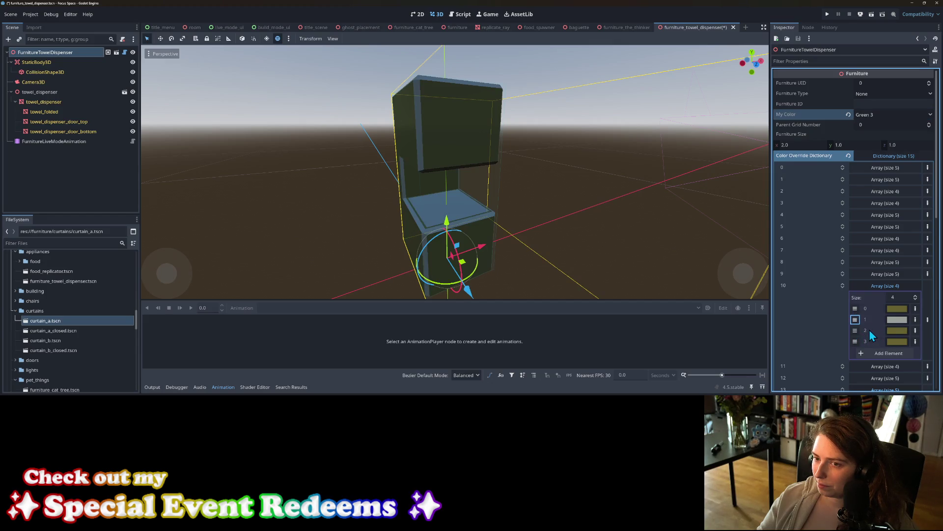
{"action": "right_click", "coordinate": [869, 329]}
{"action": "left_click", "coordinate": [880, 339]}
{"action": "key", "text": "ctrl+s"}
Under Green 4, darken entry 11's first colour almost to black, save, then switch to Blue 2
{"action": "left_click", "coordinate": [902, 113]}
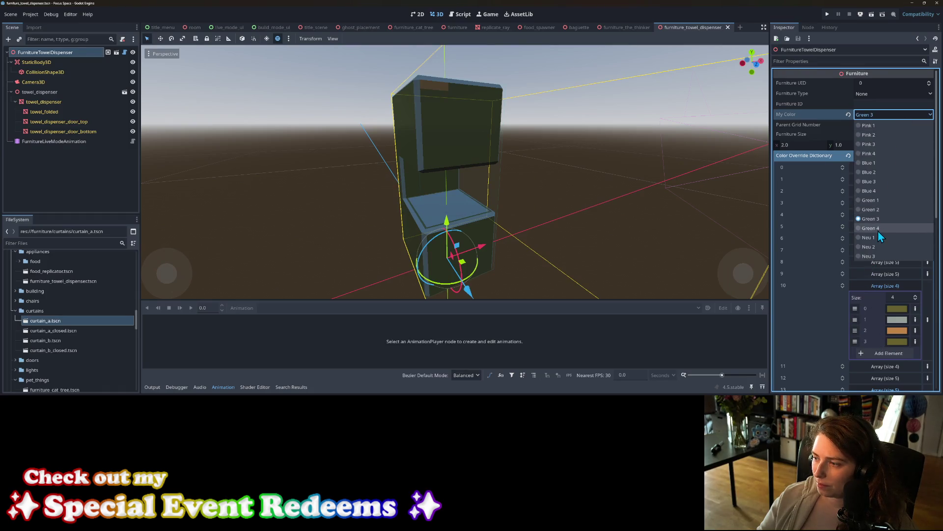
{"action": "left_click", "coordinate": [879, 229]}
{"action": "left_click", "coordinate": [884, 286]}
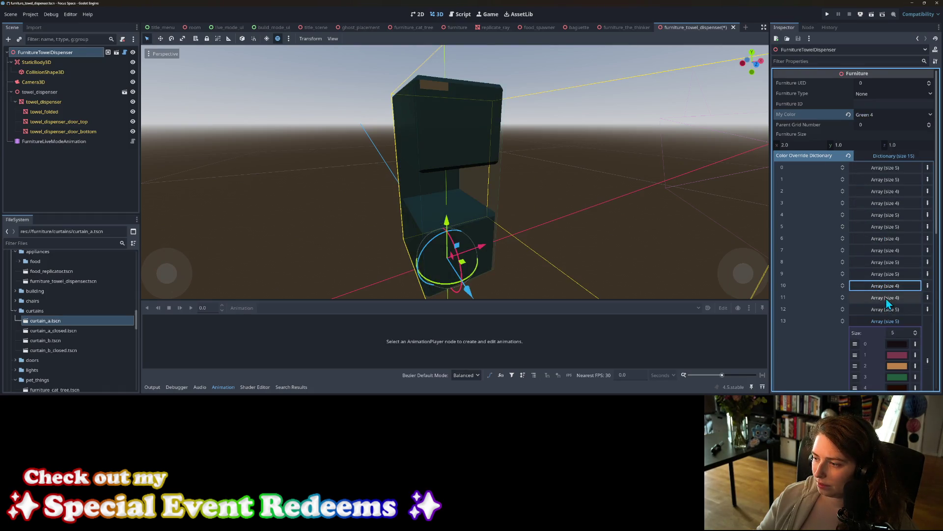
{"action": "left_click", "coordinate": [886, 297]}
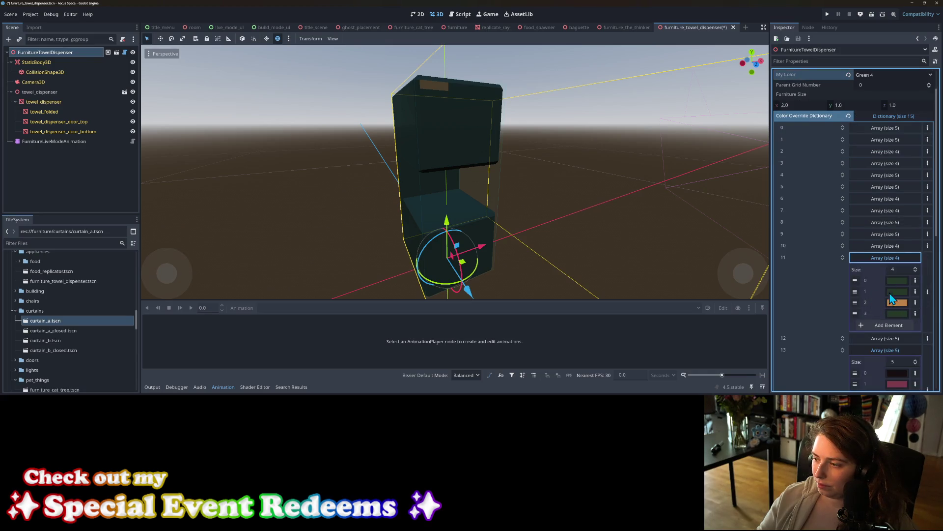
{"action": "left_click", "coordinate": [896, 292]}
{"action": "left_click_drag", "start_coordinate": [935, 155], "coordinate": [938, 165]}
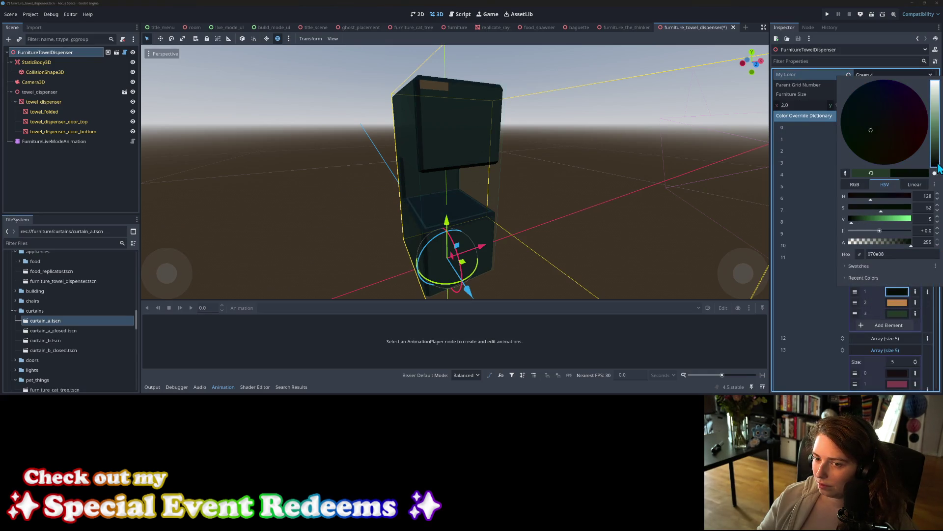
{"action": "left_click", "coordinate": [890, 293]}
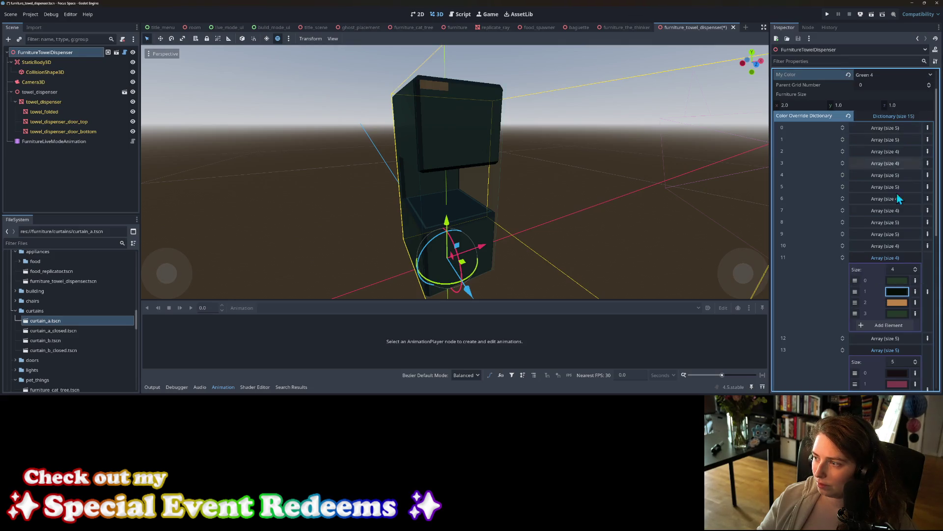
{"action": "left_click", "coordinate": [885, 258]}
{"action": "left_click", "coordinate": [882, 269]}
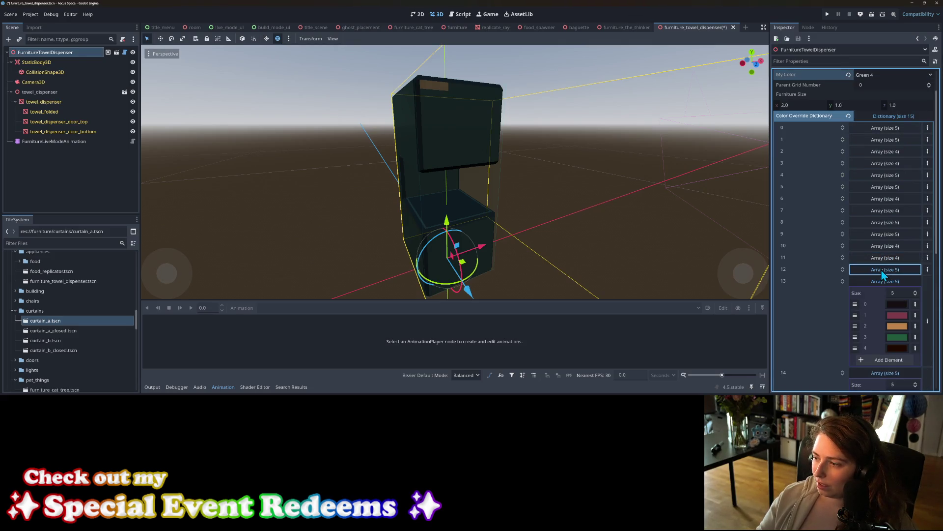
{"action": "key", "text": "ctrl+s"}
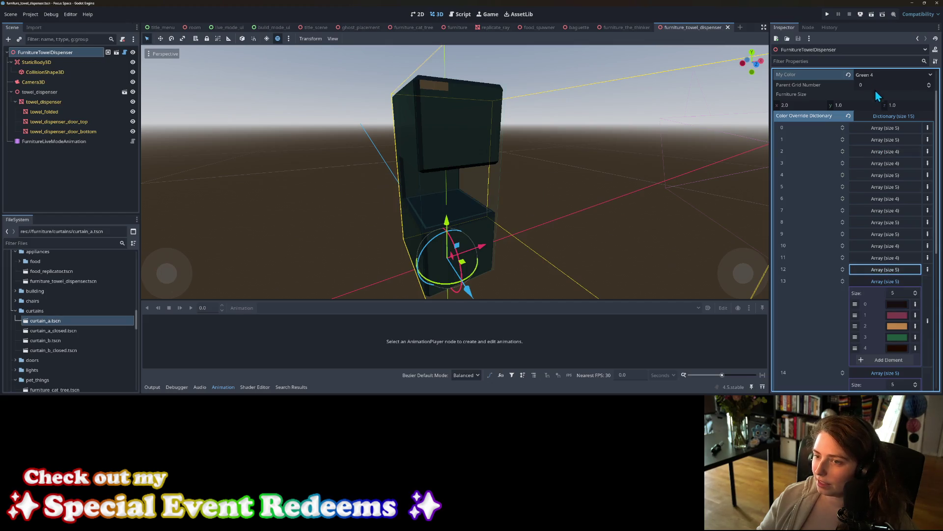
{"action": "left_click", "coordinate": [878, 116]}
{"action": "left_click", "coordinate": [872, 174]}
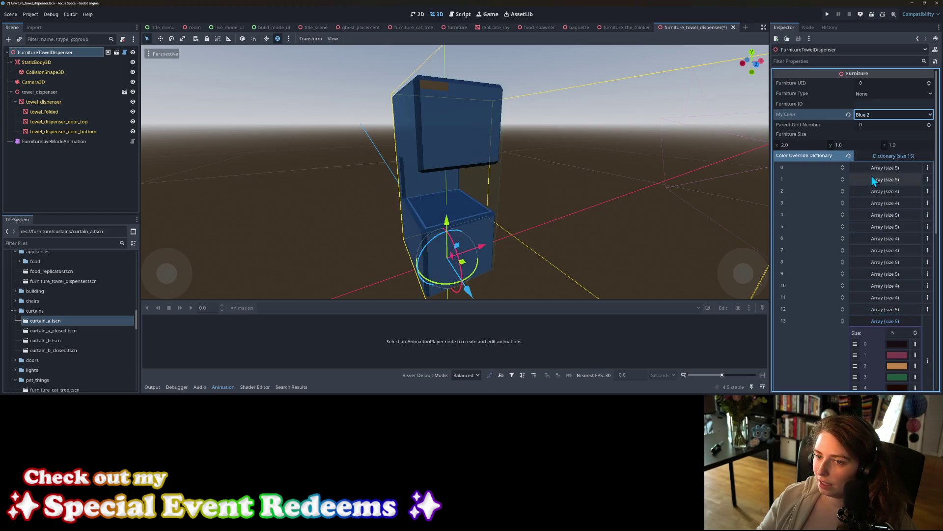
Set both My Color and Default Object Color to Pink 3, then save the scene
{"action": "left_click", "coordinate": [886, 114]}
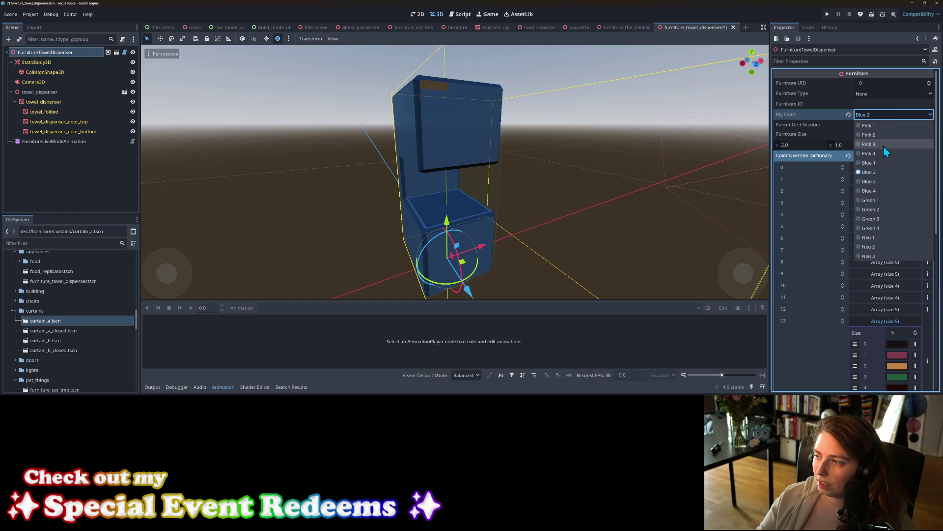
{"action": "left_click", "coordinate": [883, 146]}
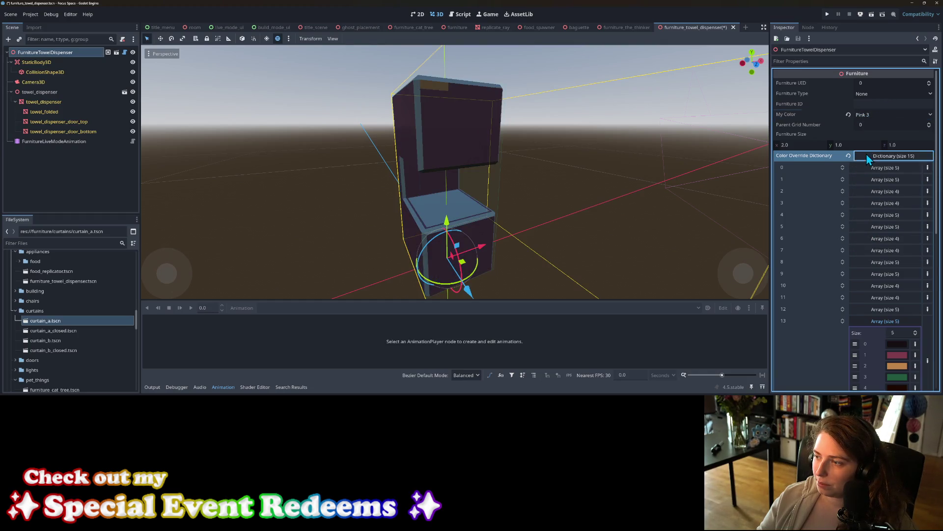
{"action": "left_click", "coordinate": [880, 156]}
{"action": "left_click", "coordinate": [873, 167]}
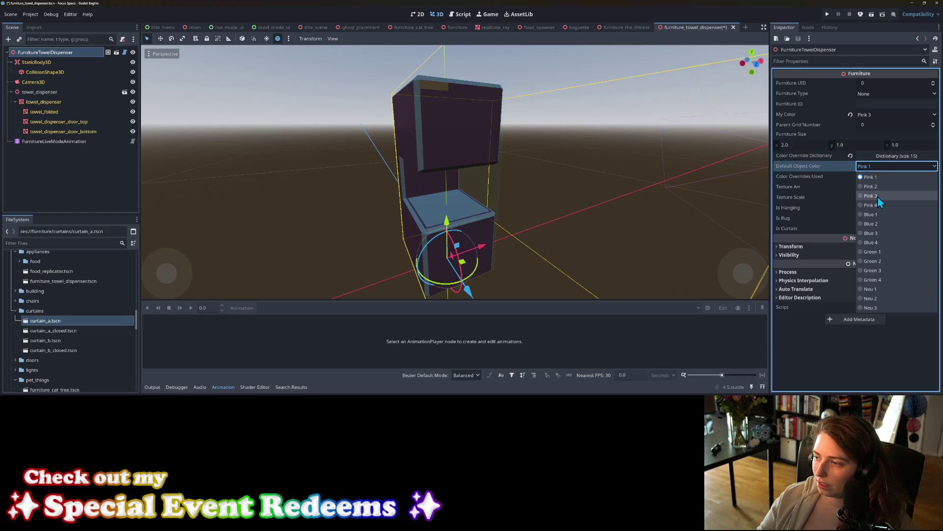
{"action": "left_click", "coordinate": [877, 196]}
{"action": "key", "text": "ctrl+s"}
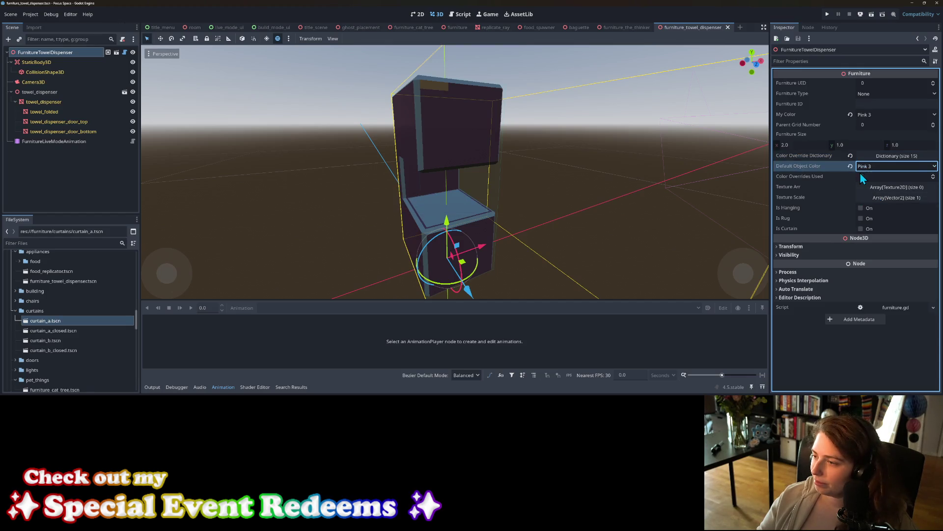
Set Color Overrides Used to 3, save, and view the dispenser up close
{"action": "left_click", "coordinate": [863, 176]}
{"action": "type", "text": "3"}
{"action": "key", "text": "Return"}
{"action": "key", "text": "ctrl+s"}
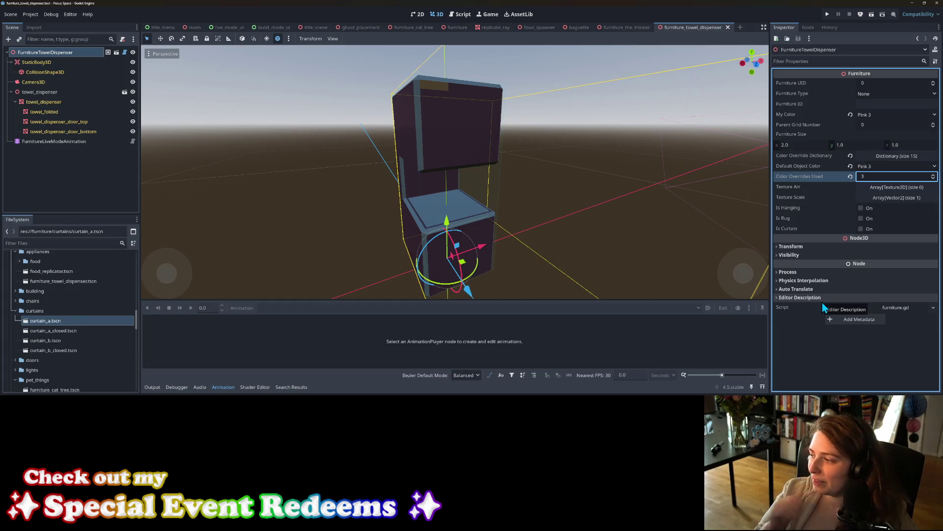
{"action": "scroll", "scroll_direction": "down", "scroll_amount": 3}
{"action": "left_click_drag", "start_coordinate": [358, 208], "coordinate": [438, 239]}
{"action": "scroll", "scroll_direction": "up", "scroll_amount": 3}
{"action": "scroll", "scroll_direction": "up", "scroll_amount": 3}
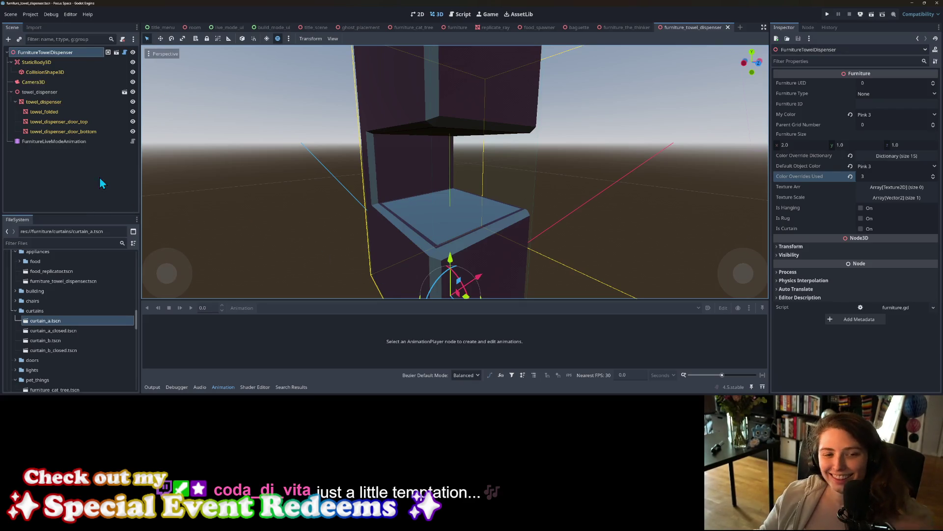
Select FurnitureLiveModeAnimation and set the animation length to 5 seconds
{"action": "left_click", "coordinate": [74, 131]}
{"action": "left_click", "coordinate": [79, 141]}
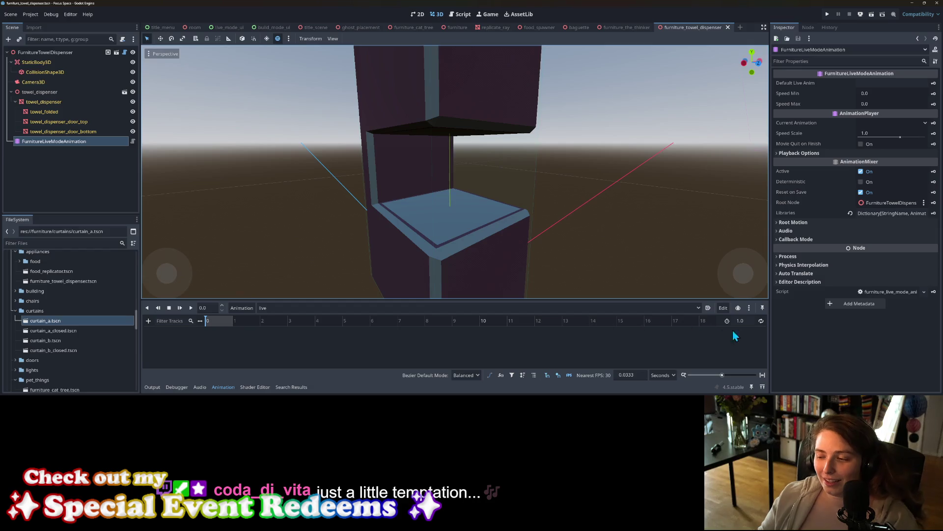
{"action": "left_click", "coordinate": [742, 320]}
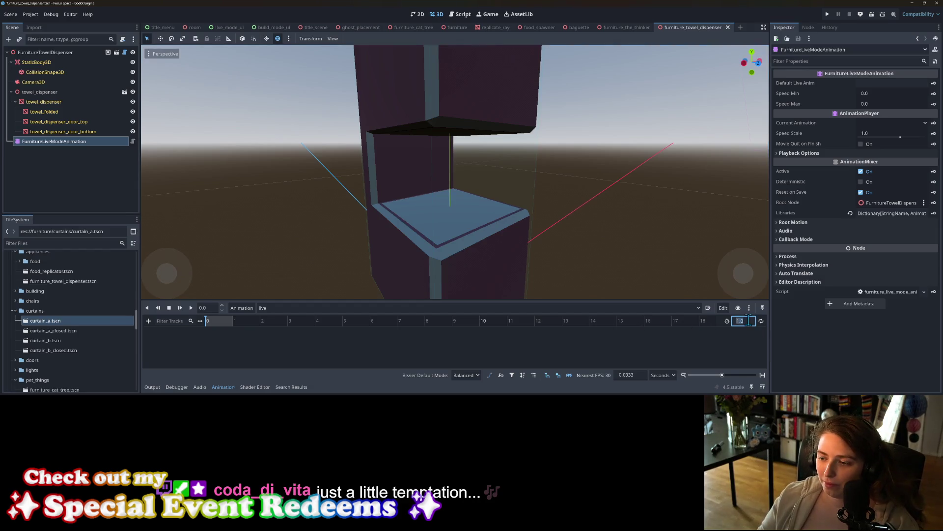
{"action": "type", "text": "5"}
{"action": "key", "text": "Return"}
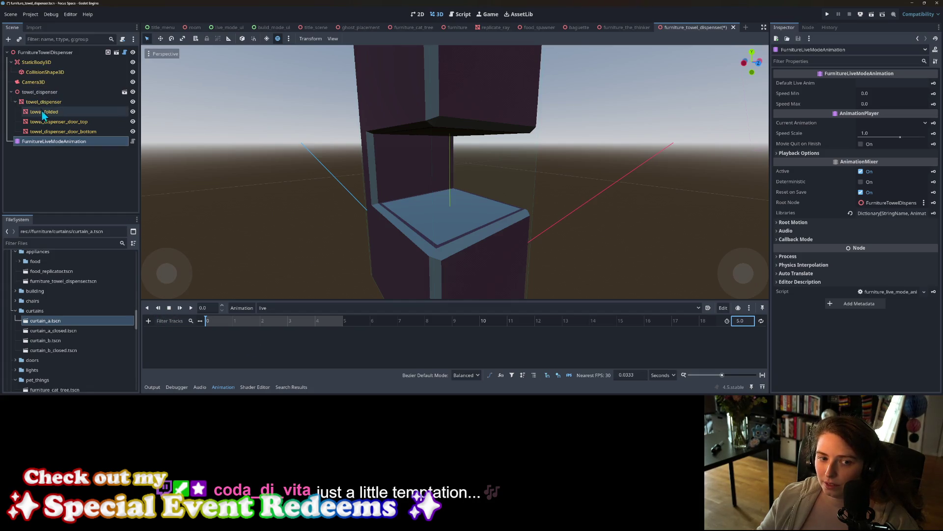
Add Rotation tracks for the dispenser's top and bottom doors
{"action": "left_click", "coordinate": [81, 124]}
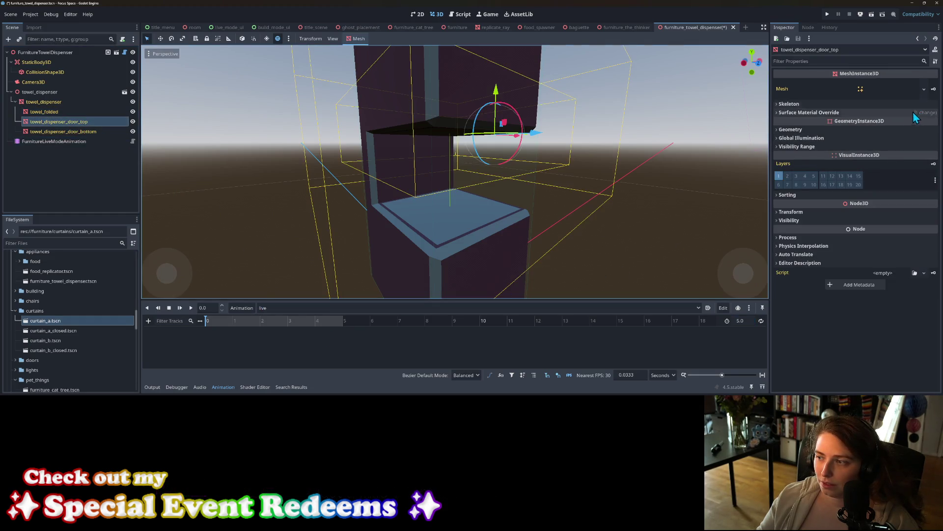
{"action": "left_click", "coordinate": [908, 212]}
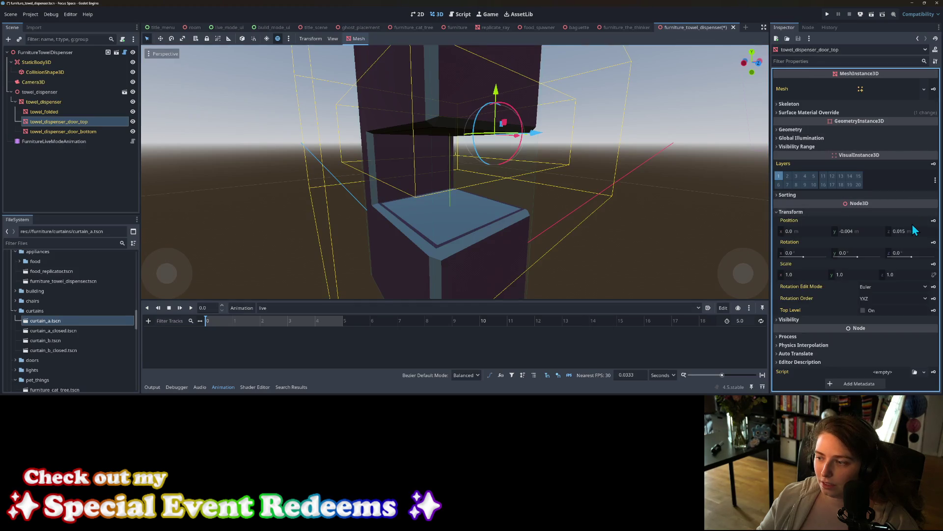
{"action": "left_click", "coordinate": [933, 243]}
{"action": "left_click", "coordinate": [433, 219]}
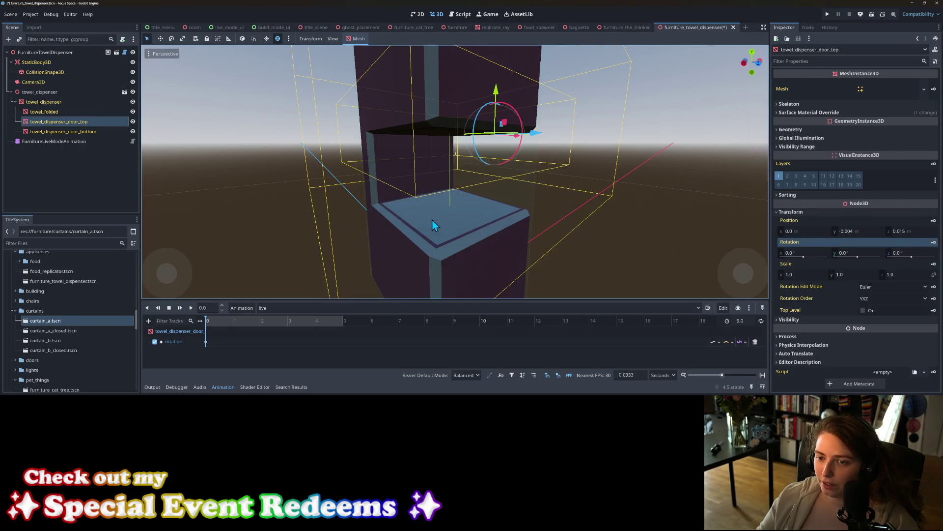
{"action": "left_click", "coordinate": [65, 132]}
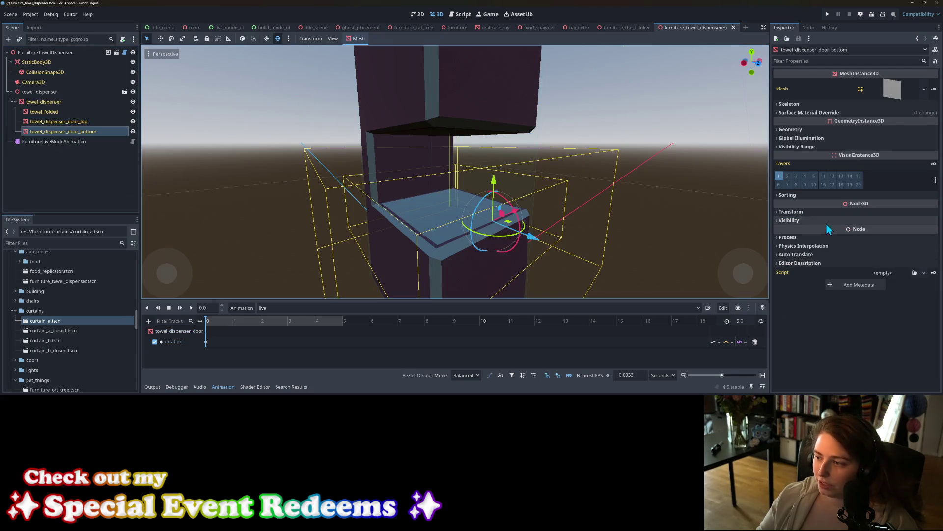
{"action": "left_click", "coordinate": [830, 221]}
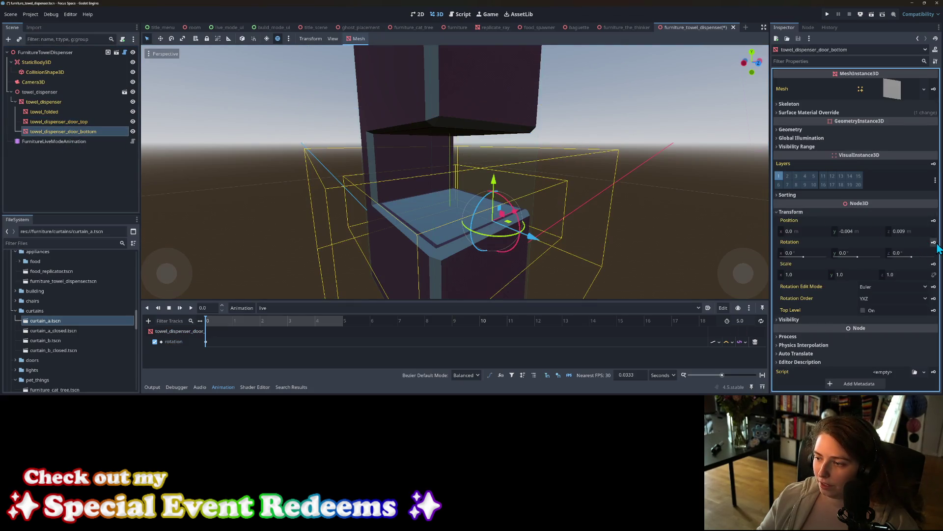
{"action": "left_click", "coordinate": [934, 242]}
{"action": "left_click", "coordinate": [437, 220]}
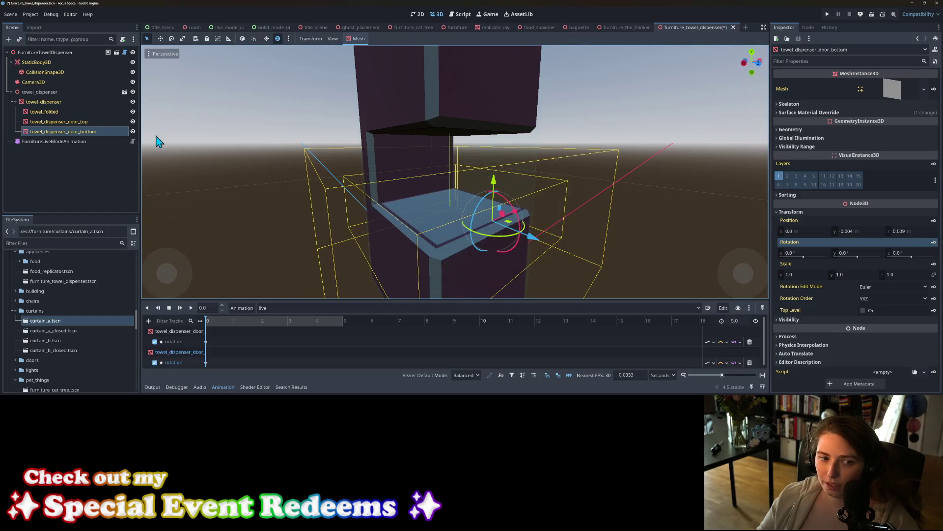
Add Position and Rotation tracks for towel_folded
{"action": "left_click", "coordinate": [79, 112]}
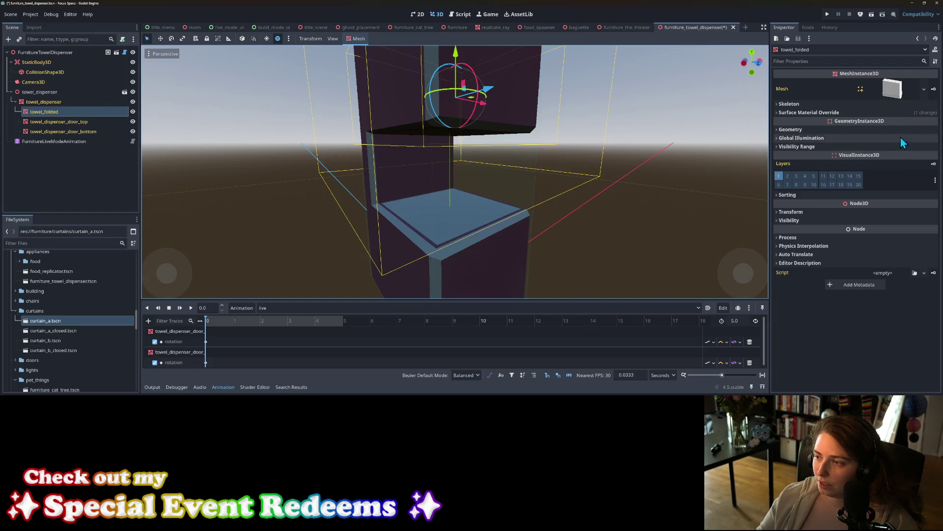
{"action": "left_click", "coordinate": [874, 212]}
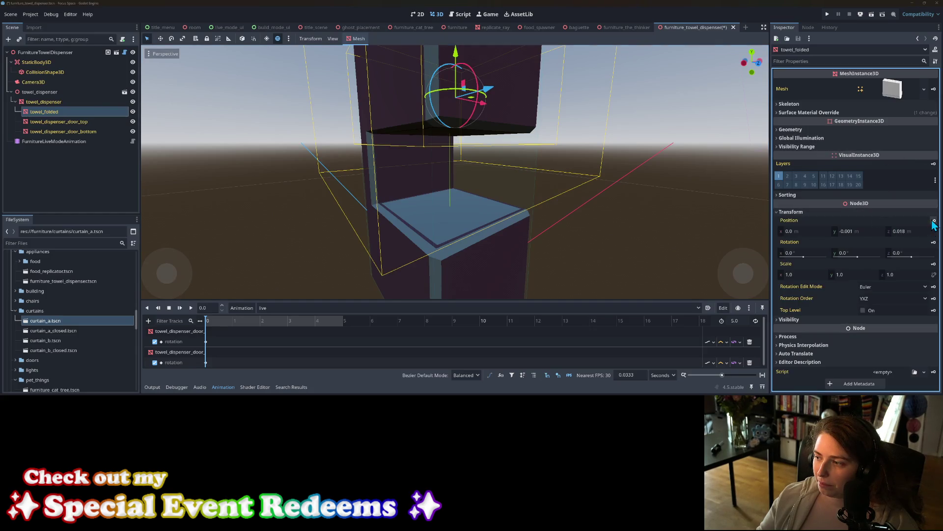
{"action": "left_click", "coordinate": [933, 221]}
{"action": "left_click", "coordinate": [432, 219]}
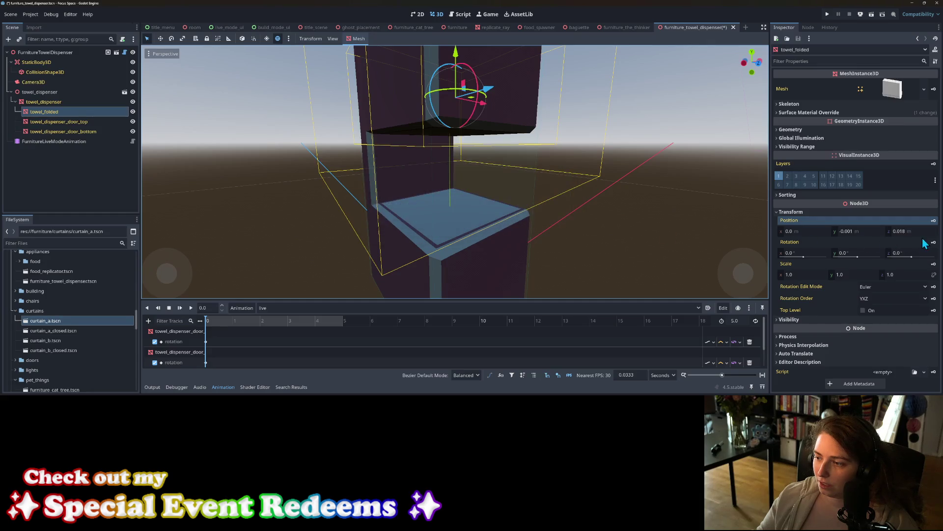
{"action": "left_click", "coordinate": [934, 242]}
{"action": "left_click", "coordinate": [434, 220]}
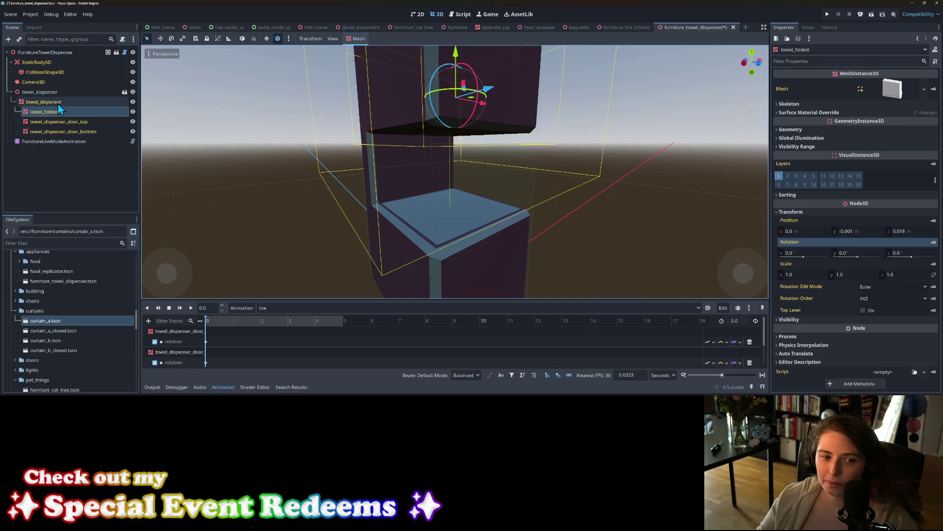
With the top door selected, set the timeline snap to 0.1 and move the playhead near the start
{"action": "left_click", "coordinate": [59, 121]}
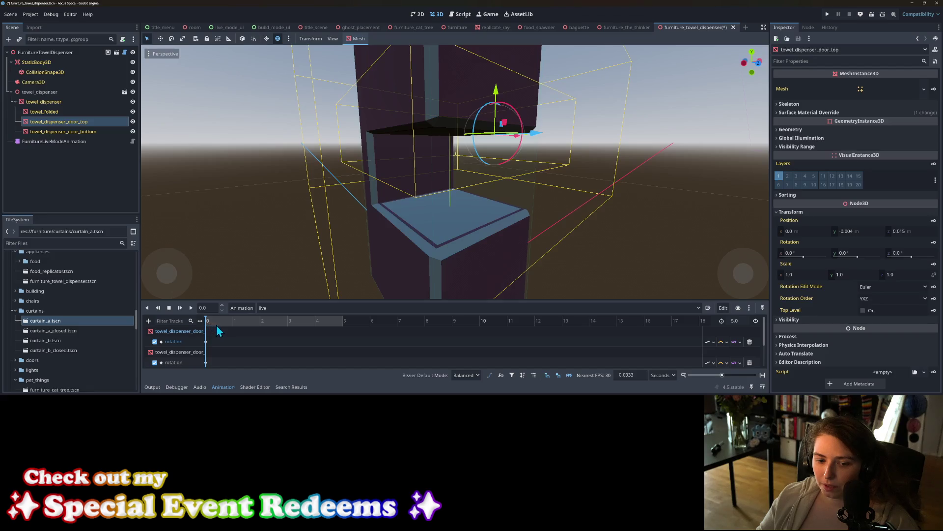
{"action": "triple_click", "coordinate": [629, 375]}
{"action": "type", "text": "0.1"}
{"action": "key", "text": "Return"}
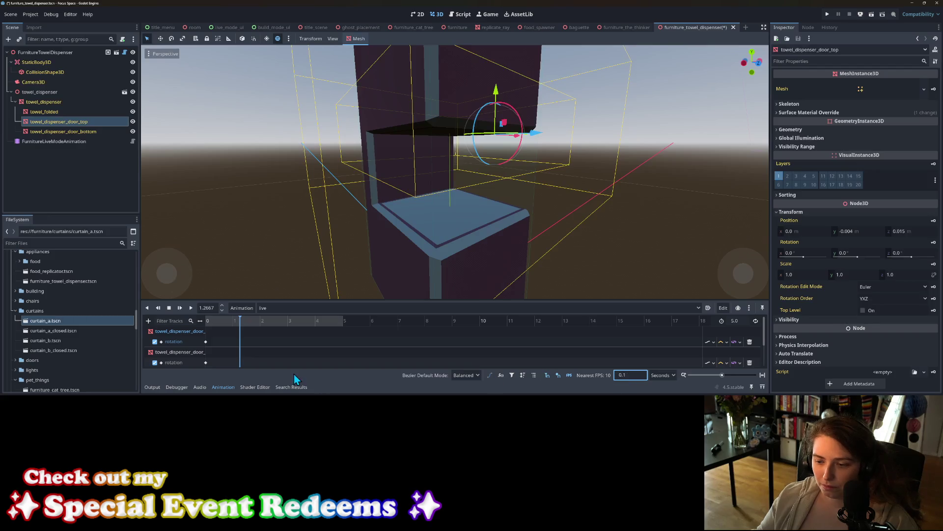
{"action": "left_click_drag", "start_coordinate": [215, 323], "coordinate": [209, 326]}
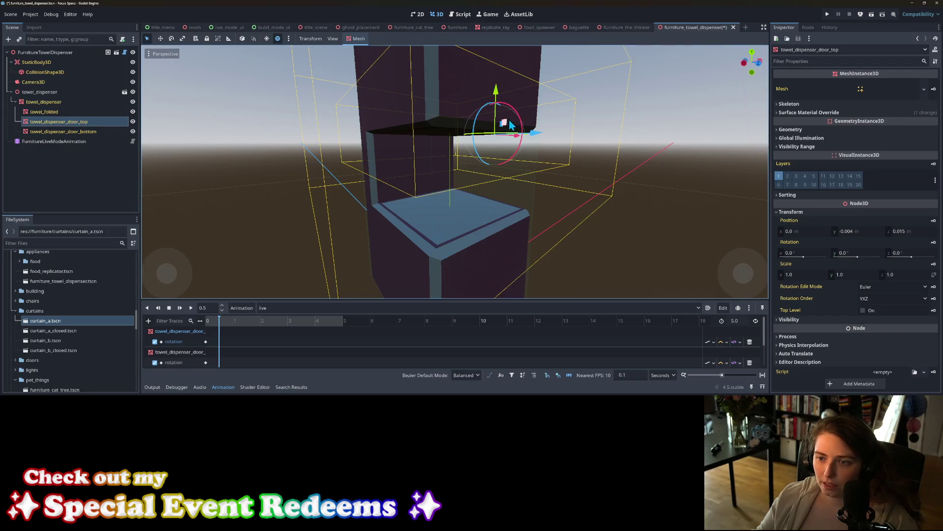
Try tilting the top door about 24 and -47 degrees, undoing the last swing
{"action": "left_click_drag", "start_coordinate": [508, 127], "coordinate": [530, 112]}
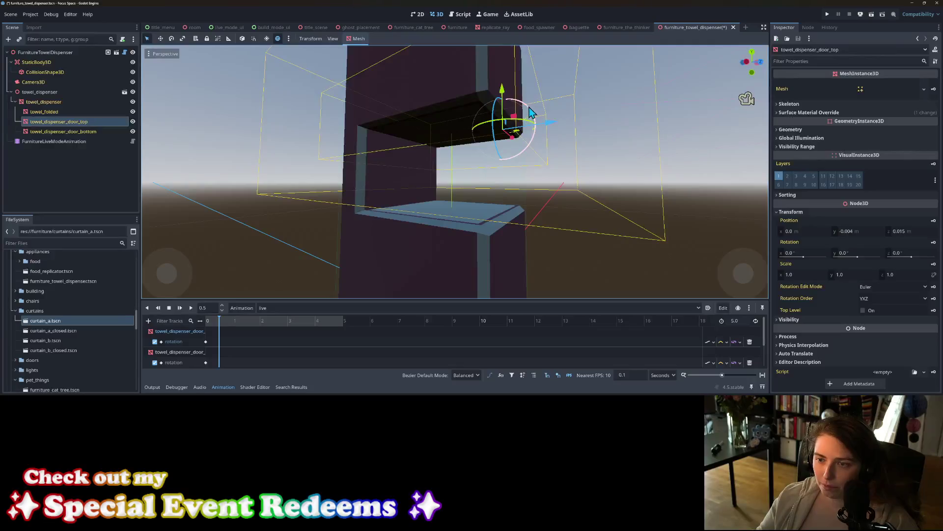
{"action": "left_click_drag", "start_coordinate": [529, 111], "coordinate": [533, 125]}
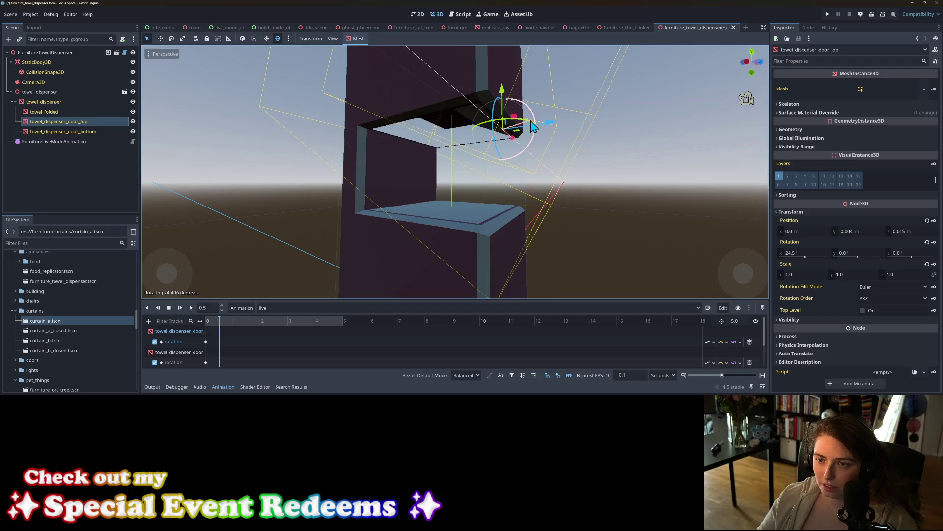
{"action": "left_click_drag", "start_coordinate": [525, 131], "coordinate": [533, 170]}
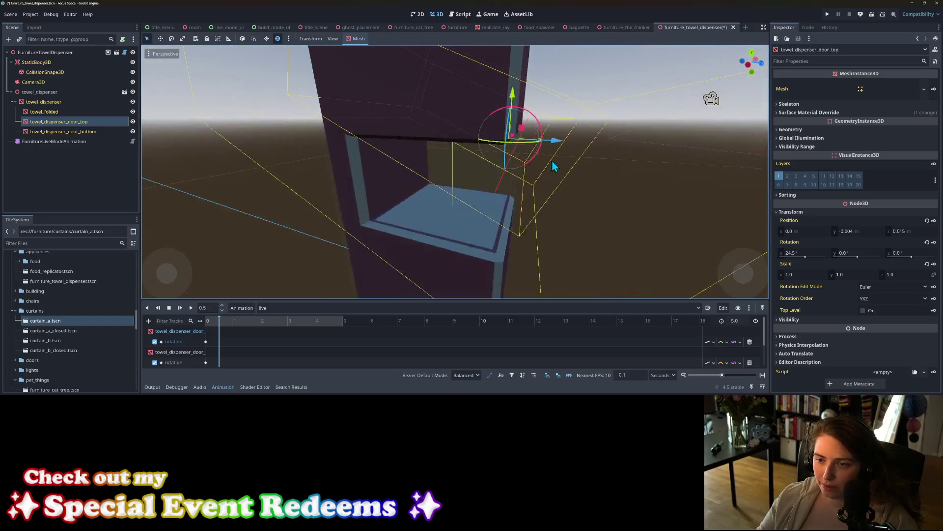
{"action": "left_click_drag", "start_coordinate": [534, 169], "coordinate": [545, 129]}
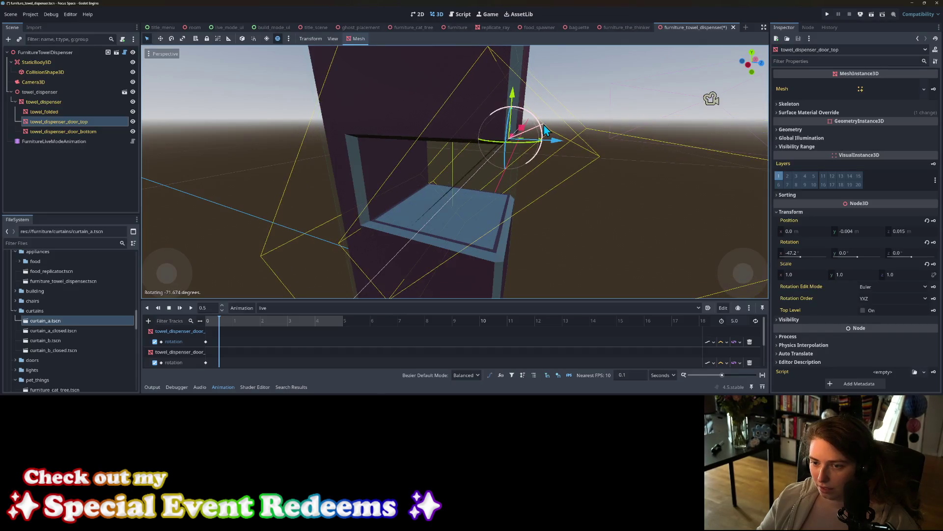
{"action": "left_click_drag", "start_coordinate": [560, 213], "coordinate": [556, 199]}
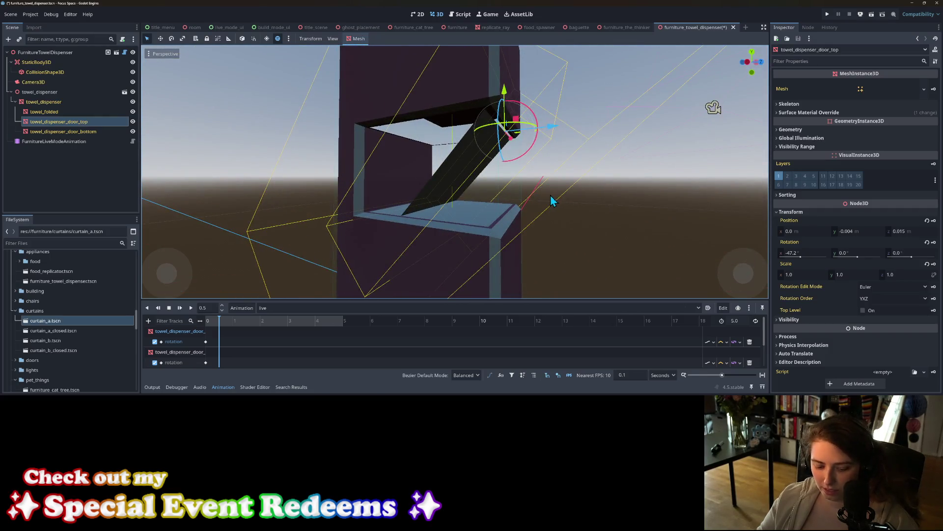
{"action": "key", "text": "ctrl+z"}
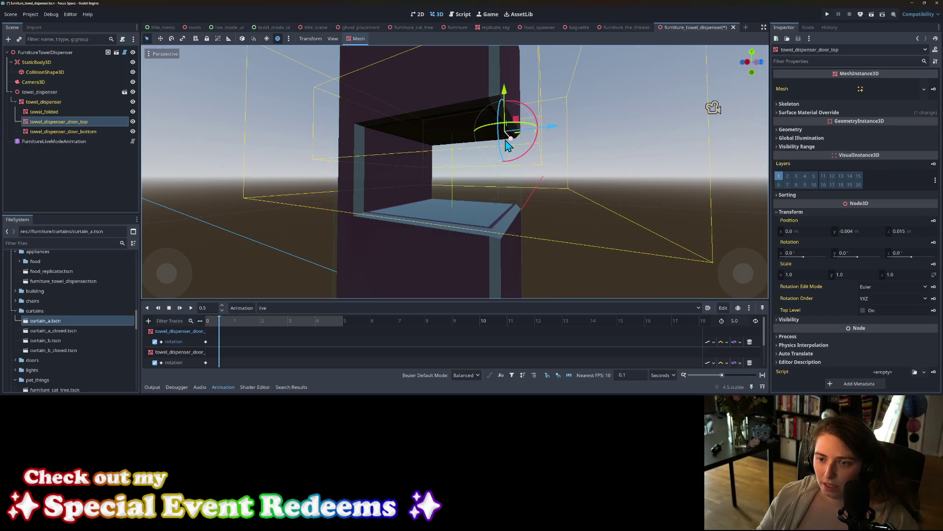
Test a roughly 21-degree top-door tilt from a closer frontal view
{"action": "left_click_drag", "start_coordinate": [450, 219], "coordinate": [423, 219]}
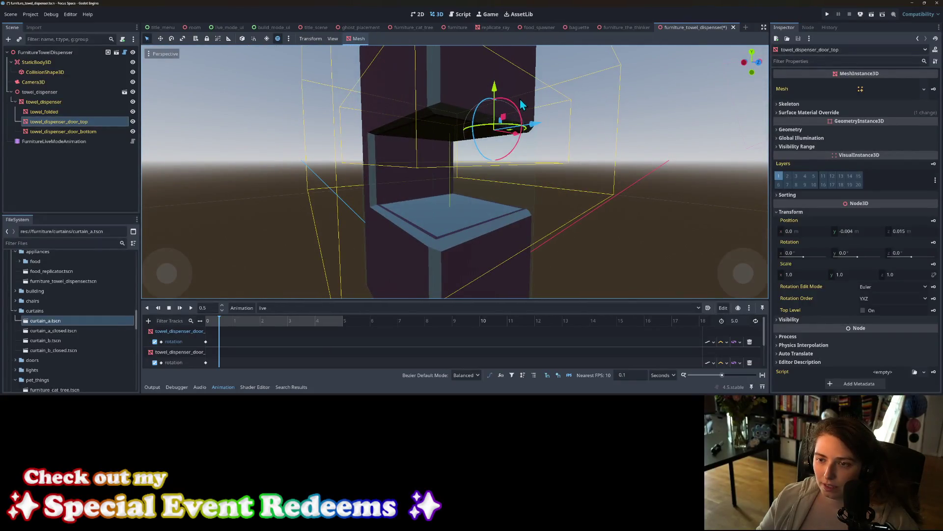
{"action": "left_click_drag", "start_coordinate": [517, 109], "coordinate": [518, 127]}
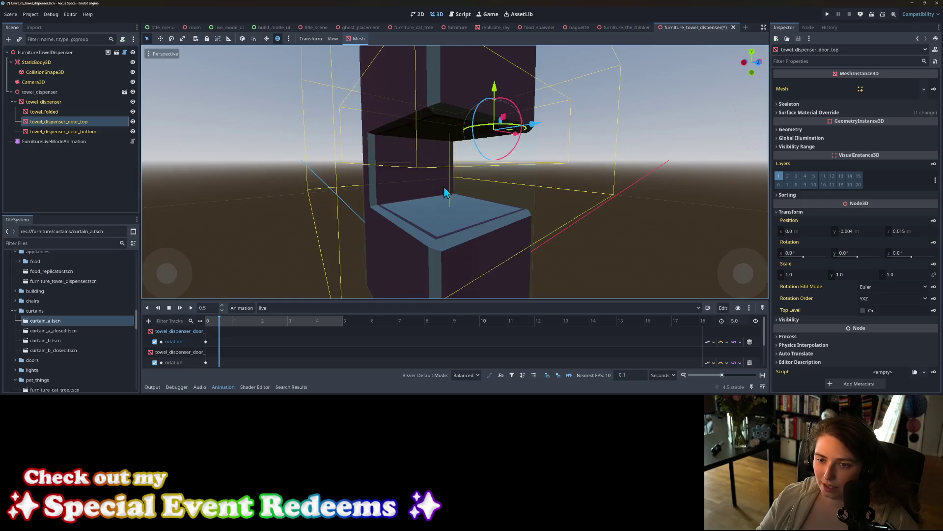
{"action": "scroll", "scroll_direction": "up", "scroll_amount": 3}
{"action": "left_click_drag", "start_coordinate": [439, 193], "coordinate": [446, 253]}
{"action": "scroll", "scroll_direction": "down", "scroll_amount": 3}
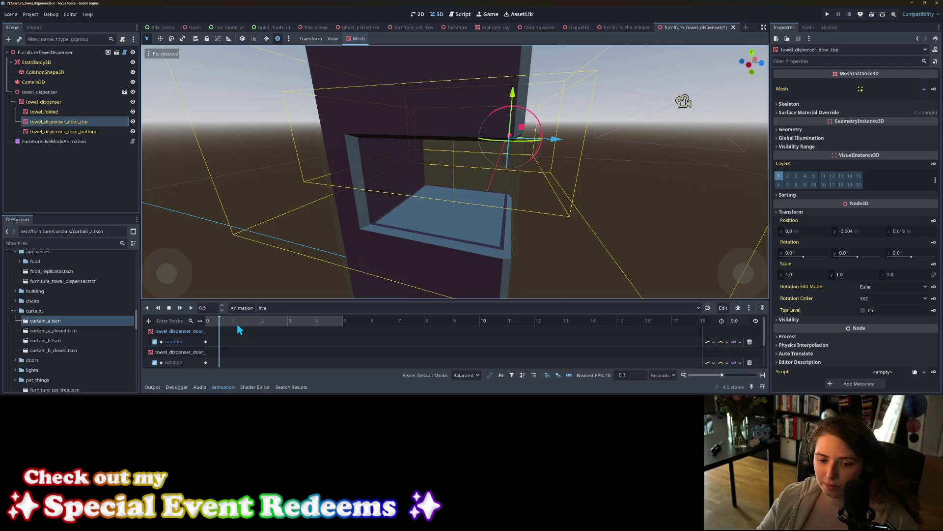
{"action": "left_click", "coordinate": [67, 113]}
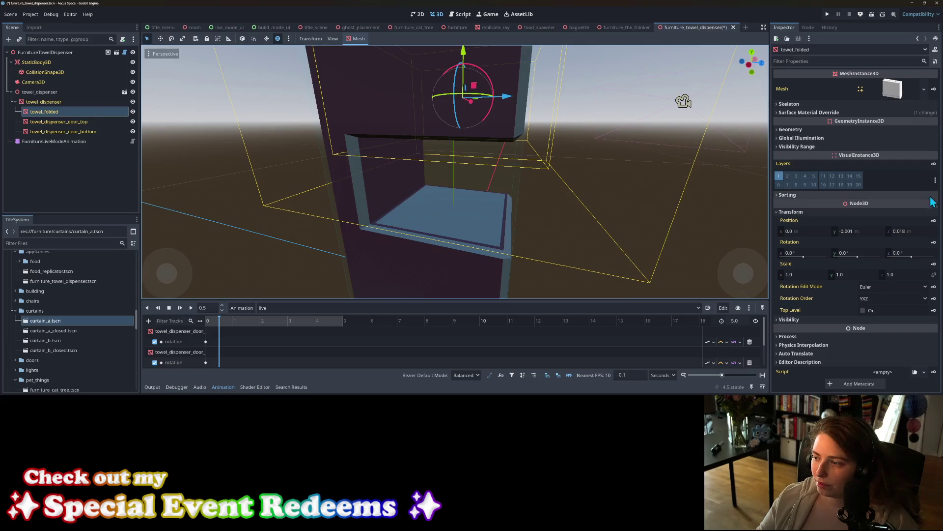
Lower the folded towel onto the dispenser shelf later in the timeline and key its position
{"action": "left_click", "coordinate": [934, 221]}
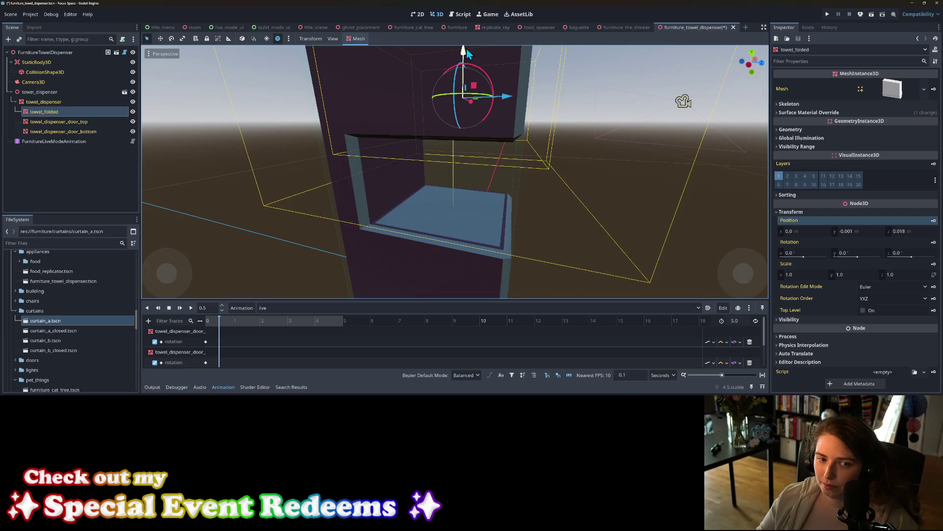
{"action": "left_click", "coordinate": [222, 322]}
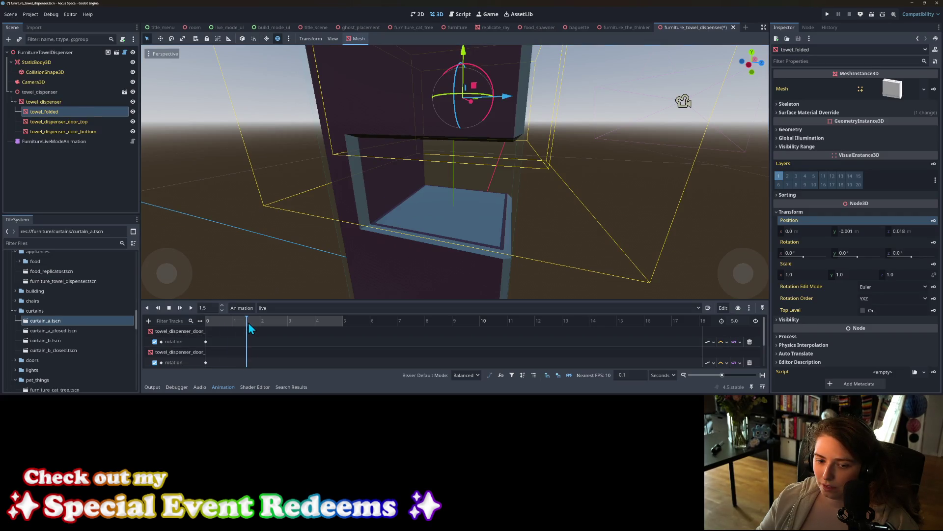
{"action": "left_click_drag", "start_coordinate": [462, 49], "coordinate": [446, 164]}
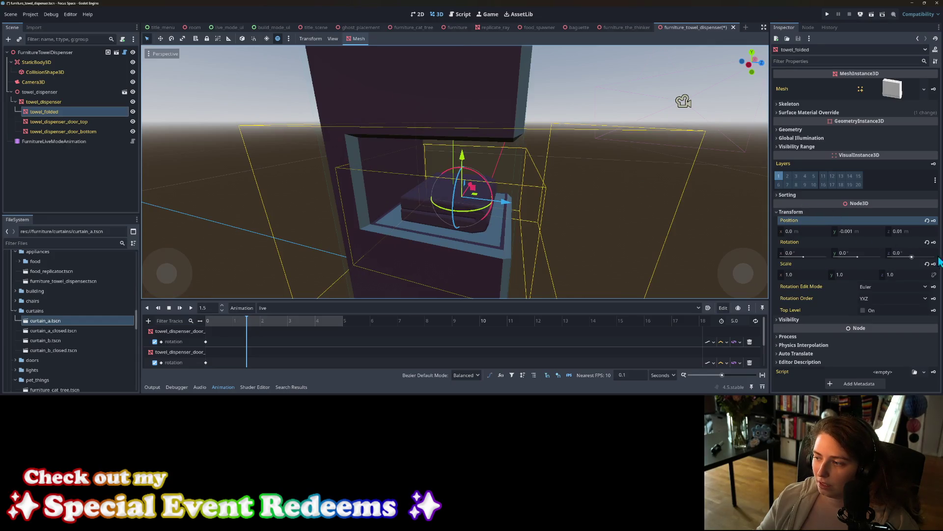
{"action": "left_click", "coordinate": [934, 223]}
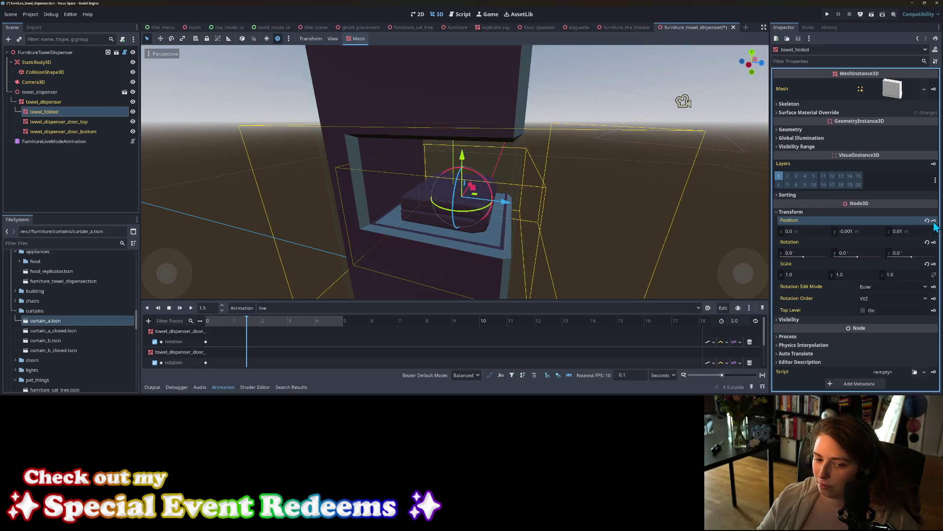
{"action": "left_click_drag", "start_coordinate": [620, 266], "coordinate": [559, 252]}
{"action": "scroll", "scroll_direction": "up", "scroll_amount": 3}
{"action": "scroll", "scroll_direction": "down", "scroll_amount": 3}
{"action": "scroll", "scroll_direction": "down", "scroll_amount": 3}
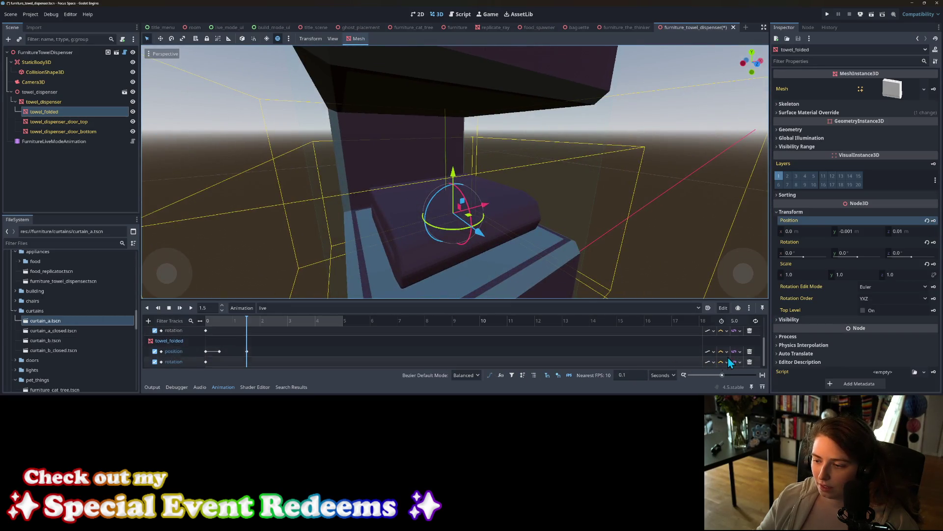
Play from the start and drag the towel's position key earlier
{"action": "left_click", "coordinate": [727, 351]}
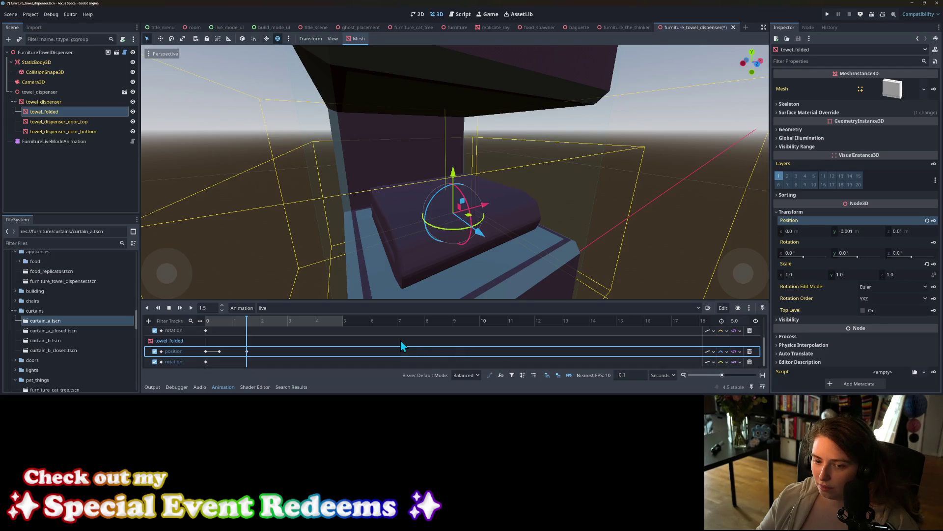
{"action": "left_click", "coordinate": [180, 307]}
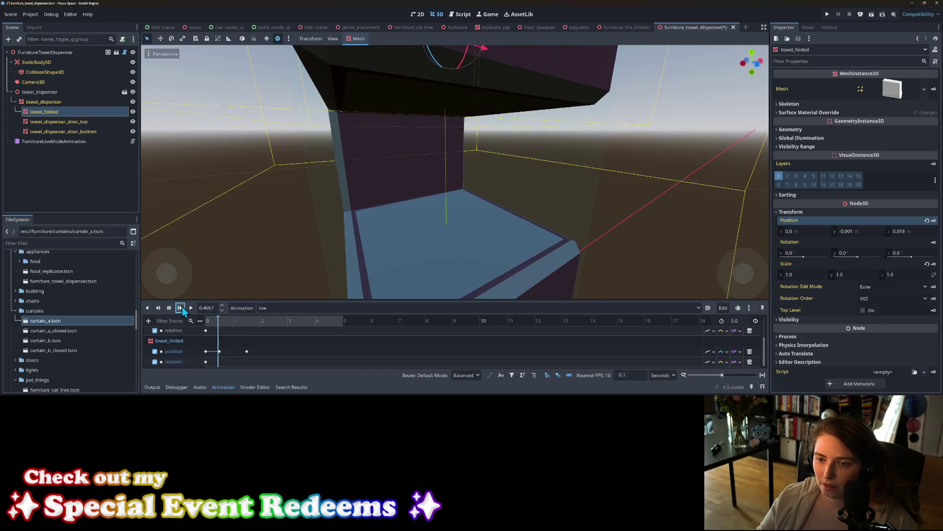
{"action": "scroll", "scroll_direction": "down", "scroll_amount": 3}
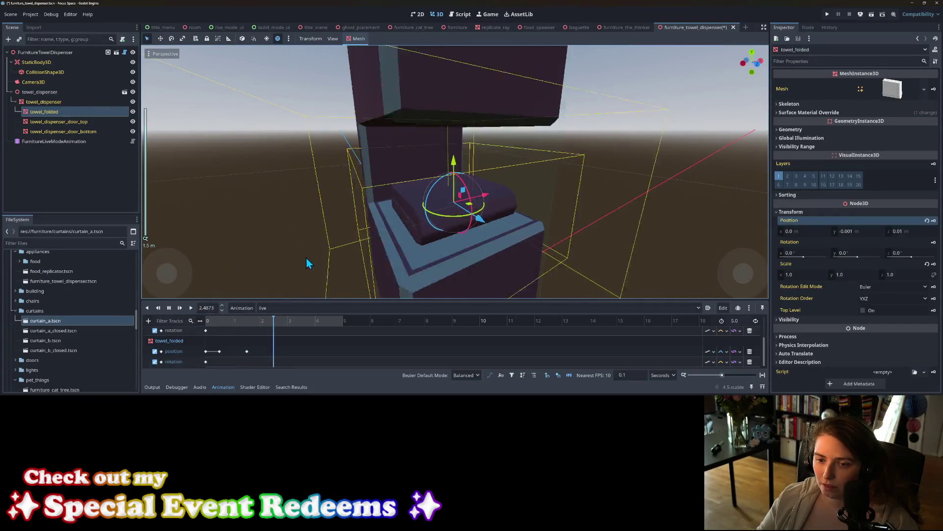
{"action": "scroll", "scroll_direction": "up", "scroll_amount": 3}
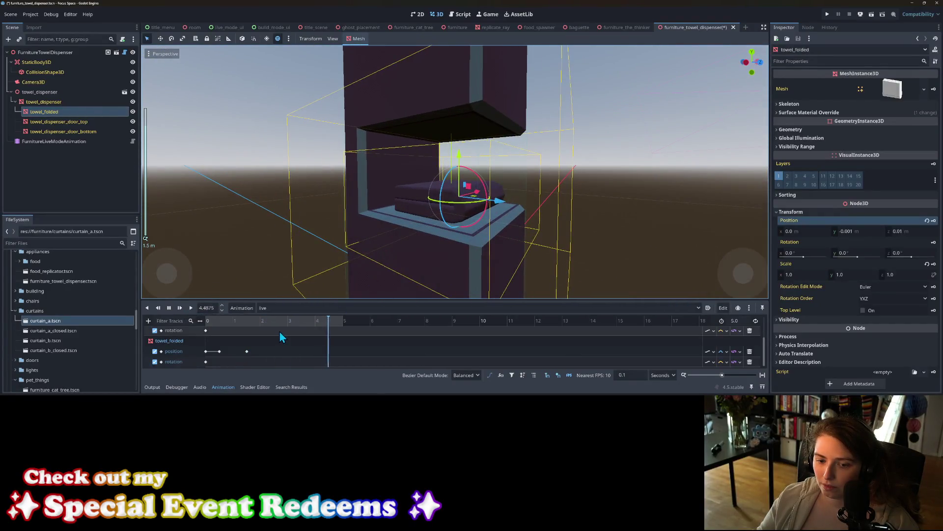
{"action": "left_click", "coordinate": [169, 308]}
{"action": "left_click_drag", "start_coordinate": [247, 352], "coordinate": [237, 353]}
Nudge the towel's key slightly earlier so the slide ends at 0.8 s, replaying to check
{"action": "left_click", "coordinate": [180, 307]}
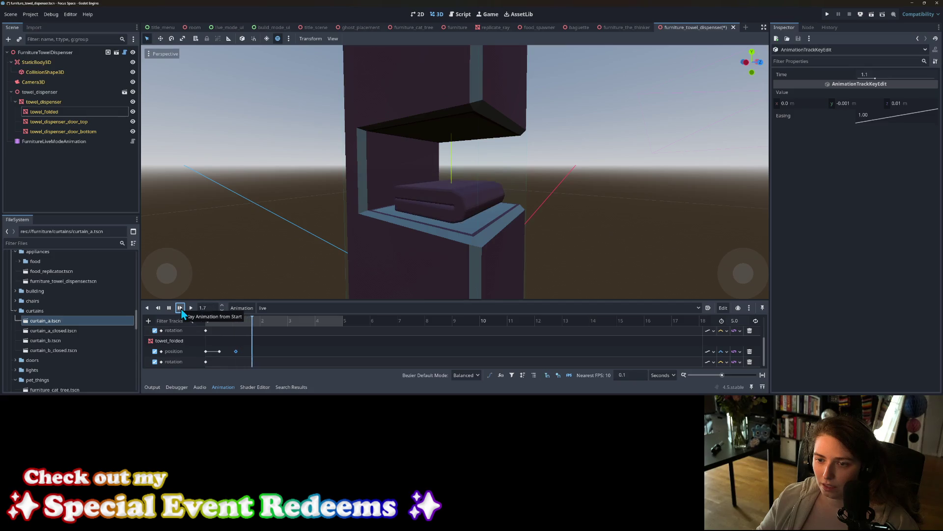
{"action": "left_click", "coordinate": [169, 307]}
{"action": "left_click", "coordinate": [234, 353]}
{"action": "left_click_drag", "start_coordinate": [232, 353], "coordinate": [229, 352]}
{"action": "left_click", "coordinate": [180, 308]}
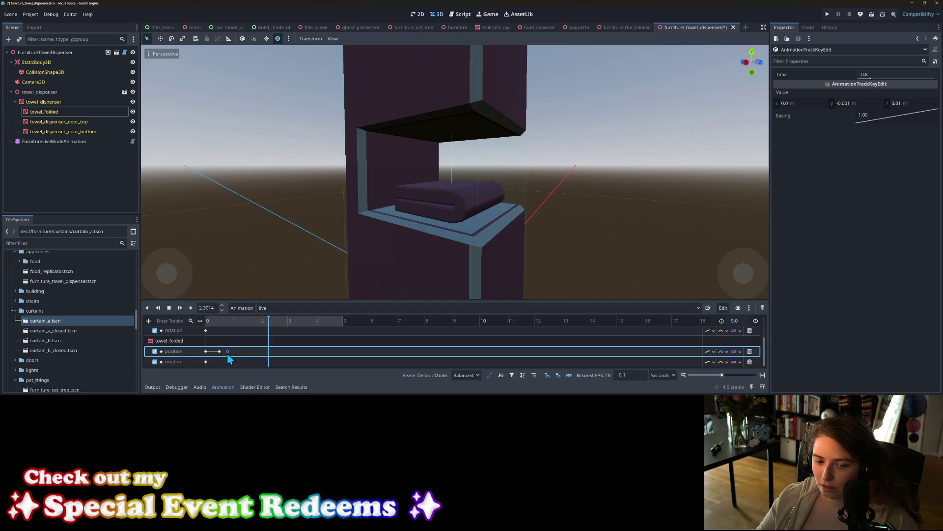
{"action": "left_click", "coordinate": [180, 308]}
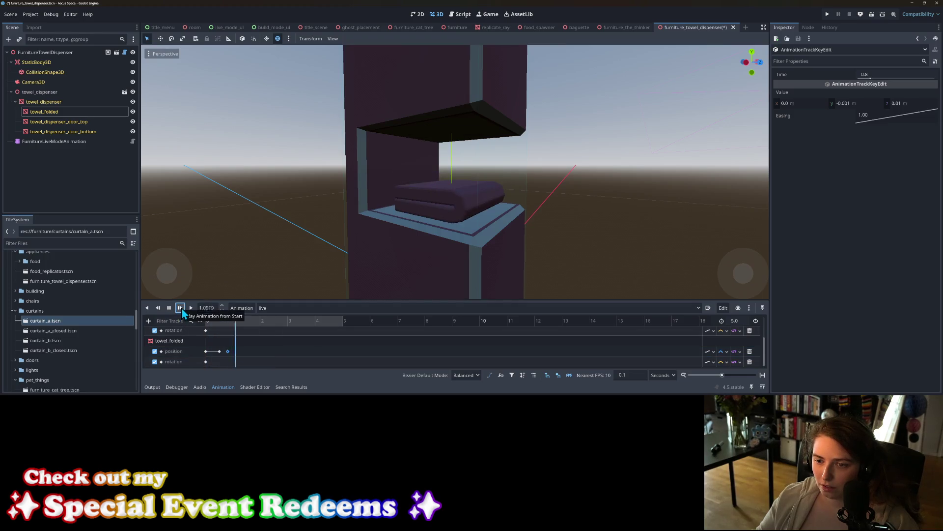
{"action": "left_click", "coordinate": [169, 308]}
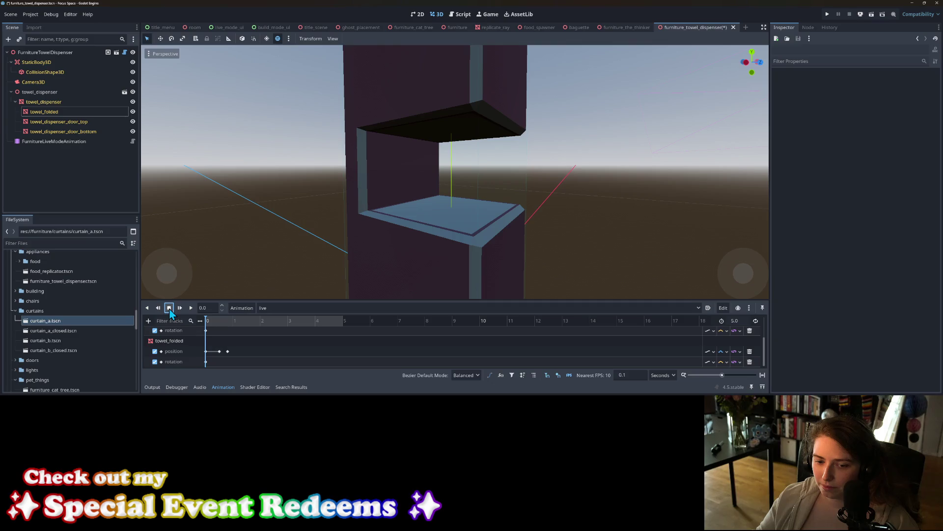
Key the towel's position at 4.4 s, then drop it below the shelf and key it at 5.0 s
{"action": "left_click_drag", "start_coordinate": [223, 323], "coordinate": [328, 327]}
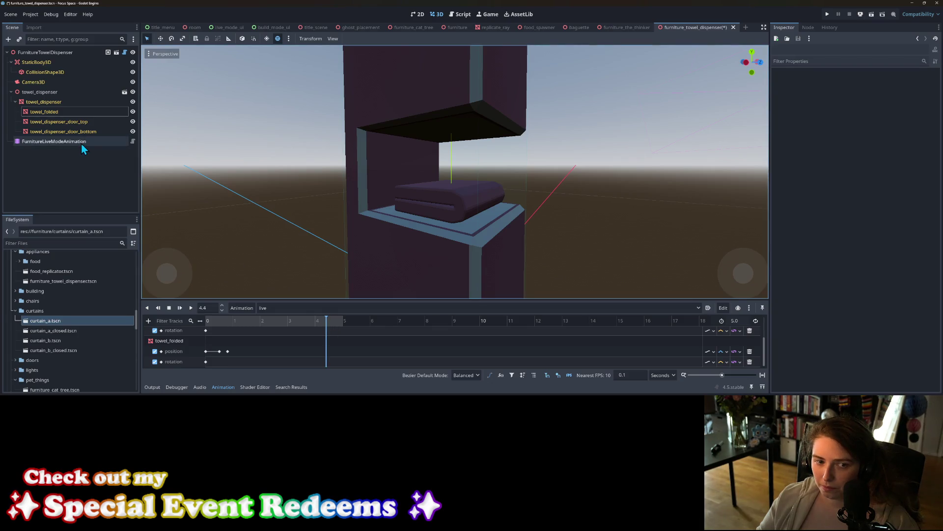
{"action": "left_click", "coordinate": [69, 112]}
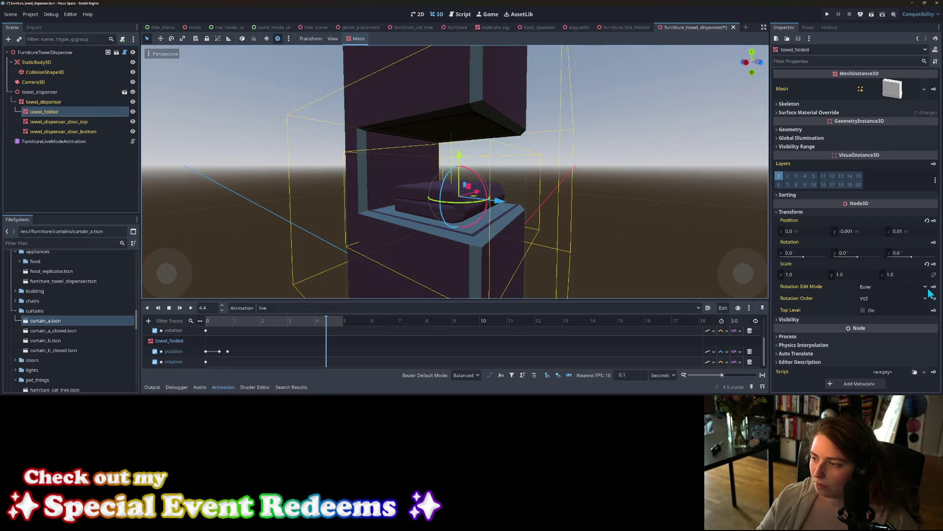
{"action": "left_click", "coordinate": [933, 220]}
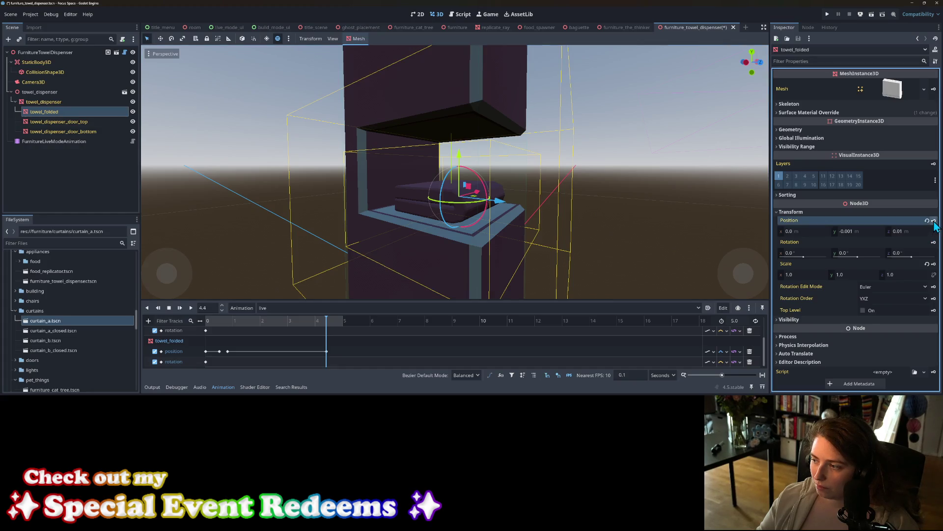
{"action": "left_click_drag", "start_coordinate": [328, 317], "coordinate": [341, 317]}
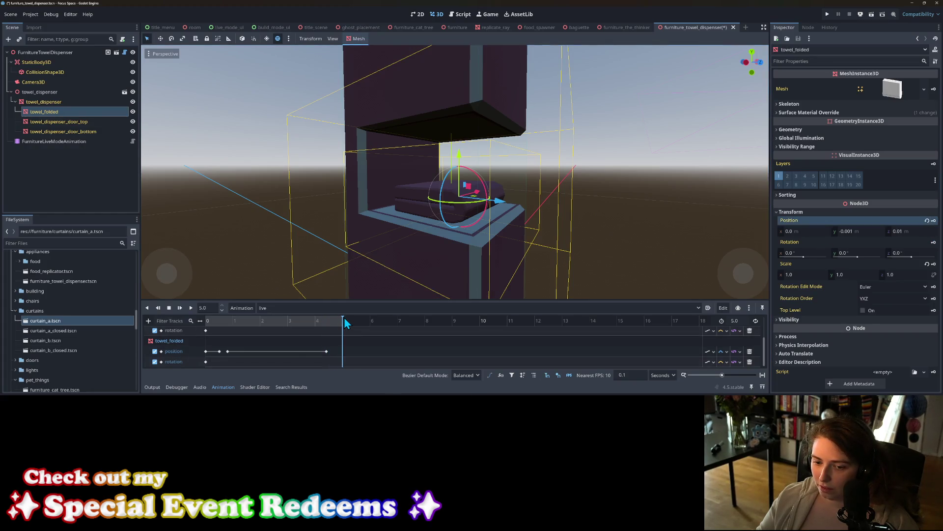
{"action": "left_click_drag", "start_coordinate": [459, 157], "coordinate": [450, 223]}
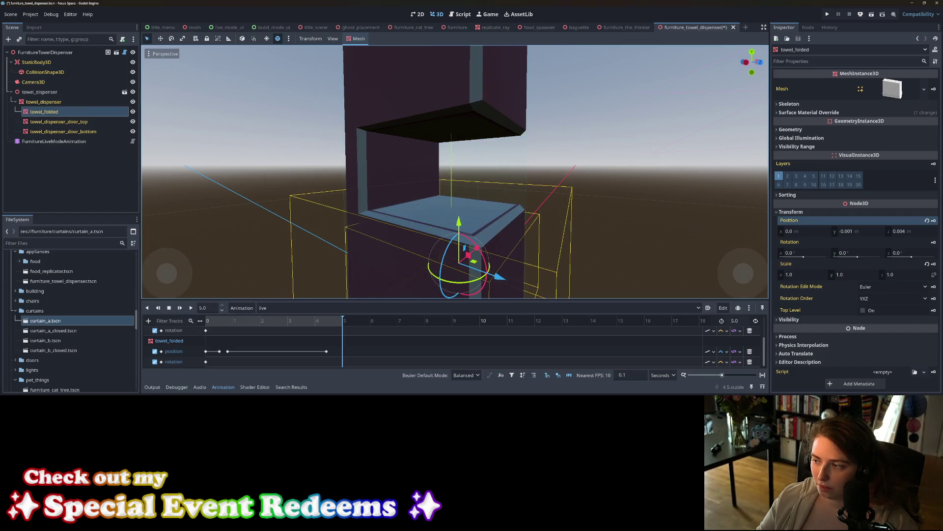
{"action": "left_click", "coordinate": [933, 220]}
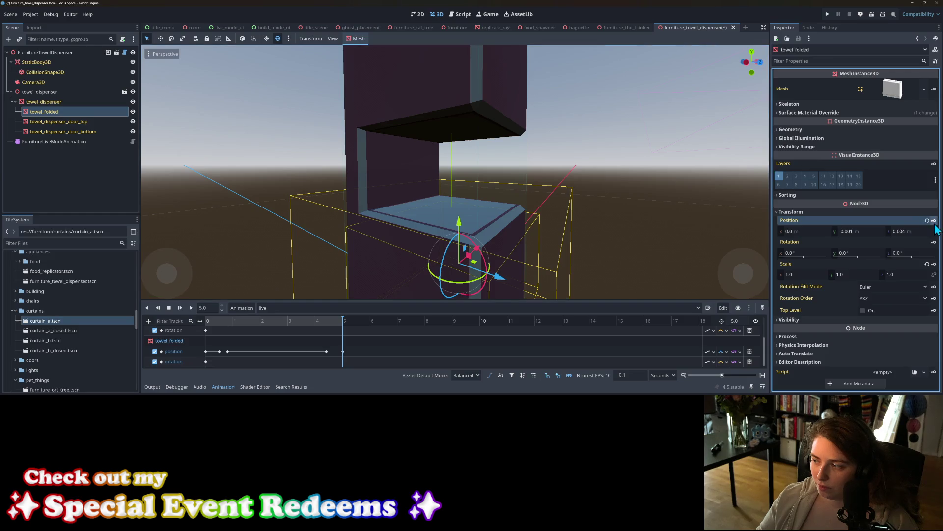
{"action": "left_click", "coordinate": [329, 322]}
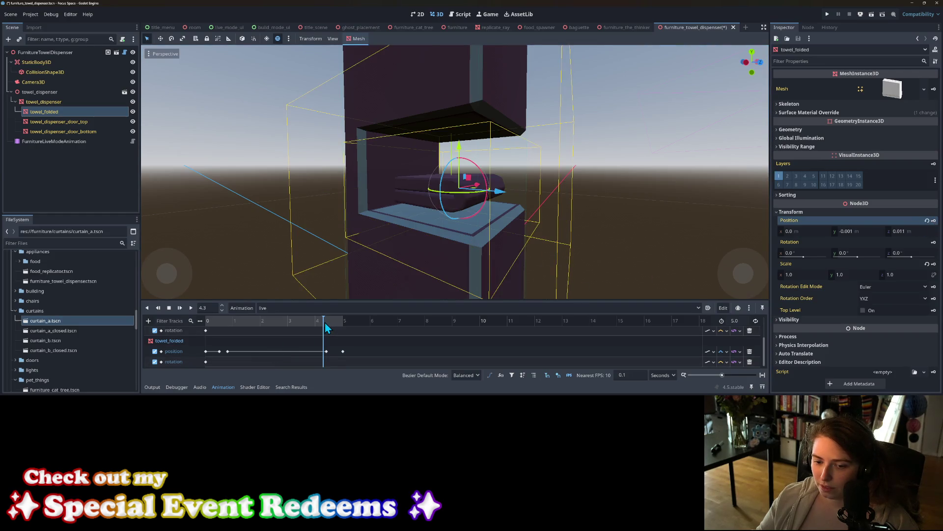
{"action": "left_click_drag", "start_coordinate": [329, 323], "coordinate": [328, 322]}
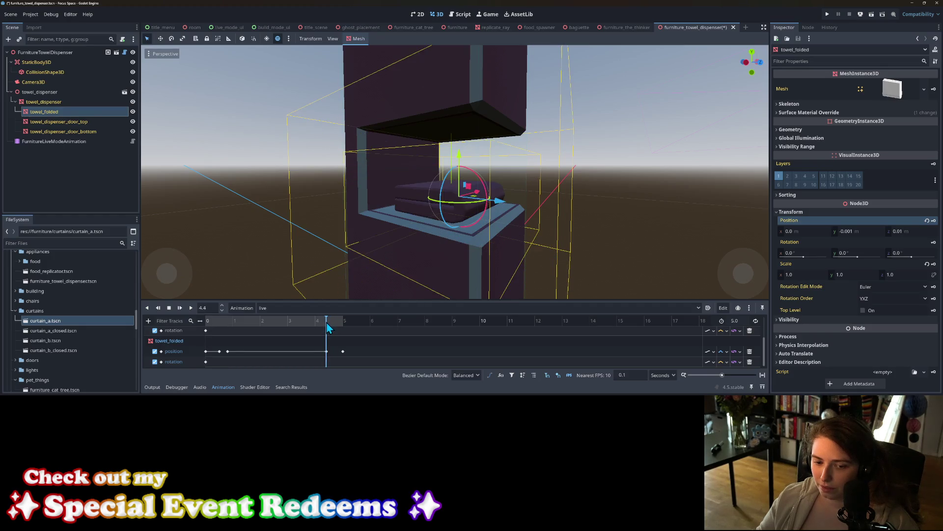
{"action": "scroll", "scroll_direction": "up", "scroll_amount": 3}
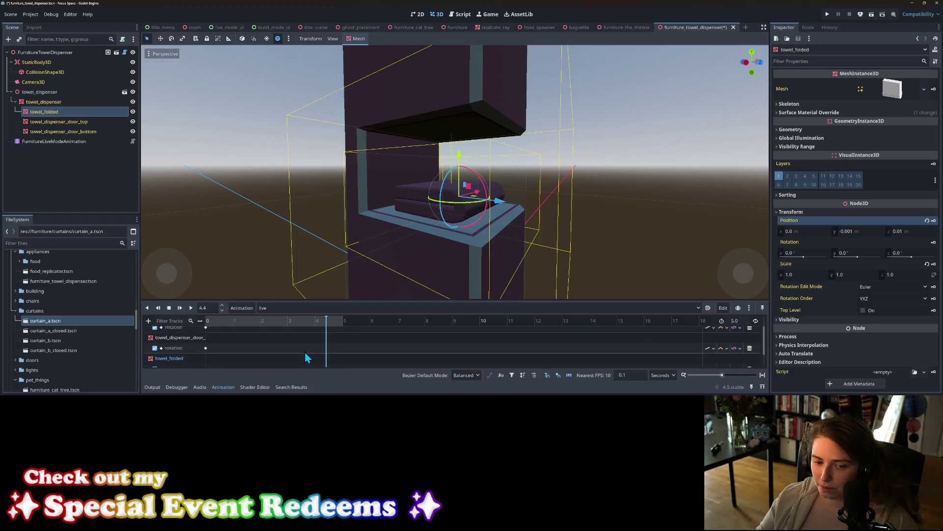
{"action": "scroll", "scroll_direction": "up", "scroll_amount": 3}
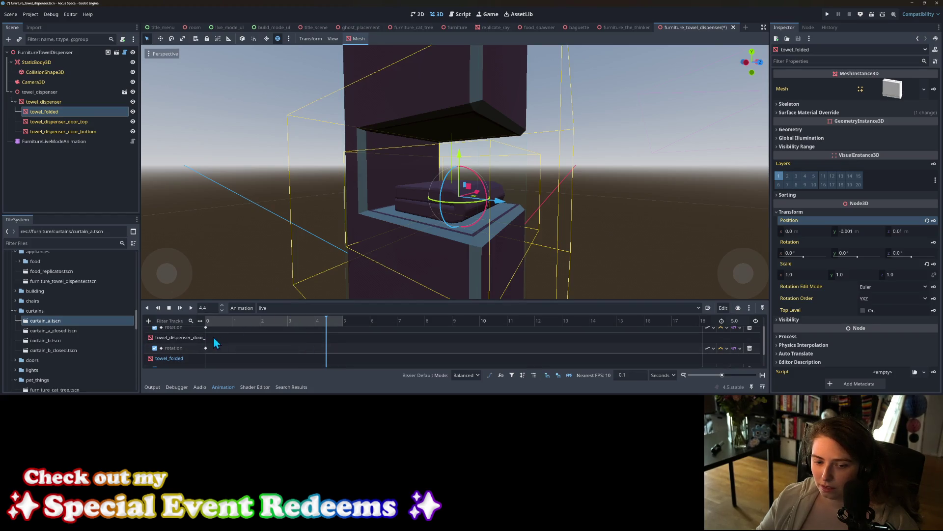
{"action": "left_click", "coordinate": [63, 131]}
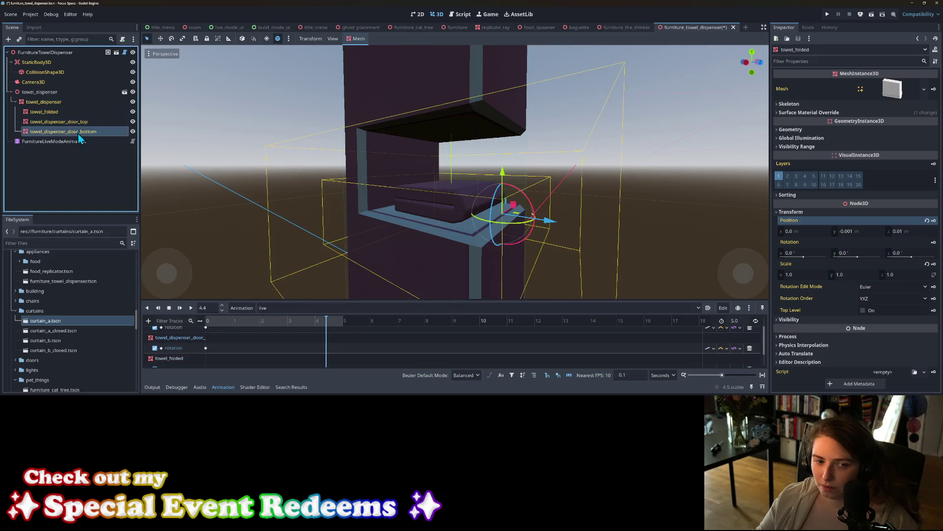
Key the bottom door closed at 4.4 s, then swing it to -73.1 degrees and key it
{"action": "left_click", "coordinate": [934, 242]}
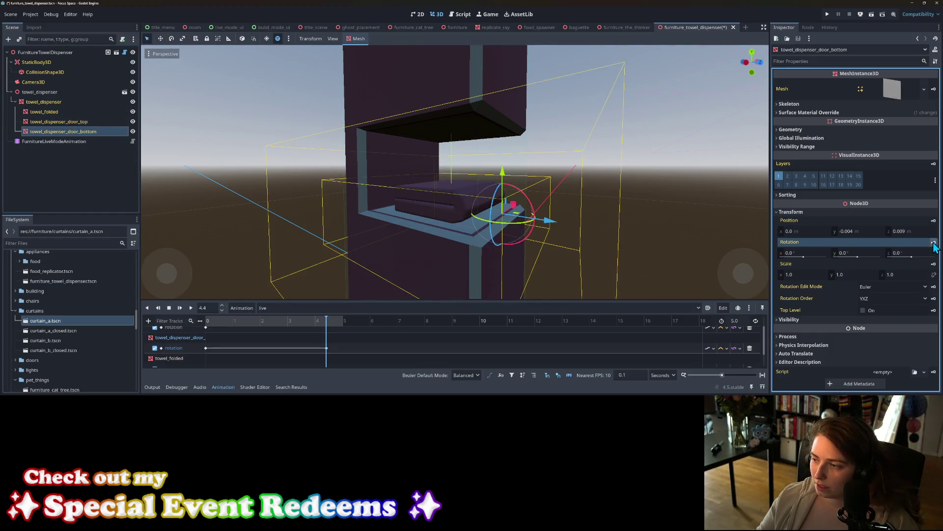
{"action": "scroll", "scroll_direction": "down", "scroll_amount": 3}
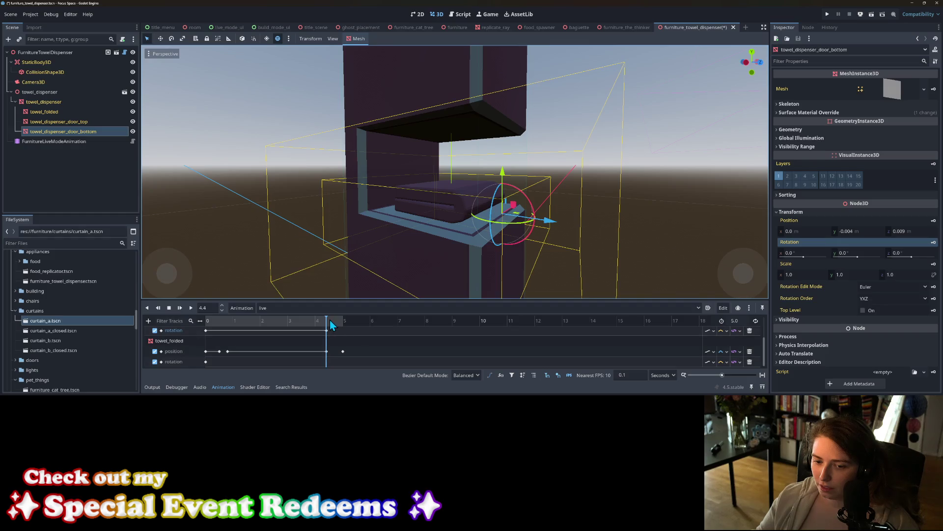
{"action": "left_click_drag", "start_coordinate": [329, 320], "coordinate": [330, 321]}
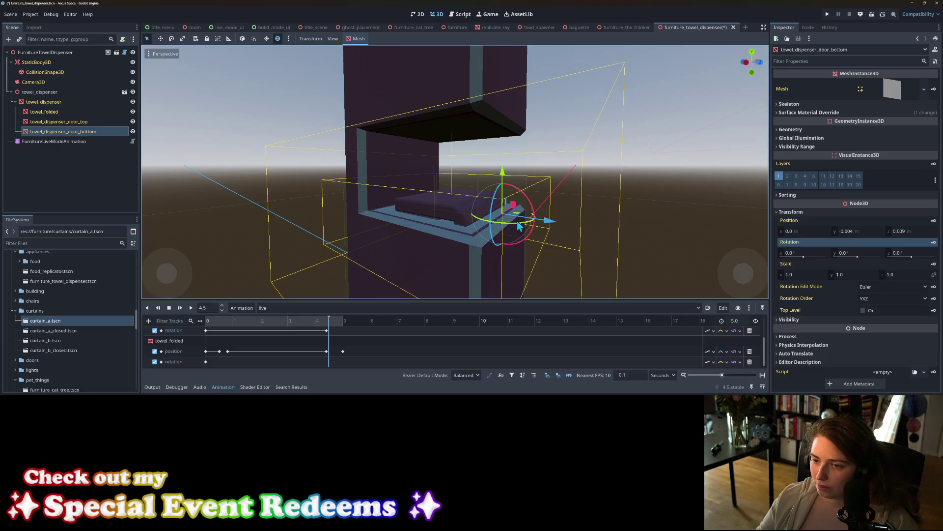
{"action": "left_click_drag", "start_coordinate": [516, 192], "coordinate": [497, 192]}
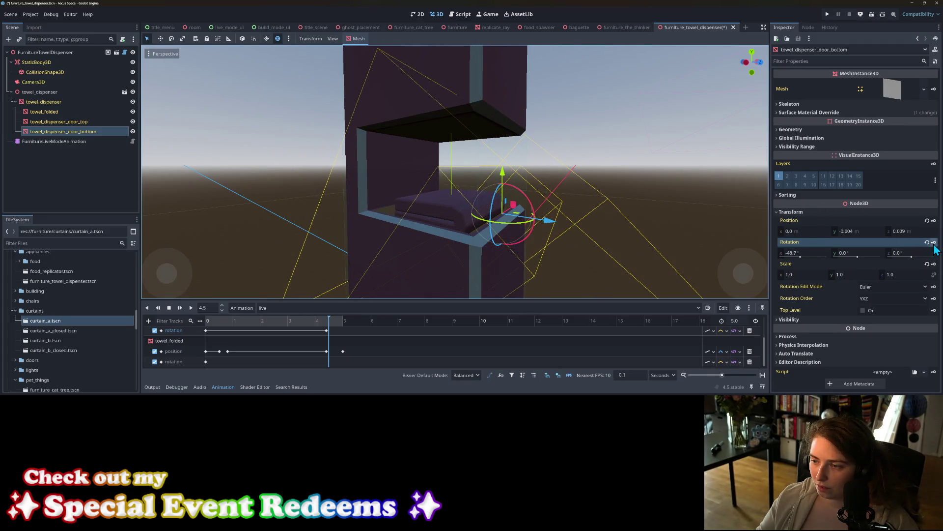
{"action": "left_click_drag", "start_coordinate": [442, 246], "coordinate": [467, 238]}
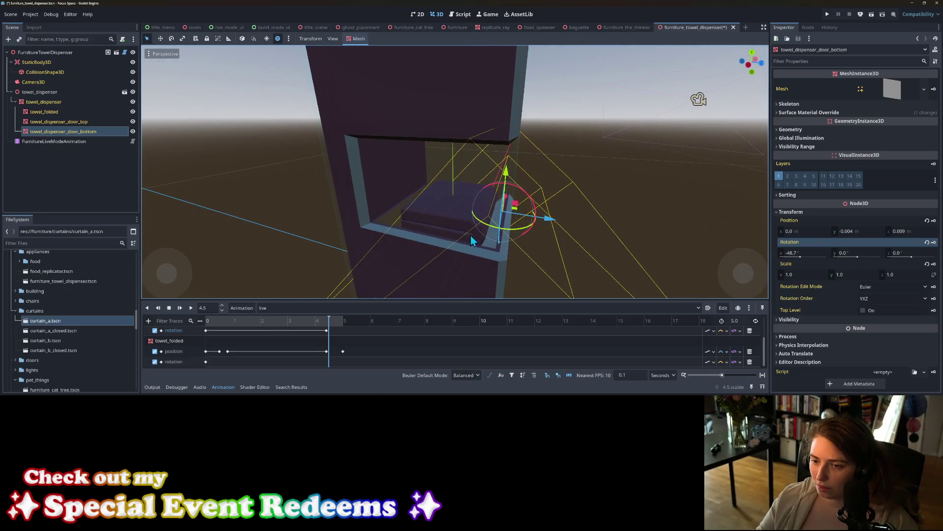
{"action": "left_click_drag", "start_coordinate": [506, 182], "coordinate": [483, 193]}
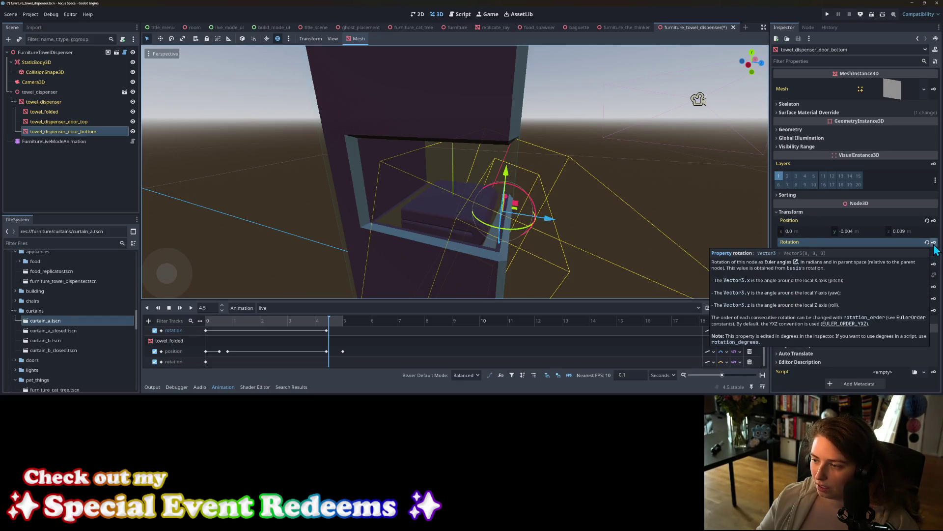
{"action": "left_click", "coordinate": [933, 242]}
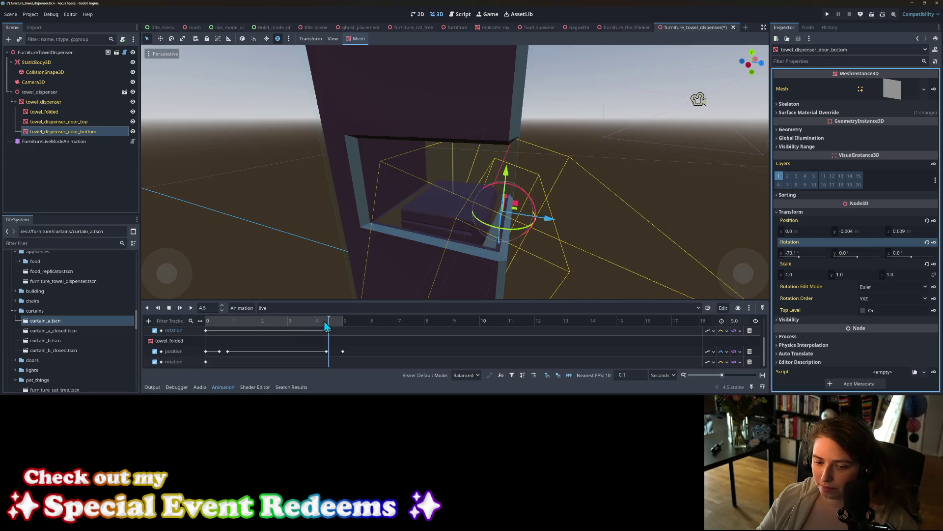
Move the open-door keyframe to 4.9 s, play the animation, and rewind to 0.0
{"action": "left_click", "coordinate": [328, 348]}
{"action": "left_click", "coordinate": [341, 349]}
{"action": "left_click_drag", "start_coordinate": [330, 323], "coordinate": [284, 330]}
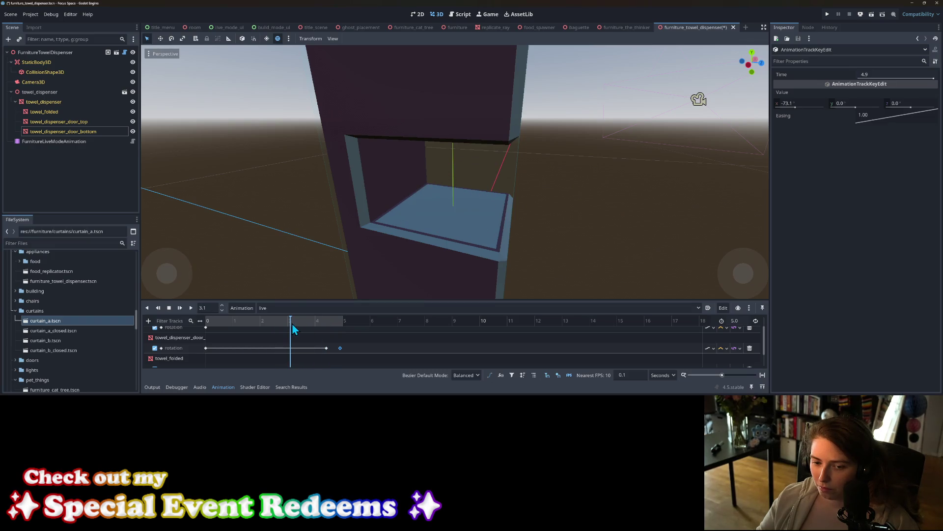
{"action": "left_click", "coordinate": [179, 308]}
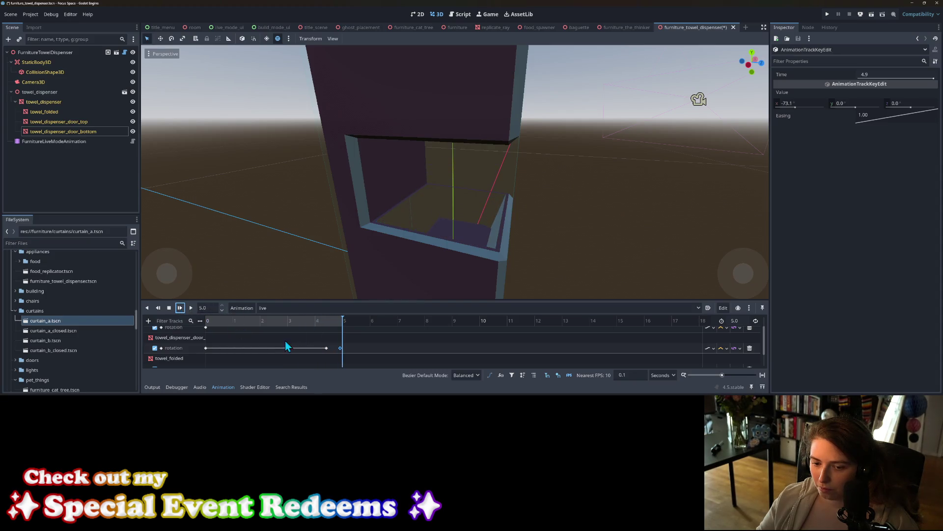
{"action": "scroll", "scroll_direction": "down", "scroll_amount": 3}
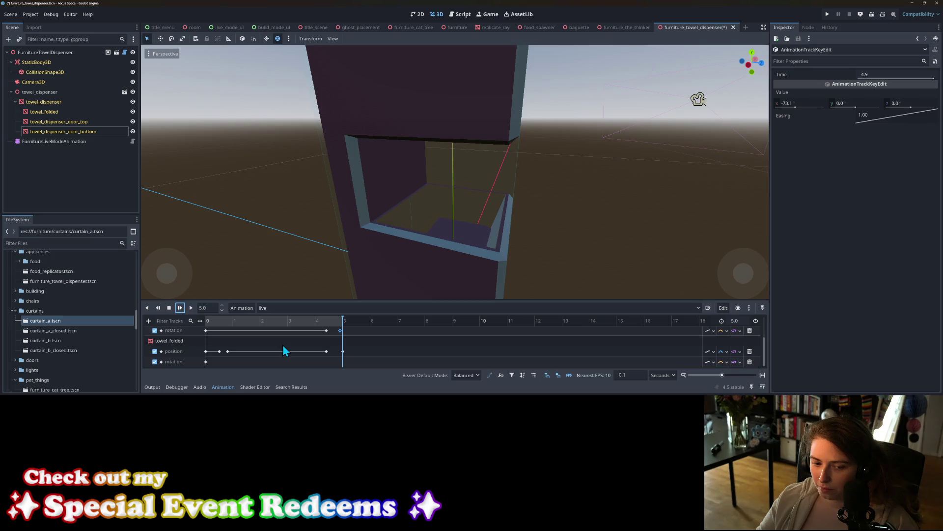
{"action": "scroll", "scroll_direction": "down", "scroll_amount": 3}
{"action": "left_click_drag", "start_coordinate": [214, 320], "coordinate": [180, 316]}
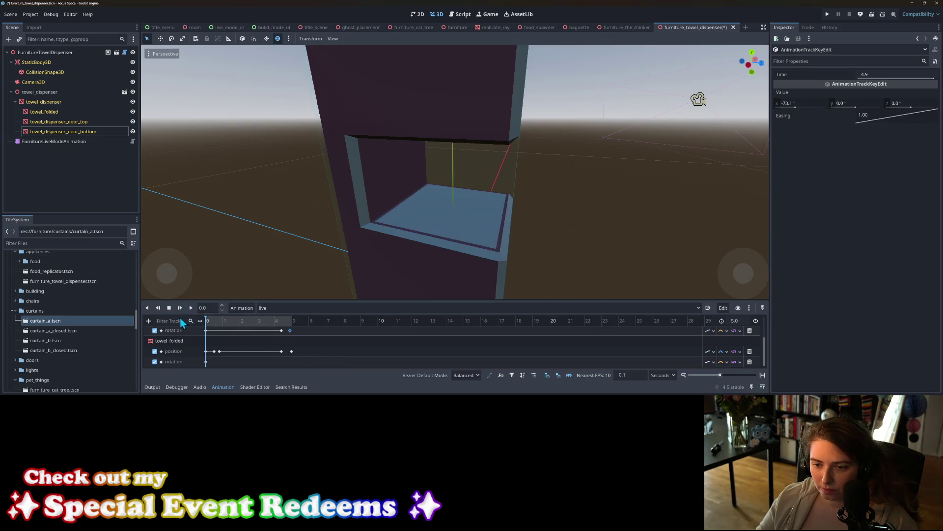
{"action": "left_click", "coordinate": [180, 309]}
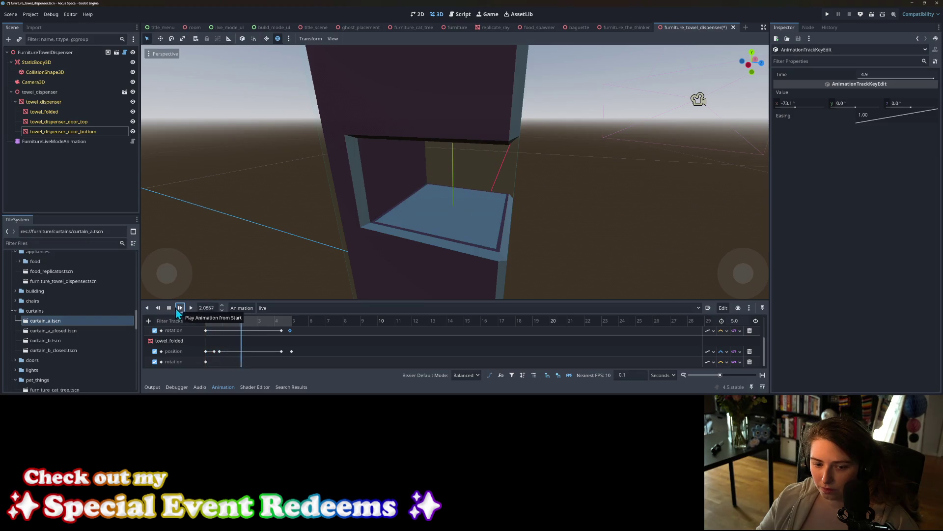
{"action": "left_click", "coordinate": [169, 308]}
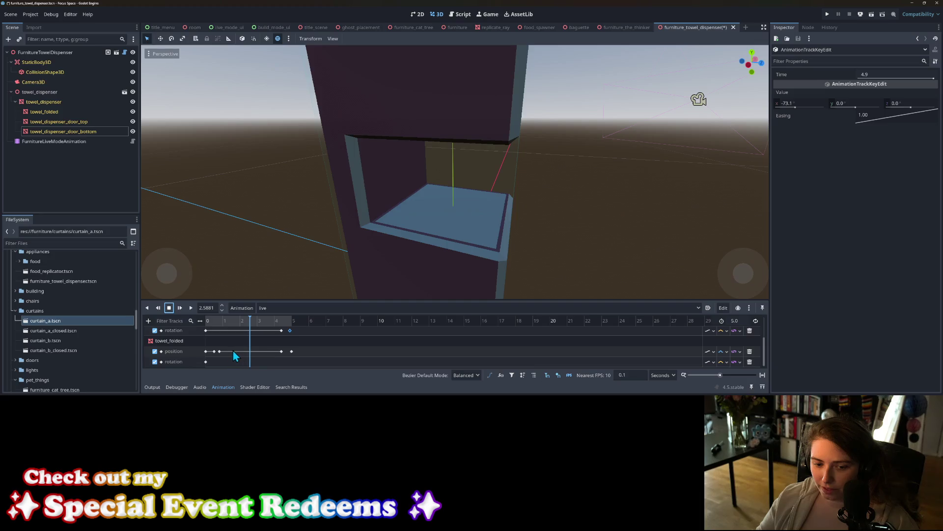
{"action": "left_click", "coordinate": [220, 352]}
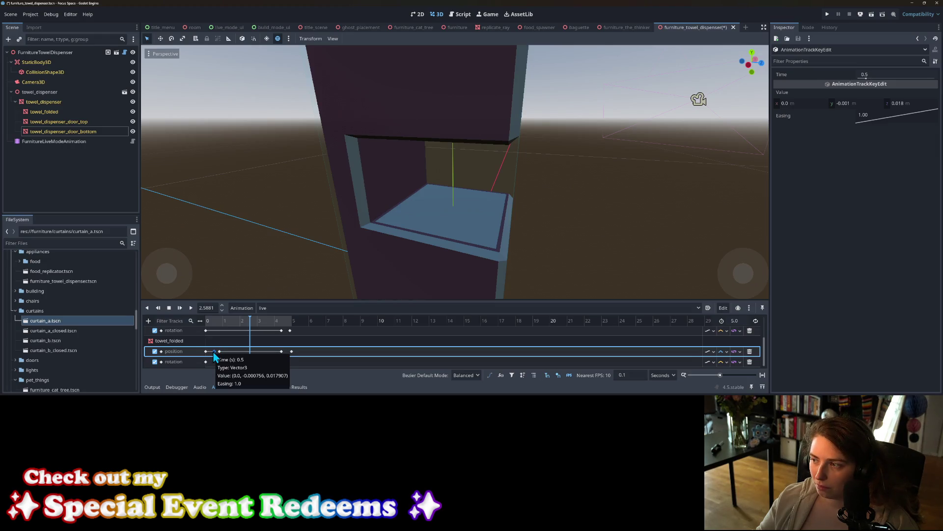
{"action": "left_click", "coordinate": [205, 353]}
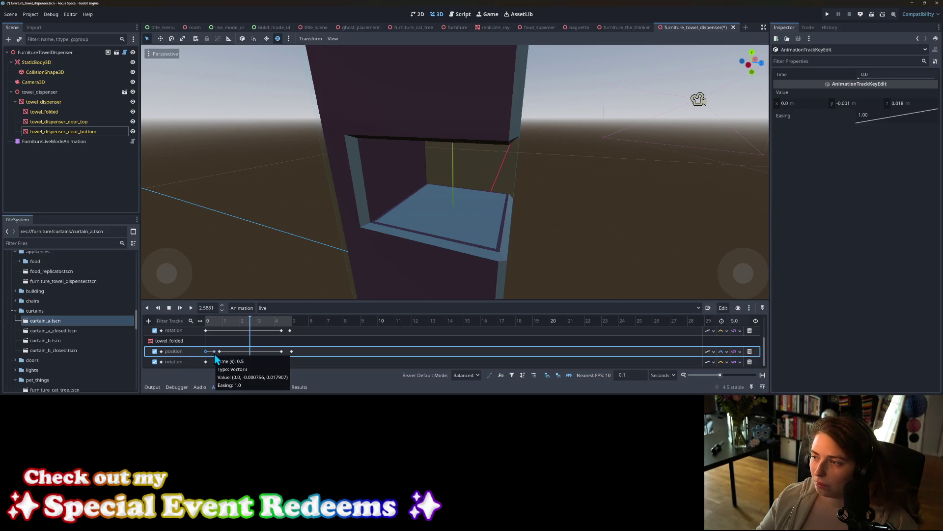
{"action": "left_click", "coordinate": [214, 353]}
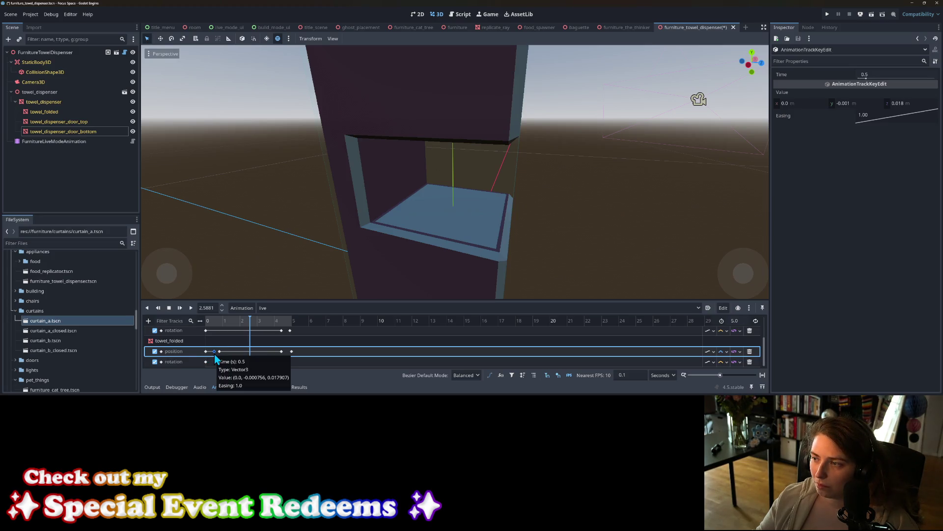
{"action": "left_click", "coordinate": [221, 353]}
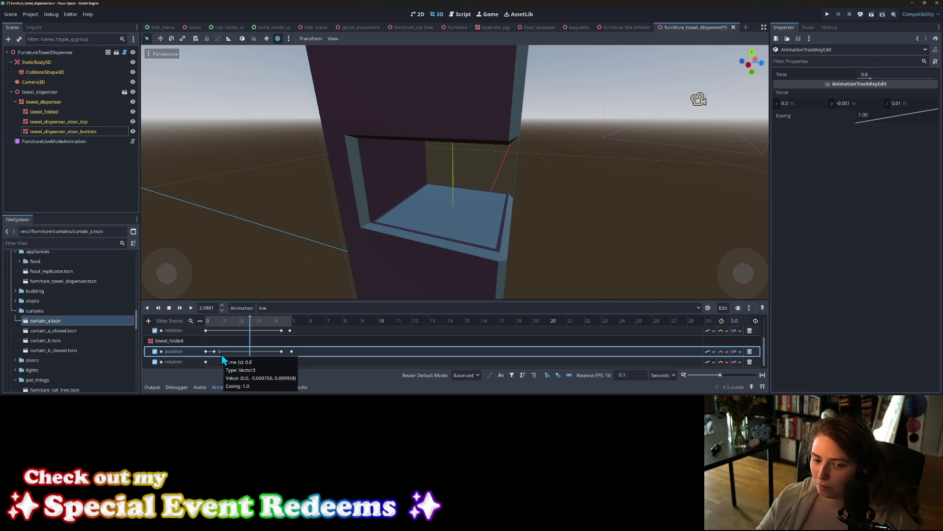
{"action": "left_click", "coordinate": [220, 322]}
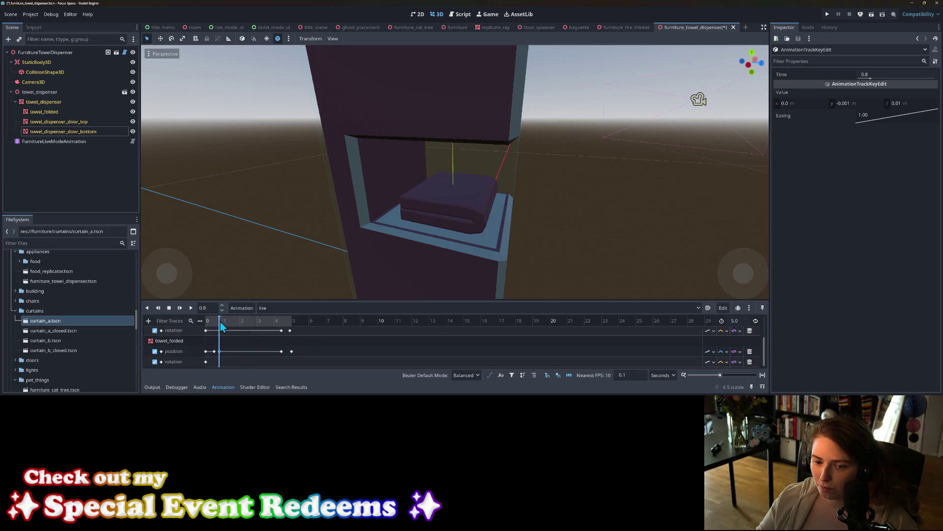
{"action": "left_click", "coordinate": [218, 321]}
{"action": "left_click", "coordinate": [221, 321]}
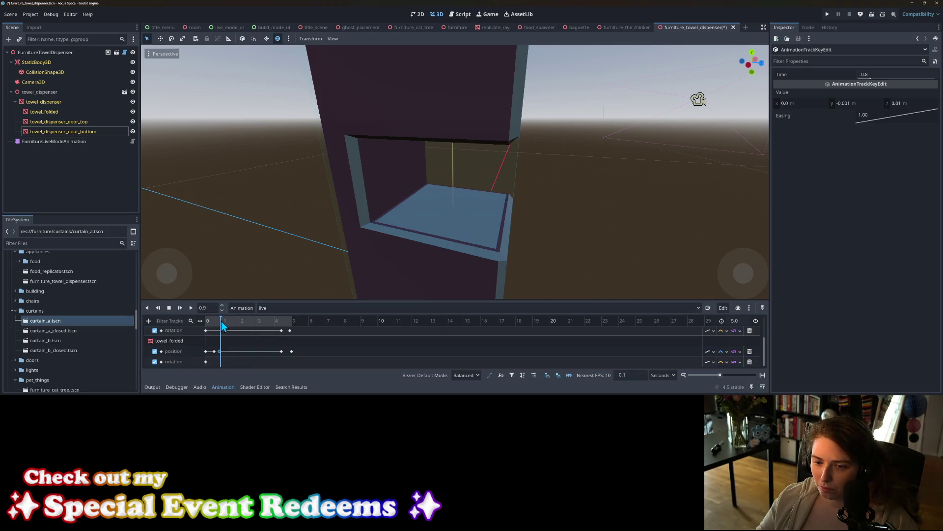
{"action": "left_click", "coordinate": [220, 322]}
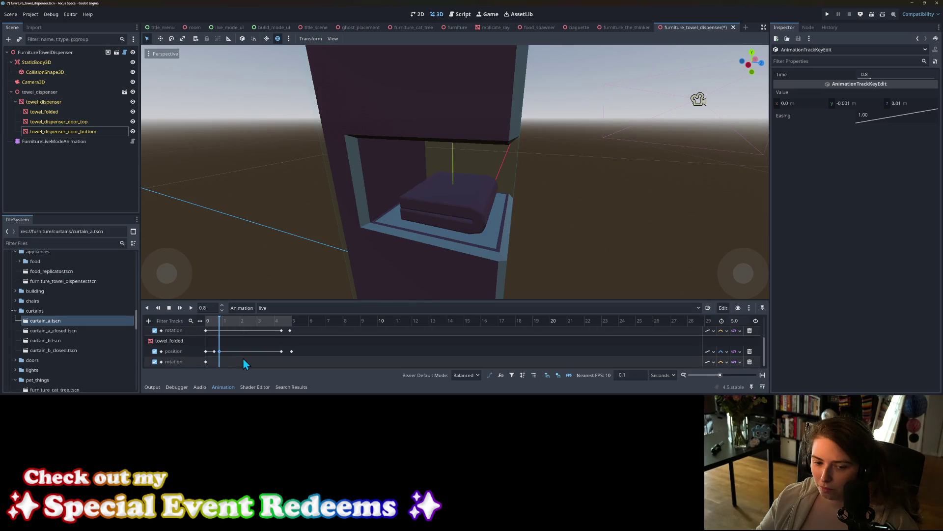
{"action": "scroll", "scroll_direction": "up", "scroll_amount": 3}
{"action": "scroll", "scroll_direction": "down", "scroll_amount": 3}
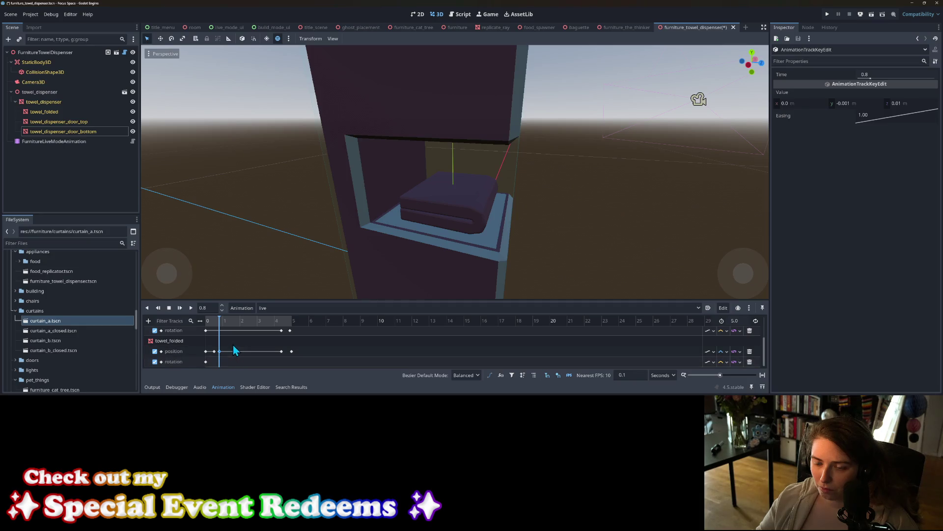
{"action": "left_click", "coordinate": [224, 322]}
{"action": "left_click", "coordinate": [220, 323]}
{"action": "left_click_drag", "start_coordinate": [220, 329], "coordinate": [283, 337]}
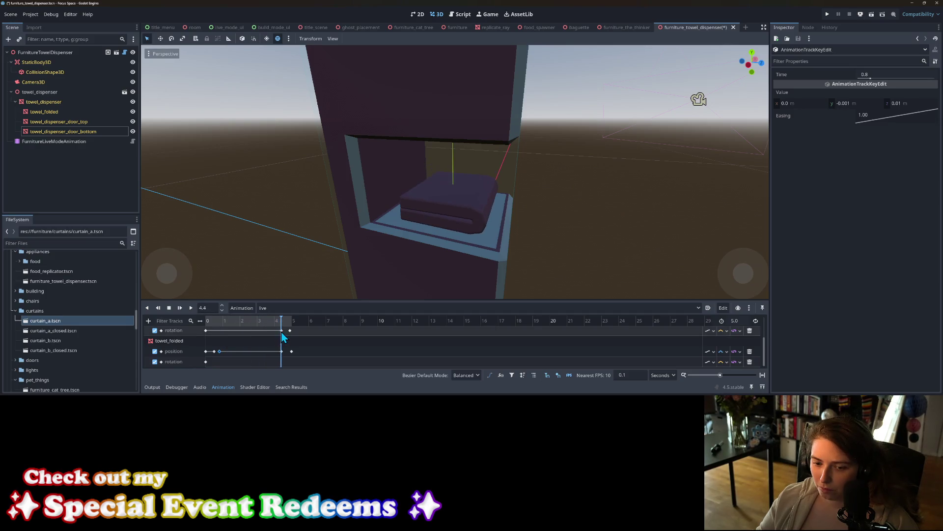
Scrub between 4.4 and 5.0 seconds to preview the towel dropping out
{"action": "scroll", "scroll_direction": "down", "scroll_amount": 3}
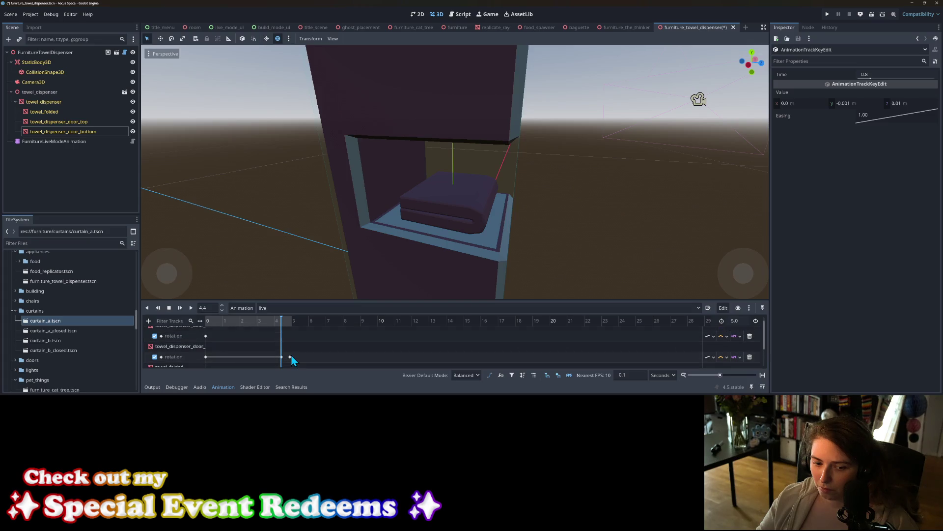
{"action": "scroll", "scroll_direction": "down", "scroll_amount": 3}
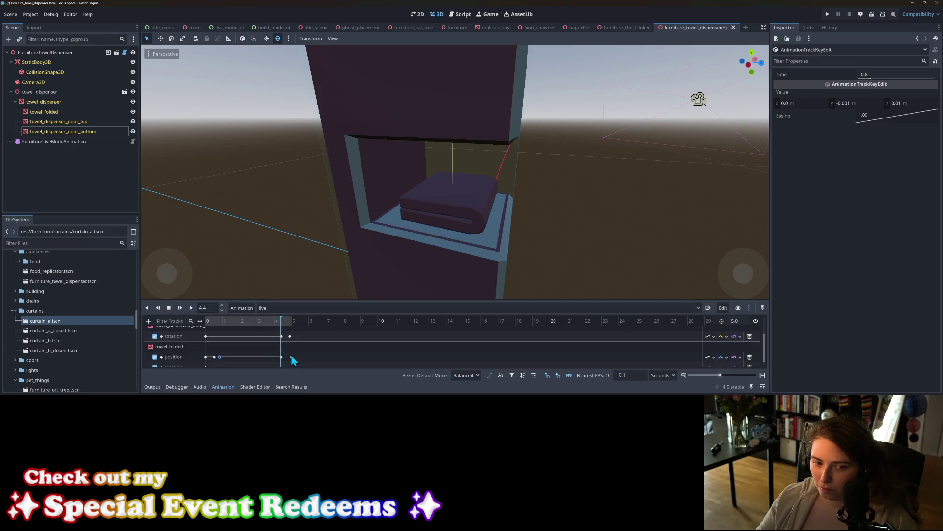
{"action": "scroll", "scroll_direction": "down", "scroll_amount": 3}
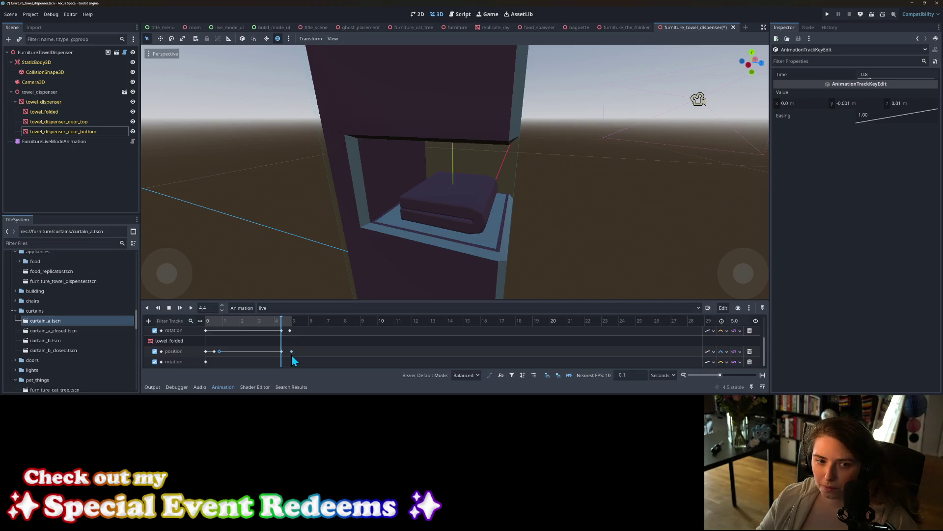
{"action": "left_click", "coordinate": [286, 323]}
{"action": "left_click_drag", "start_coordinate": [288, 328], "coordinate": [297, 328]}
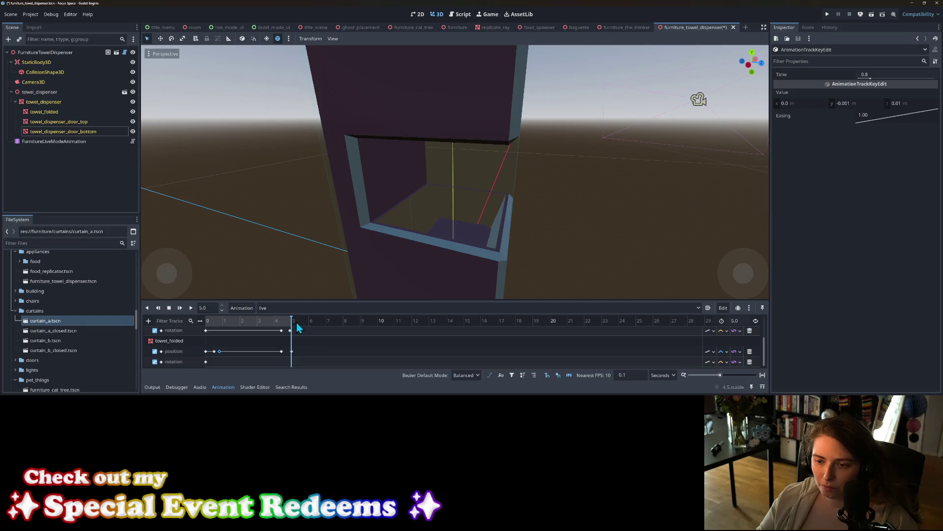
{"action": "left_click_drag", "start_coordinate": [295, 323], "coordinate": [294, 324]}
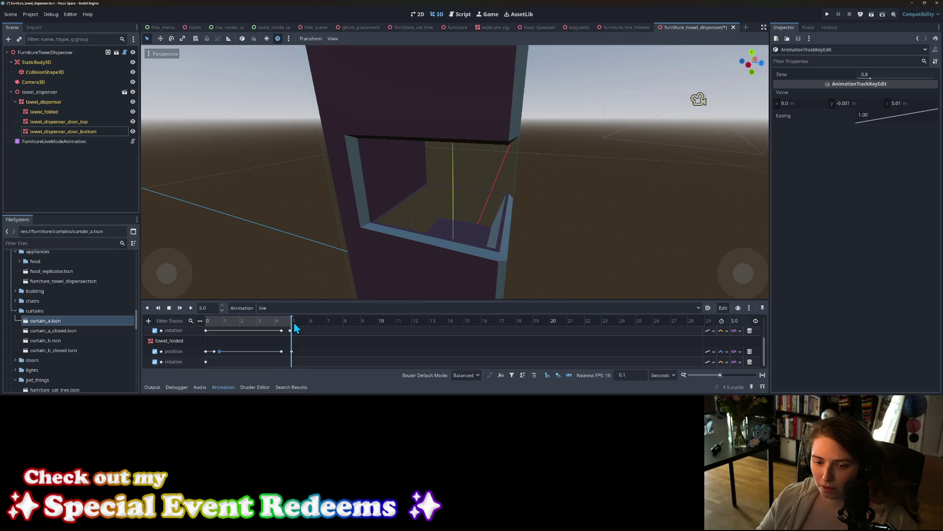
{"action": "scroll", "scroll_direction": "down", "scroll_amount": 3}
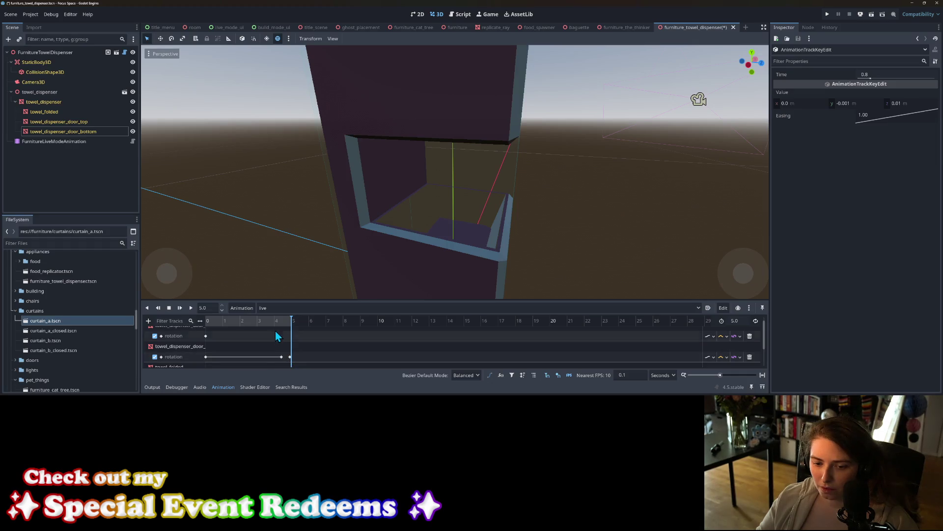
{"action": "scroll", "scroll_direction": "down", "scroll_amount": 3}
{"action": "left_click", "coordinate": [283, 326]}
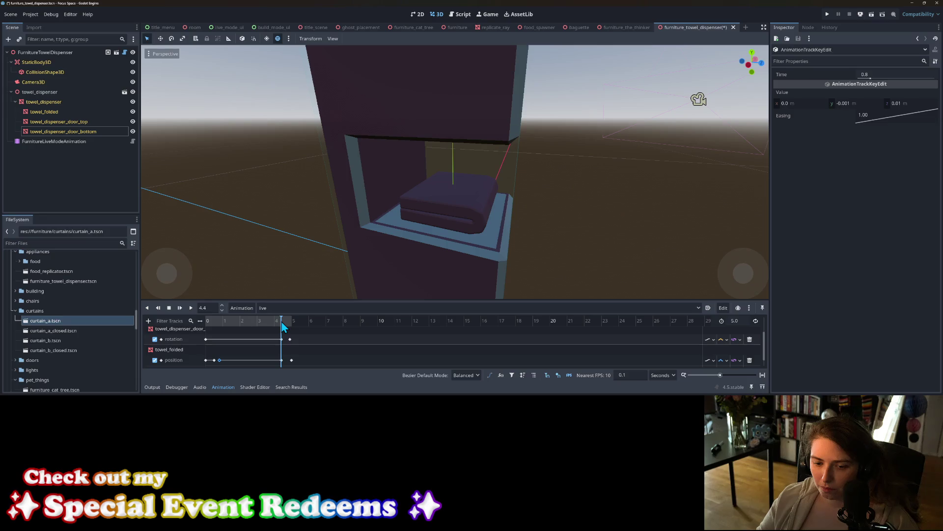
{"action": "left_click_drag", "start_coordinate": [282, 325], "coordinate": [293, 328]}
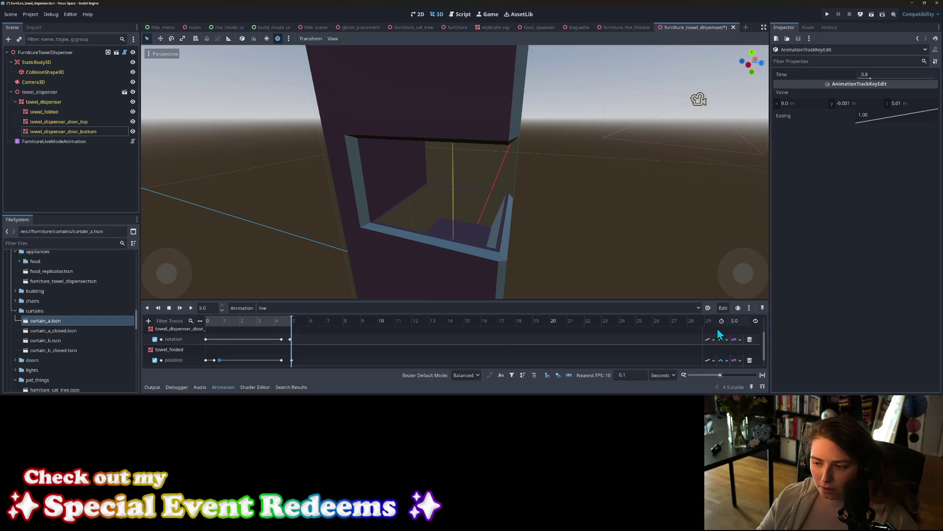
Drag the final door rotation and towel position keys slightly earlier, then scrub back to check
{"action": "scroll", "scroll_direction": "up", "scroll_amount": 3}
{"action": "scroll", "scroll_direction": "down", "scroll_amount": 3}
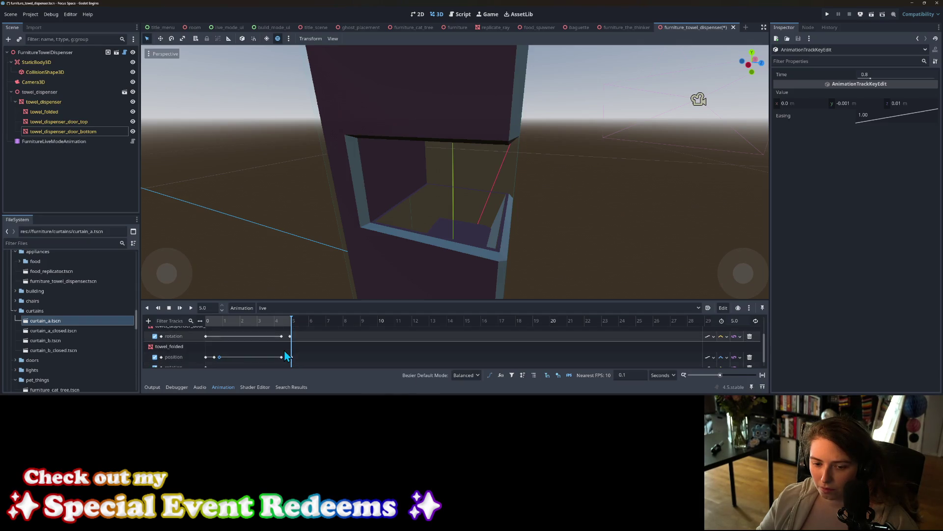
{"action": "left_click", "coordinate": [281, 357]}
{"action": "scroll", "scroll_direction": "down", "scroll_amount": 3}
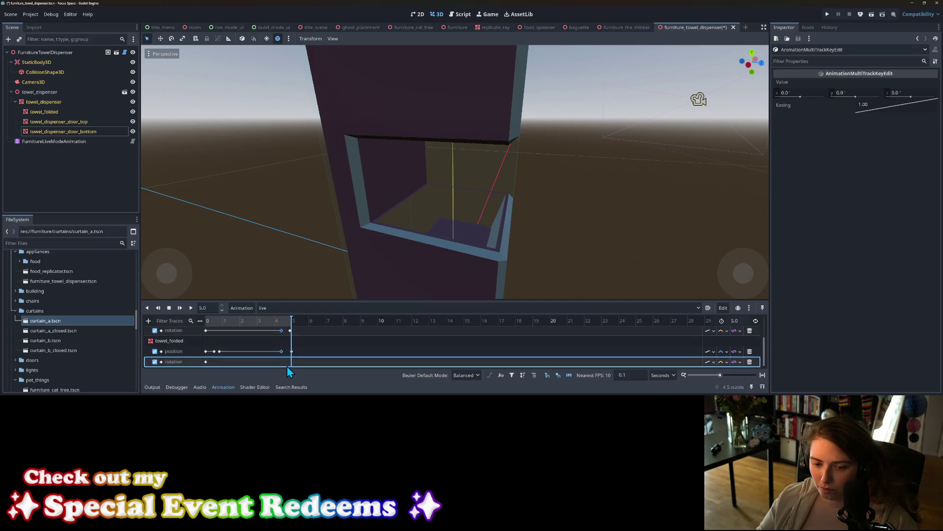
{"action": "left_click_drag", "start_coordinate": [282, 353], "coordinate": [278, 352]}
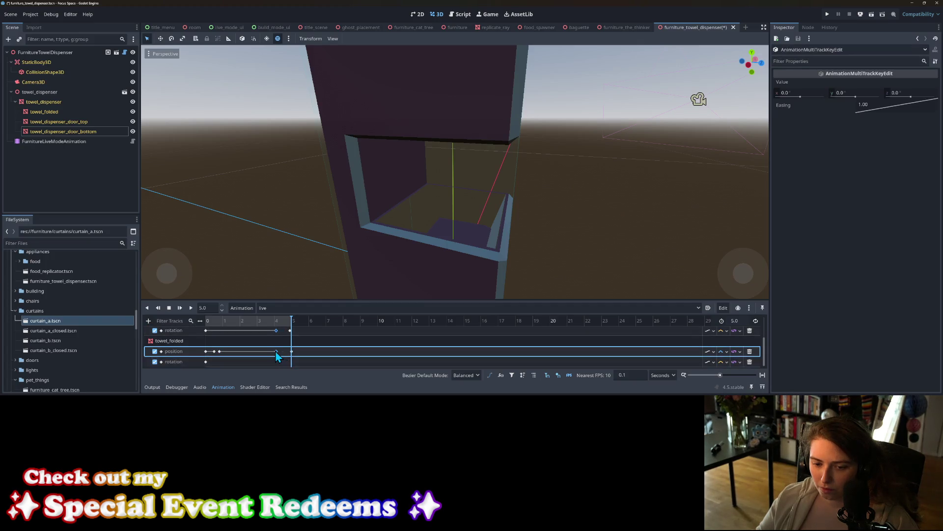
{"action": "left_click", "coordinate": [288, 331]}
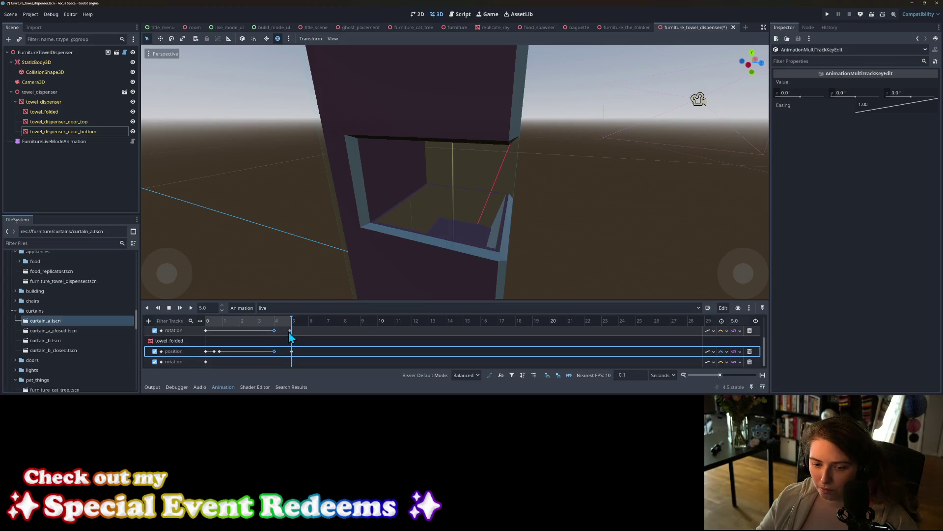
{"action": "left_click_drag", "start_coordinate": [286, 332], "coordinate": [281, 332]}
{"action": "left_click", "coordinate": [288, 352]}
{"action": "left_click_drag", "start_coordinate": [255, 322], "coordinate": [290, 337]}
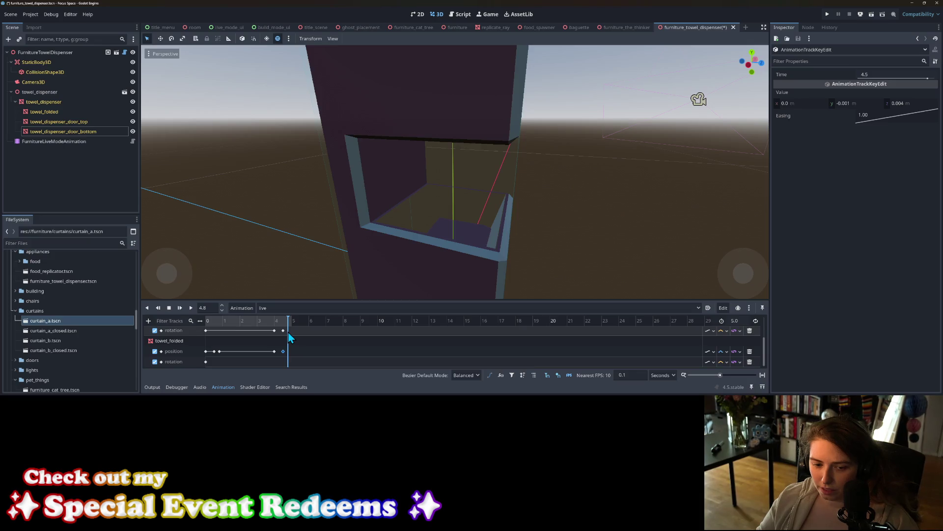
{"action": "left_click", "coordinate": [95, 133]}
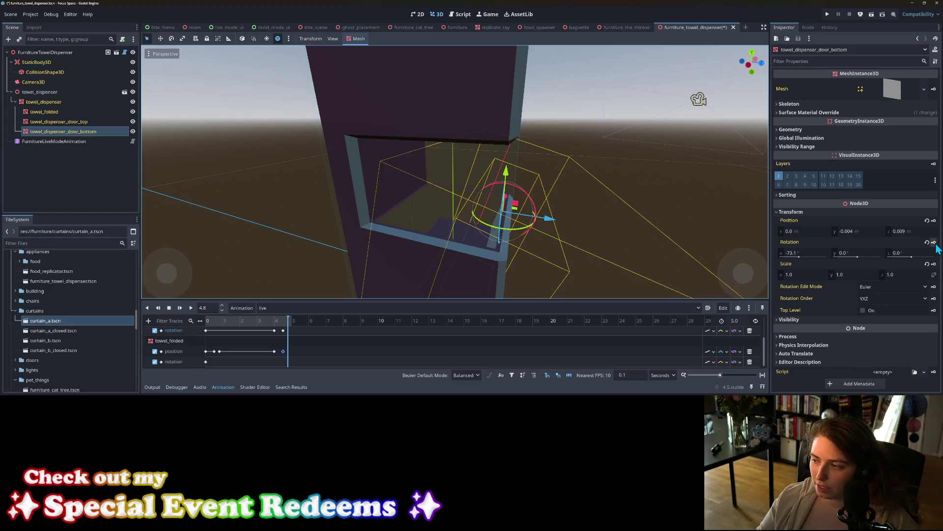
Key the bottom door's open rotation, then rotate it to -1.0 degrees at 5.0 s, key, and save
{"action": "left_click", "coordinate": [933, 242]}
{"action": "left_click", "coordinate": [290, 332]}
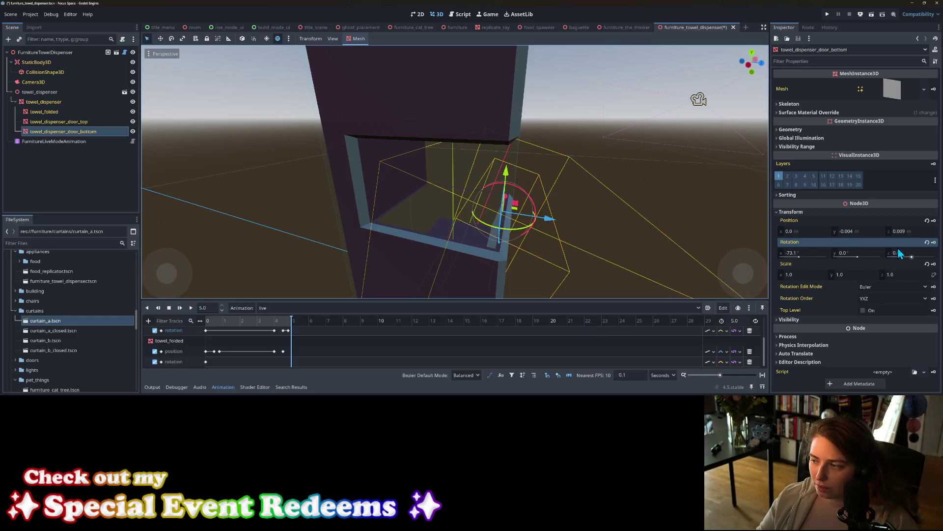
{"action": "left_click_drag", "start_coordinate": [525, 196], "coordinate": [593, 245]}
{"action": "left_click_drag", "start_coordinate": [612, 280], "coordinate": [573, 249]}
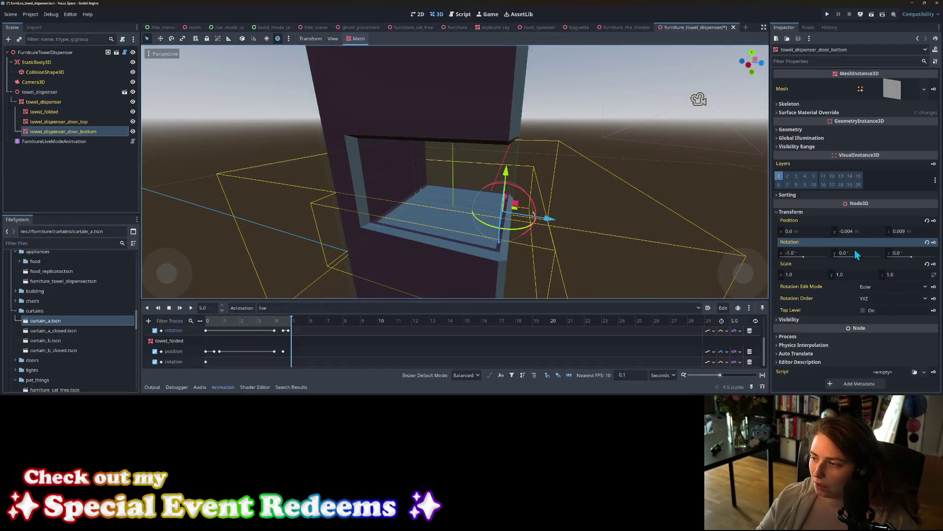
{"action": "left_click", "coordinate": [933, 243]}
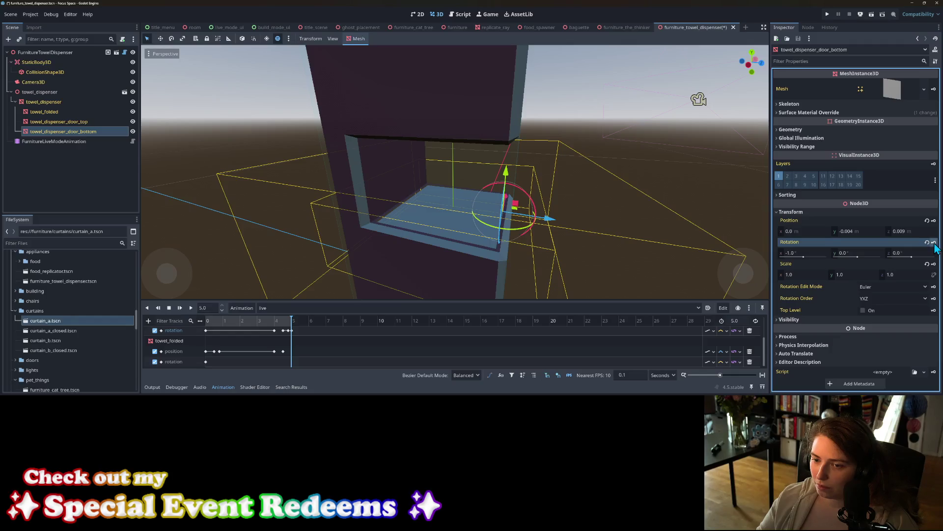
{"action": "key", "text": "ctrl+s"}
Rewind and play the animation to preview the door closing
{"action": "left_click_drag", "start_coordinate": [221, 325], "coordinate": [189, 330]}
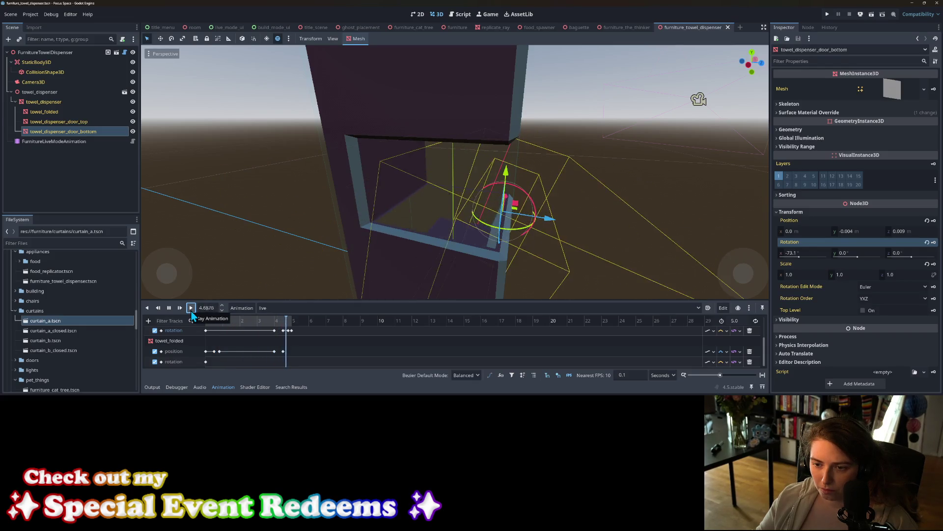
{"action": "left_click", "coordinate": [172, 310]}
{"action": "left_click", "coordinate": [210, 323]}
{"action": "left_click_drag", "start_coordinate": [211, 327], "coordinate": [234, 353]}
Change the towel position track's interpolation mode and save the scene
{"action": "scroll", "scroll_direction": "up", "scroll_amount": 3}
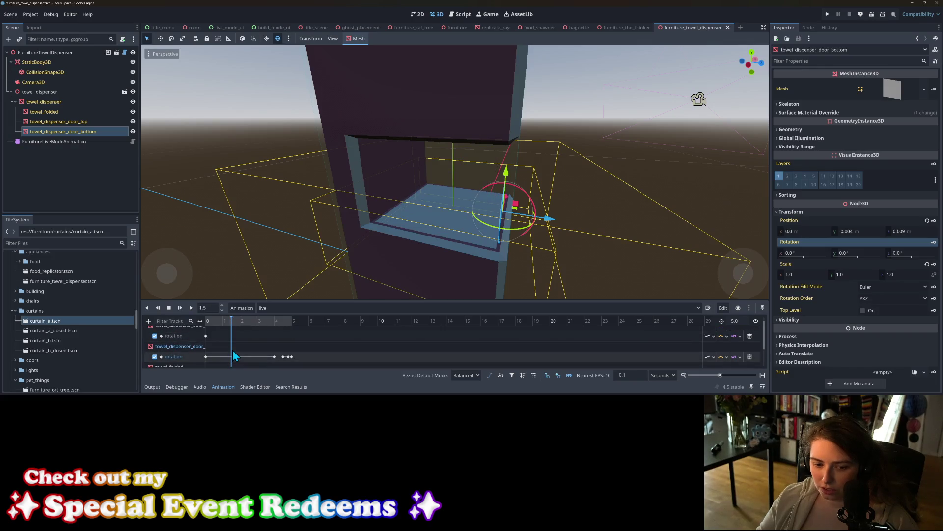
{"action": "scroll", "scroll_direction": "down", "scroll_amount": 3}
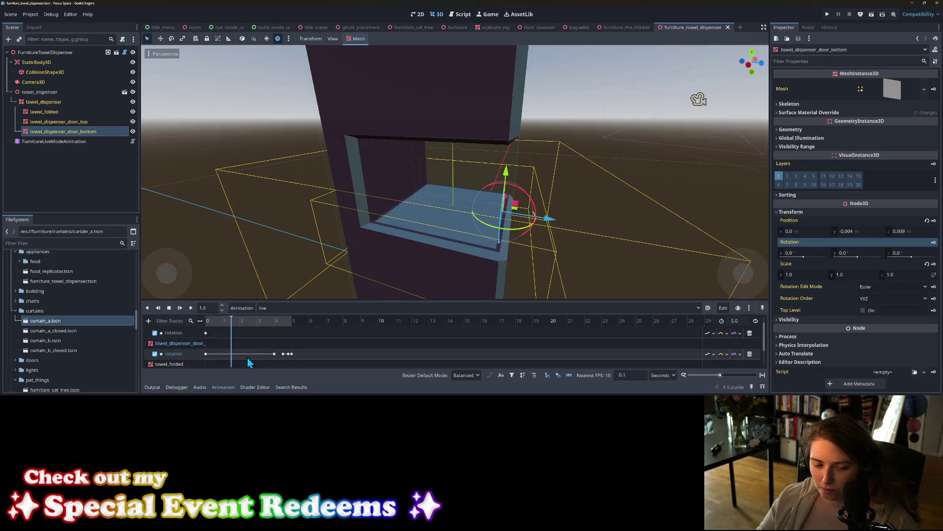
{"action": "scroll", "scroll_direction": "up", "scroll_amount": 3}
{"action": "scroll", "scroll_direction": "down", "scroll_amount": 3}
{"action": "scroll", "scroll_direction": "up", "scroll_amount": 3}
{"action": "scroll", "scroll_direction": "down", "scroll_amount": 3}
{"action": "left_click_drag", "start_coordinate": [224, 324], "coordinate": [222, 328]}
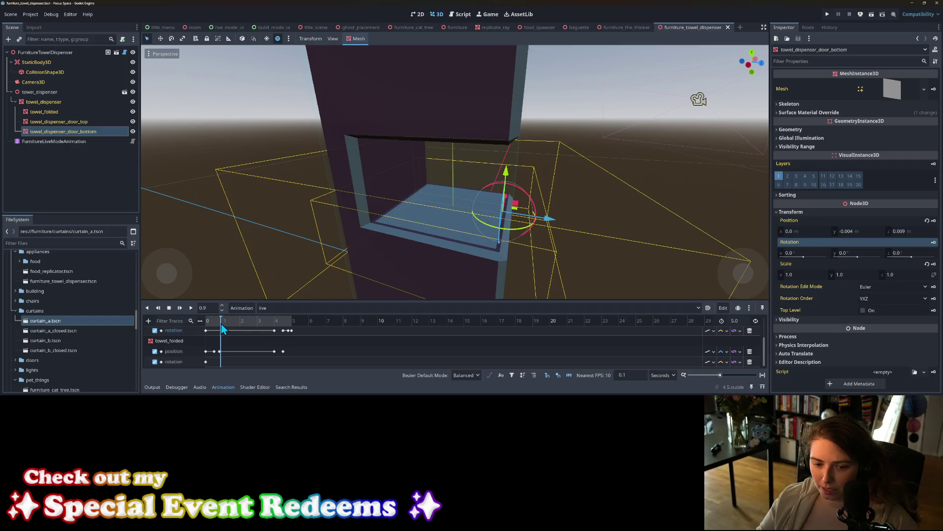
{"action": "left_click", "coordinate": [736, 351]}
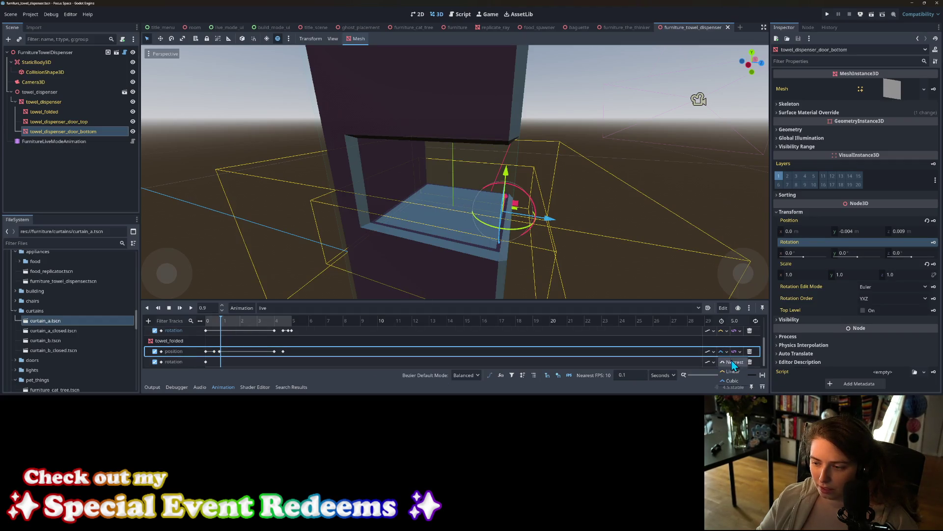
{"action": "left_click", "coordinate": [735, 377]}
{"action": "key", "text": "ctrl+s"}
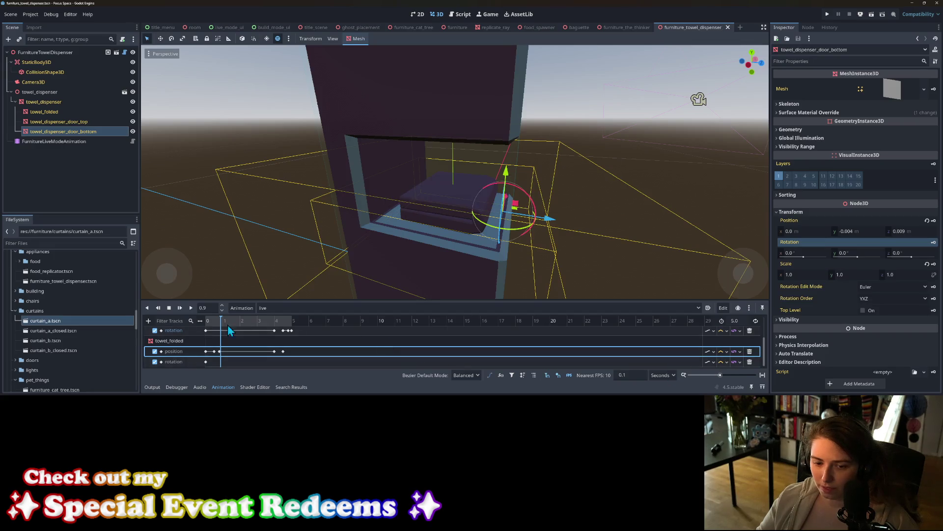
Move the last door rotation keyframe to exactly 5.0 seconds and play from the start
{"action": "left_click_drag", "start_coordinate": [223, 324], "coordinate": [295, 335]}
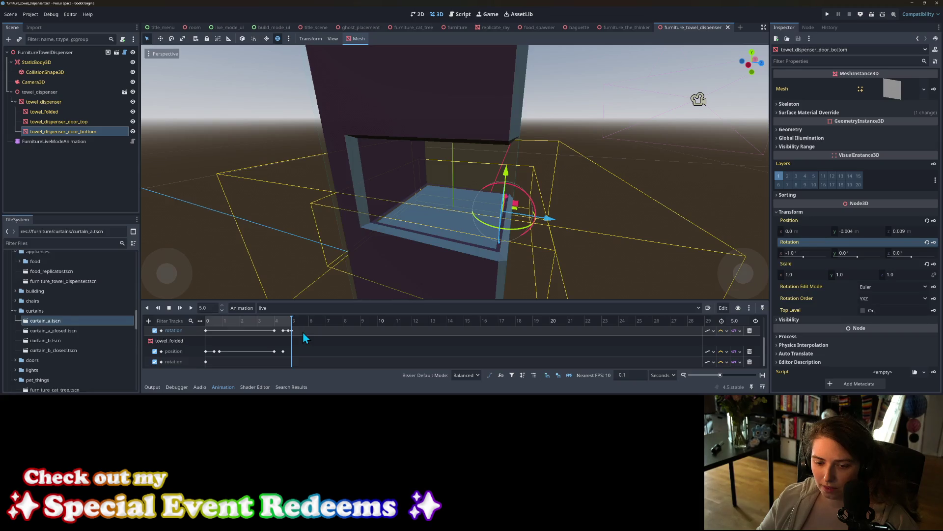
{"action": "scroll", "scroll_direction": "up", "scroll_amount": 3}
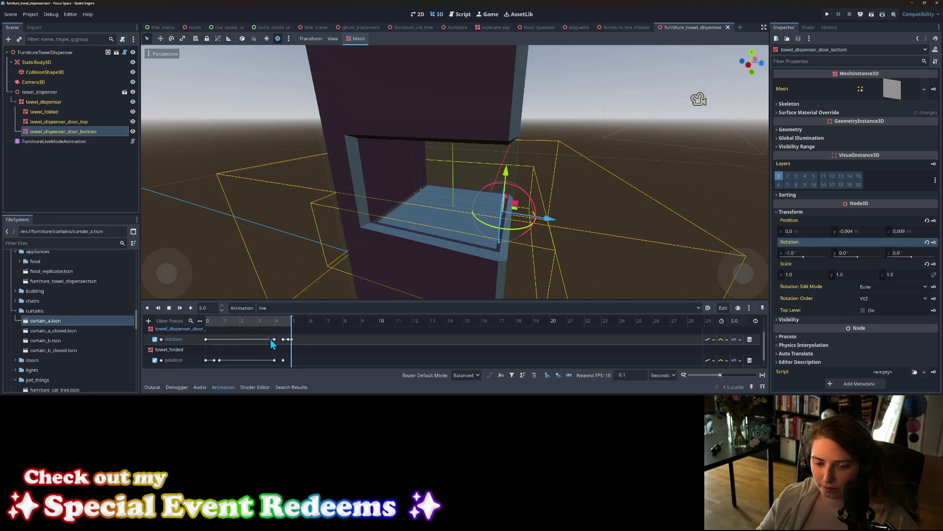
{"action": "left_click_drag", "start_coordinate": [272, 335], "coordinate": [279, 343]}
{"action": "left_click", "coordinate": [287, 344]}
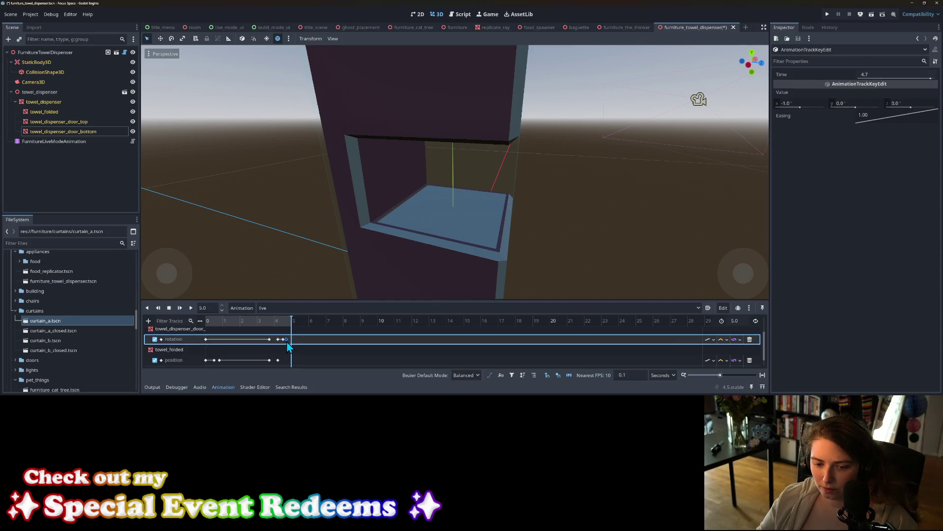
{"action": "left_click_drag", "start_coordinate": [287, 341], "coordinate": [292, 340]}
{"action": "left_click_drag", "start_coordinate": [222, 322], "coordinate": [160, 314]}
{"action": "left_click", "coordinate": [182, 310]}
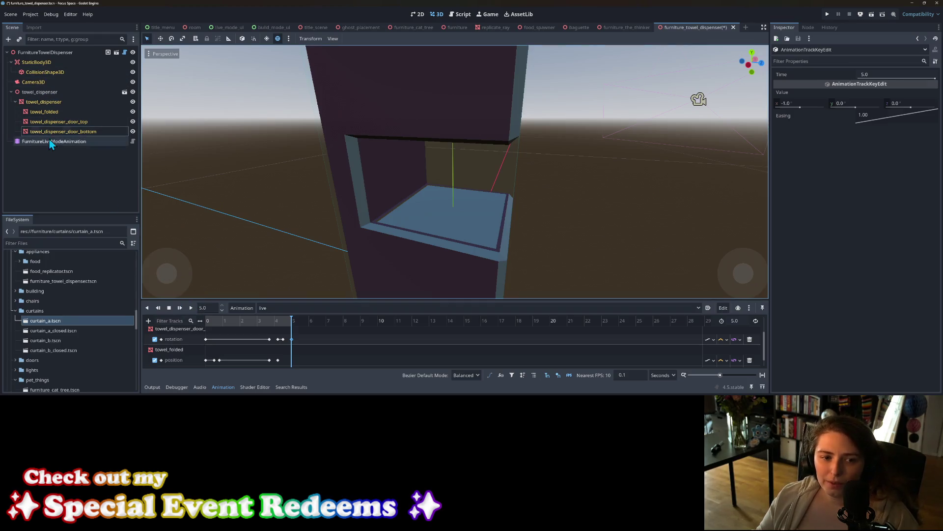
Set FurnitureLiveModeAnimation's Speed Min and Speed Max to 1 and save the scene
{"action": "left_click", "coordinate": [51, 141]}
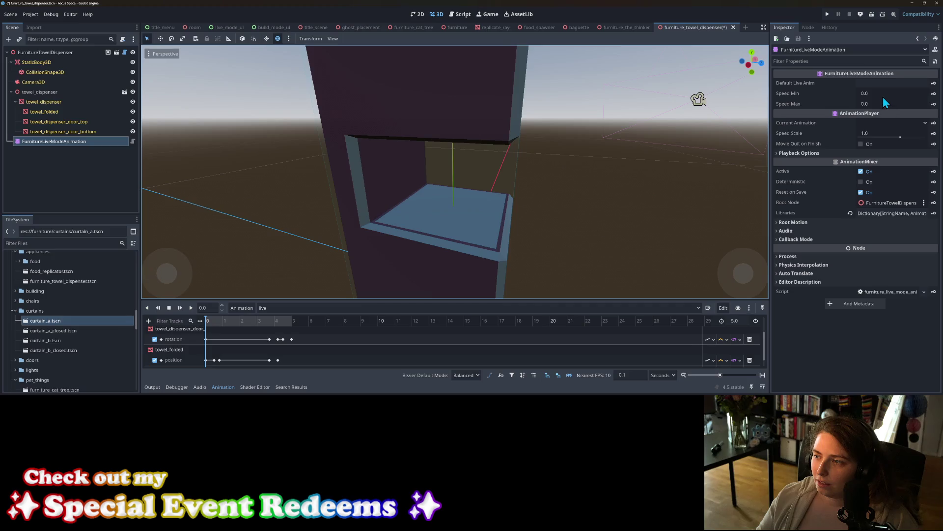
{"action": "left_click", "coordinate": [882, 95]}
{"action": "type", "text": "1"}
{"action": "key", "text": "Tab"}
{"action": "type", "text": "1"}
{"action": "key", "text": "Return"}
{"action": "key", "text": "ctrl+s"}
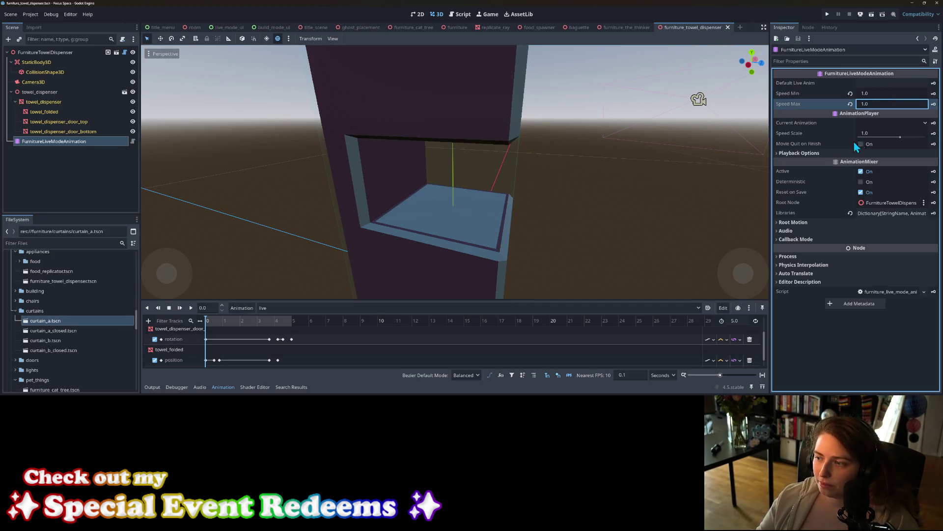
Lengthen the live animation to 15 seconds and preview its playback from the start
{"action": "scroll", "scroll_direction": "down", "scroll_amount": 3}
{"action": "left_click_drag", "start_coordinate": [581, 246], "coordinate": [450, 259]}
{"action": "scroll", "scroll_direction": "up", "scroll_amount": 3}
{"action": "scroll", "scroll_direction": "up", "scroll_amount": 3}
{"action": "left_click", "coordinate": [746, 319]}
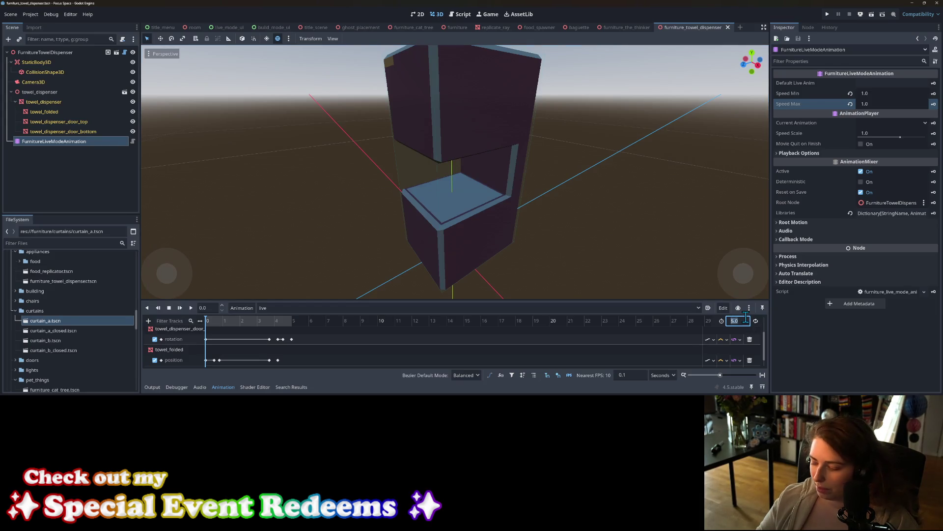
{"action": "type", "text": "10"}
{"action": "key", "text": "Return"}
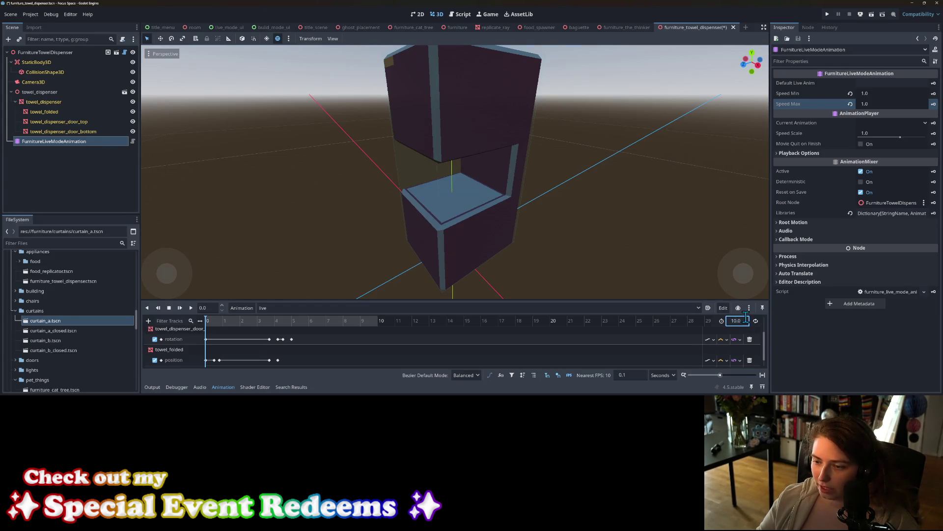
{"action": "type", "text": "15"}
{"action": "key", "text": "Return"}
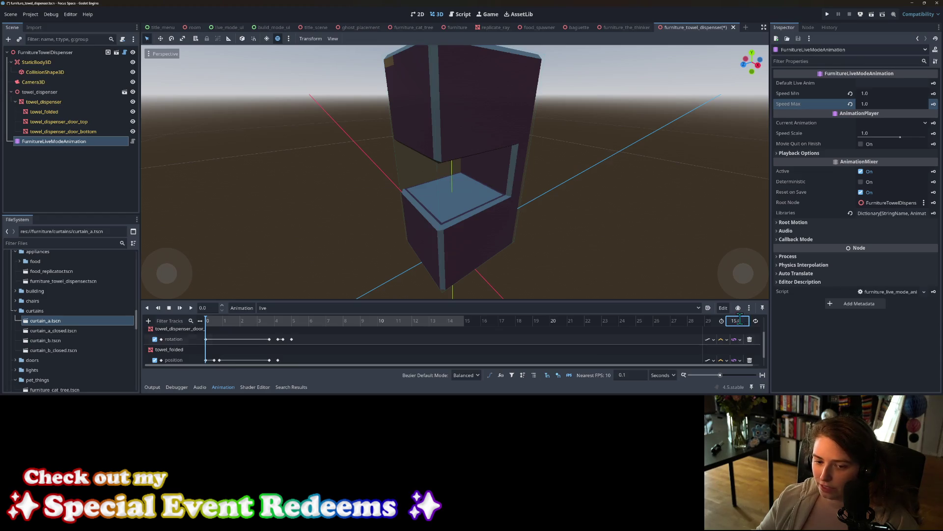
{"action": "scroll", "scroll_direction": "right", "scroll_amount": 3}
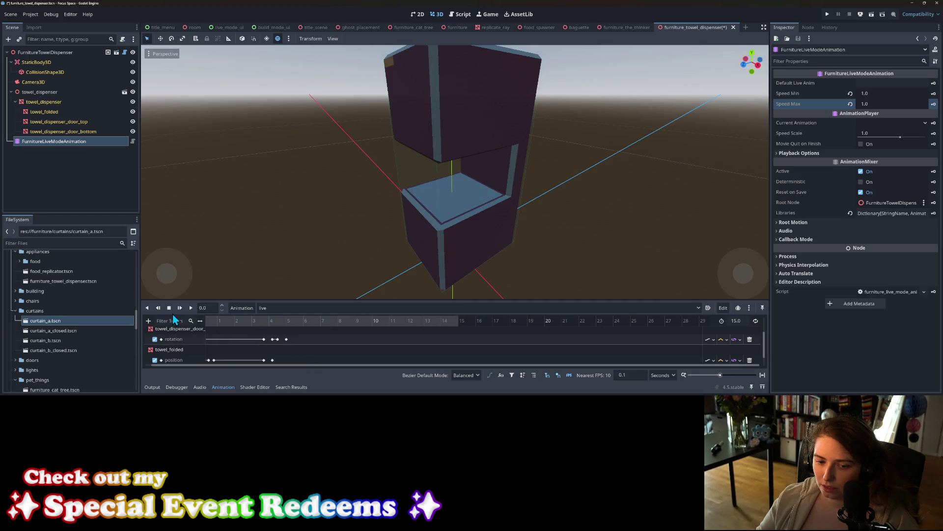
{"action": "scroll", "scroll_direction": "left", "scroll_amount": 3}
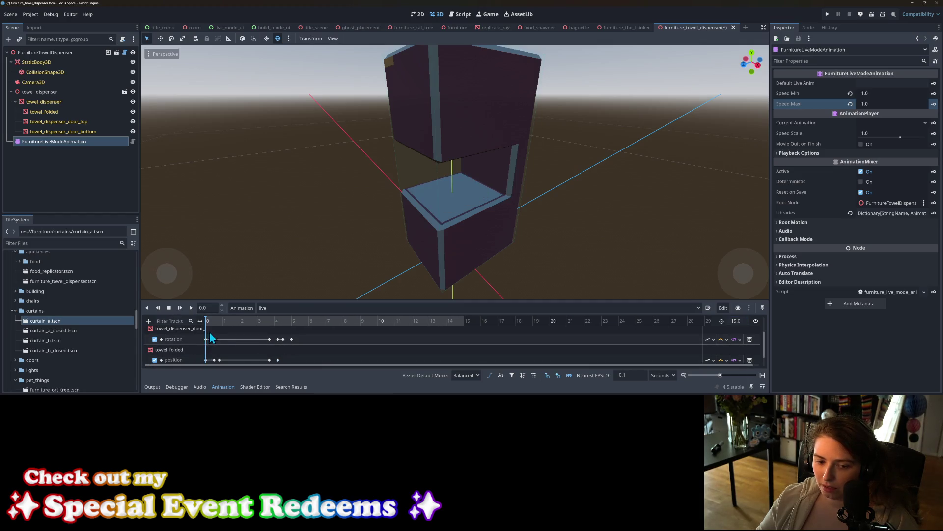
{"action": "left_click", "coordinate": [180, 309]}
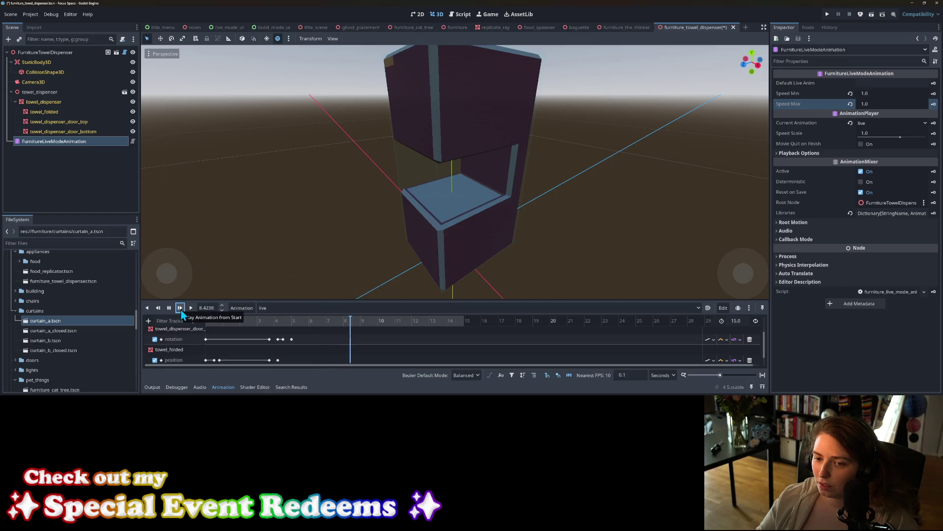
{"action": "left_click", "coordinate": [169, 308]}
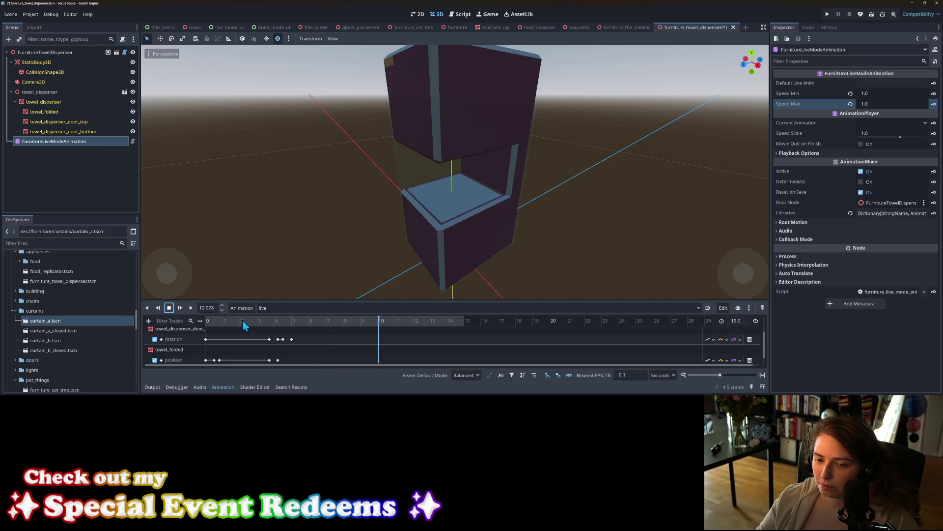
{"action": "left_click", "coordinate": [743, 320]}
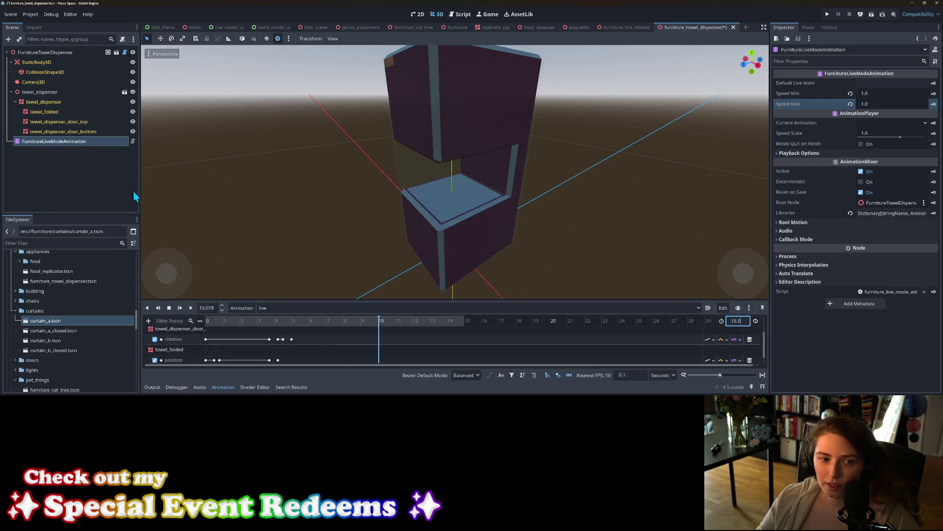
{"action": "left_click", "coordinate": [134, 141]}
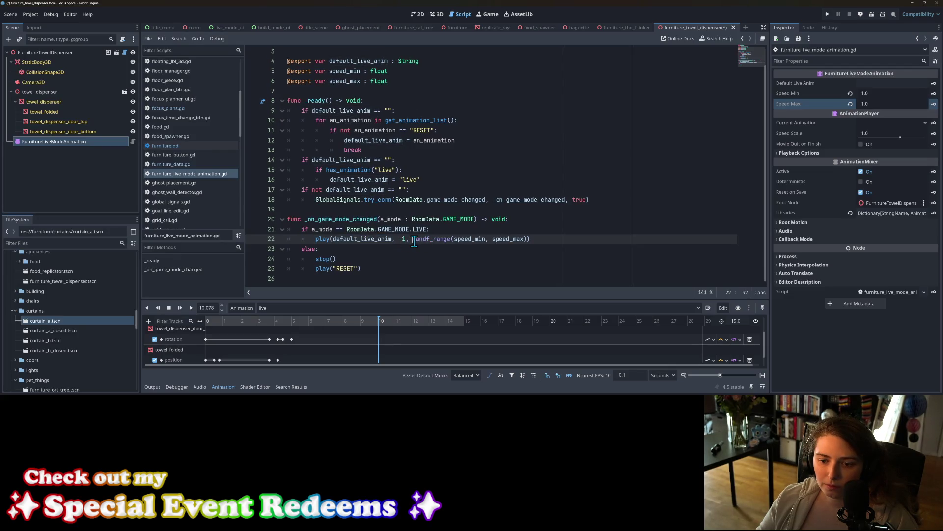
{"action": "left_click", "coordinate": [375, 238]}
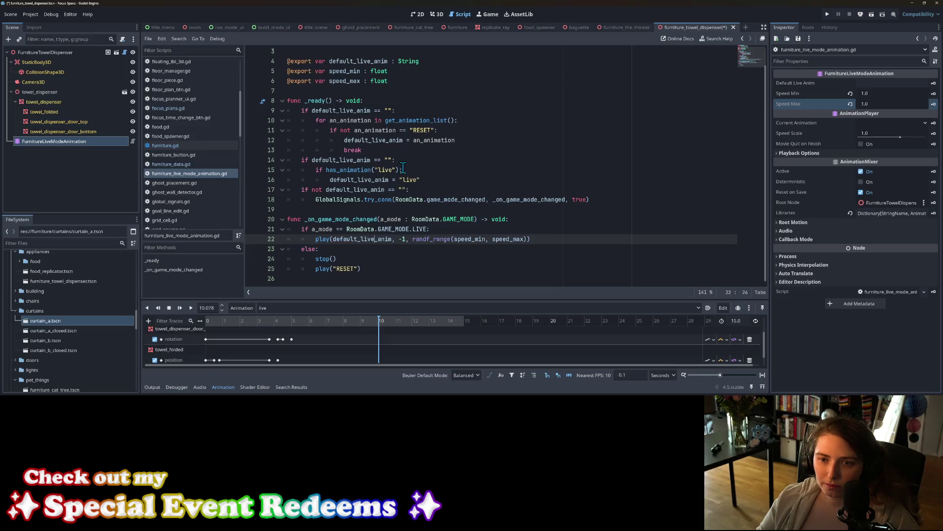
{"action": "left_click", "coordinate": [437, 15]}
{"action": "left_click_drag", "start_coordinate": [400, 256], "coordinate": [415, 263]}
{"action": "scroll", "scroll_direction": "up", "scroll_amount": 3}
{"action": "left_click_drag", "start_coordinate": [261, 320], "coordinate": [214, 325]}
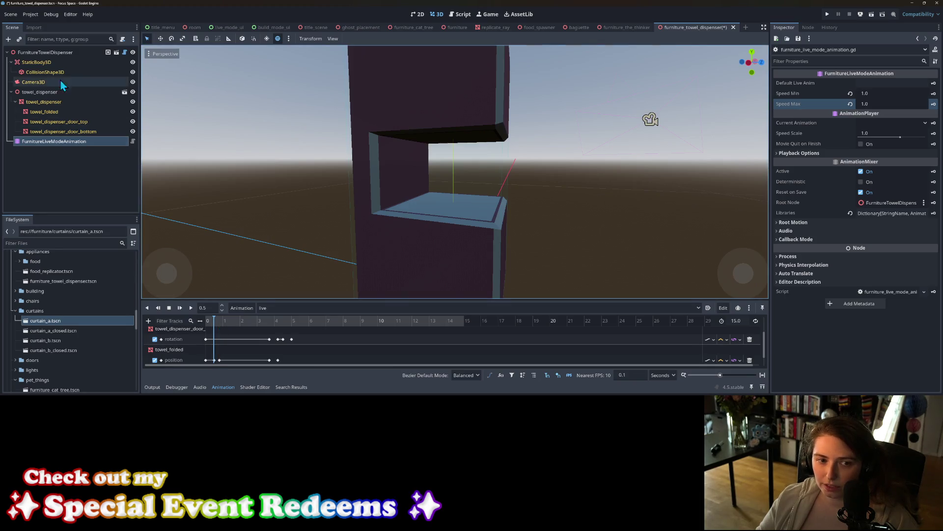
Add a SpotLight3D child node under towel_dispenser
{"action": "right_click", "coordinate": [51, 93]}
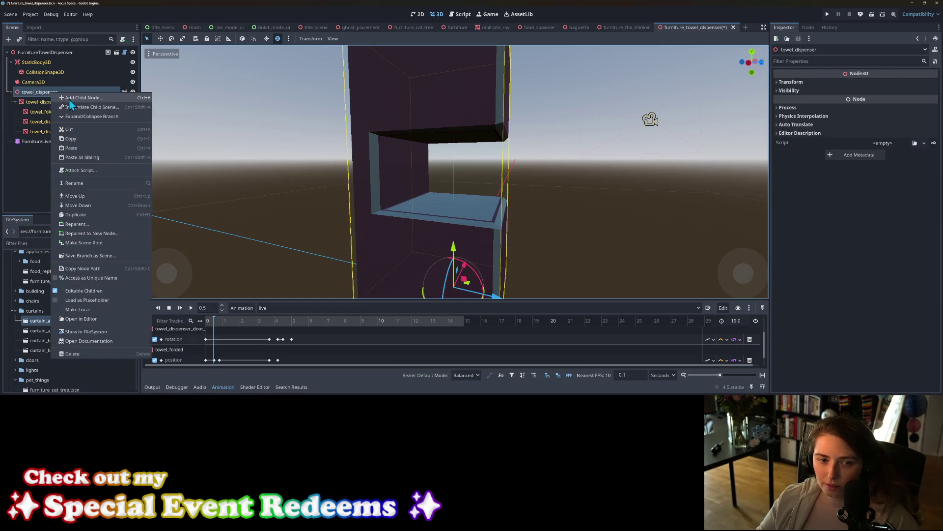
{"action": "left_click", "coordinate": [70, 98]}
{"action": "type", "text": "light"}
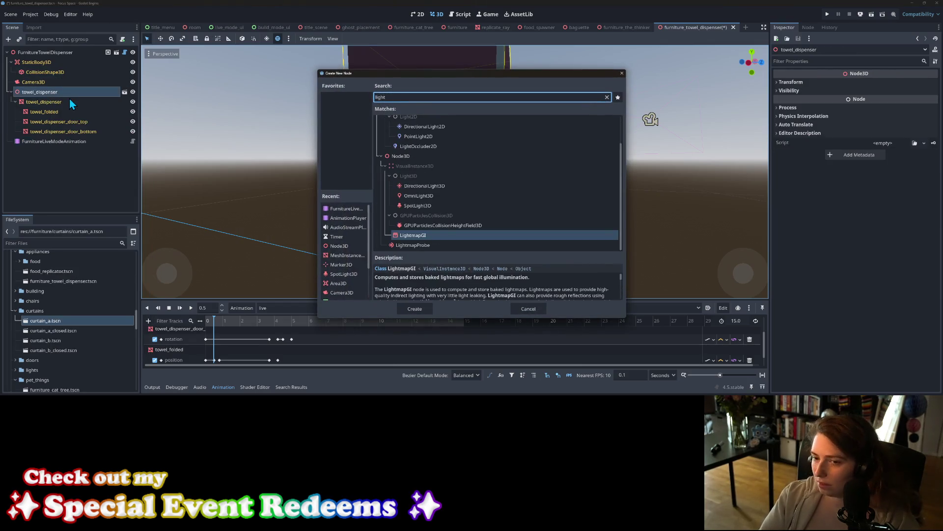
{"action": "key", "text": "Up"}
{"action": "key", "text": "Up"}
{"action": "key", "text": "Up"}
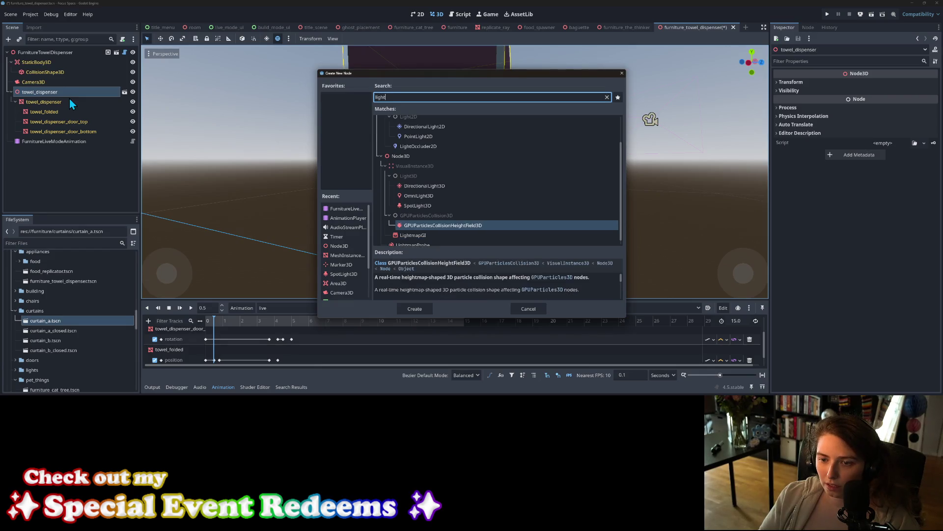
{"action": "key", "text": "Return"}
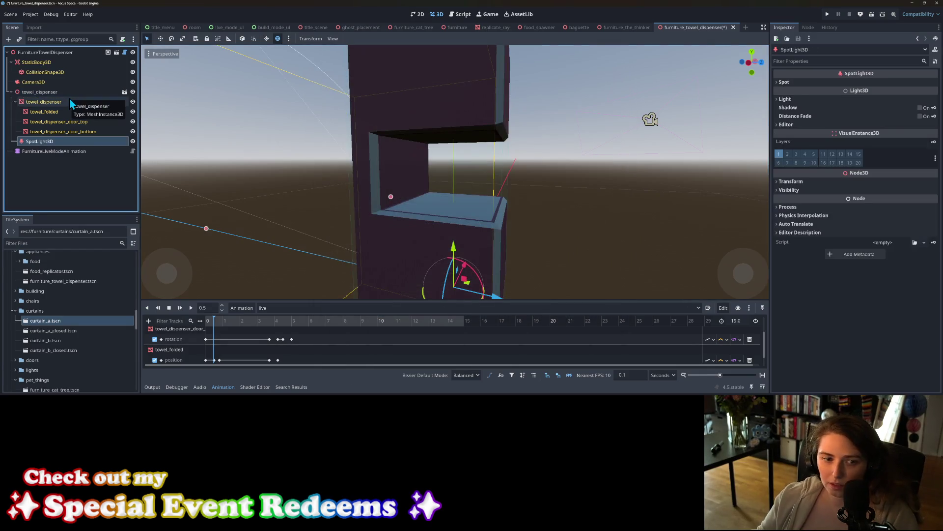
{"action": "scroll", "scroll_direction": "down", "scroll_amount": 3}
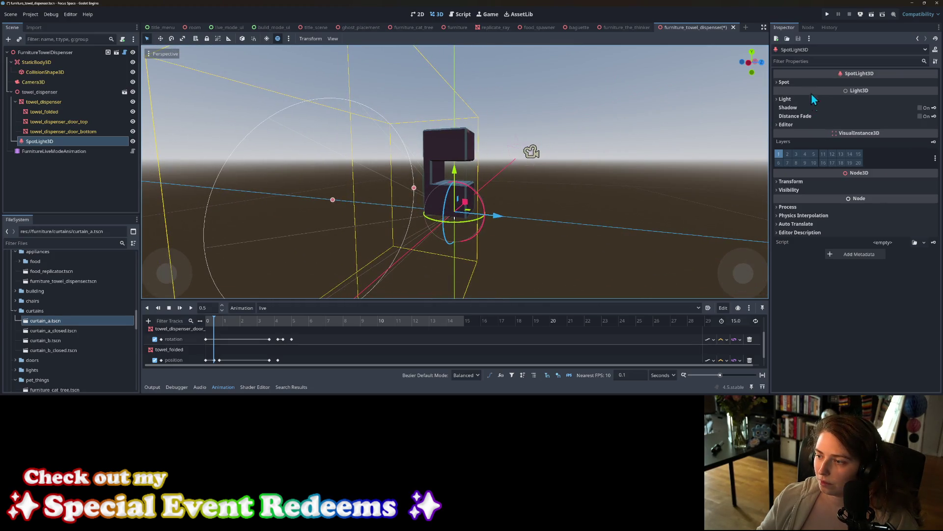
Raise the spotlight up inside the dispenser and narrow its cone
{"action": "left_click", "coordinate": [820, 182]}
{"action": "left_click", "coordinate": [821, 182]}
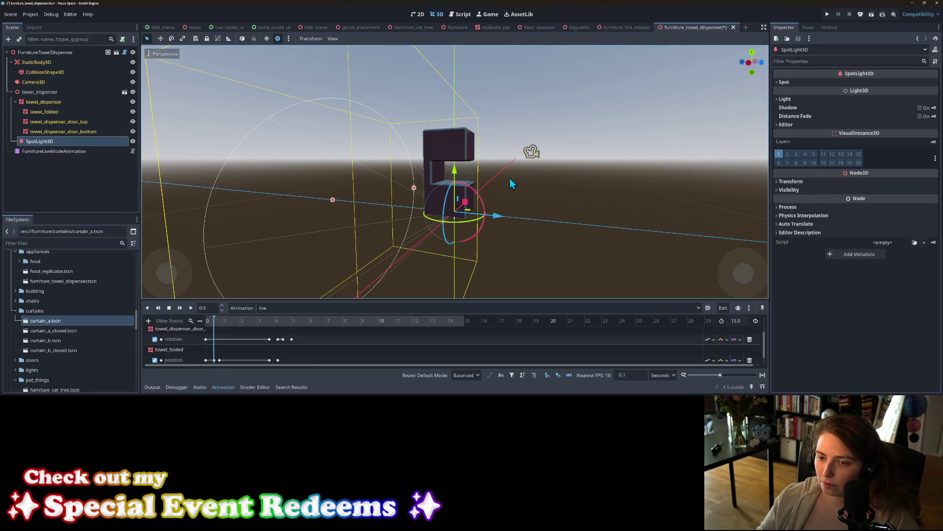
{"action": "left_click_drag", "start_coordinate": [454, 170], "coordinate": [457, 195]}
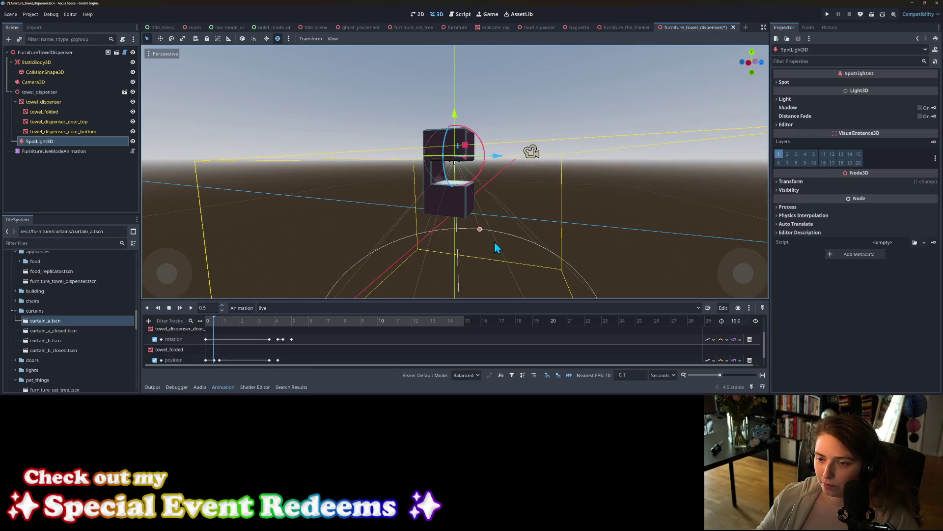
{"action": "left_click_drag", "start_coordinate": [482, 231], "coordinate": [446, 181]}
{"action": "scroll", "scroll_direction": "down", "scroll_amount": 3}
{"action": "scroll", "scroll_direction": "up", "scroll_amount": 3}
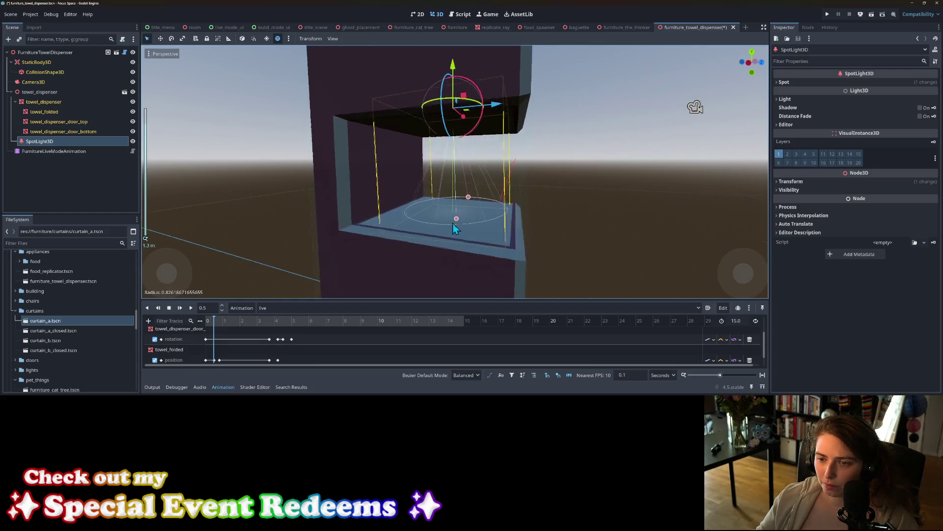
Set the spotlight's X rotation to -90, widen its range, and save the scene
{"action": "left_click", "coordinate": [481, 121]}
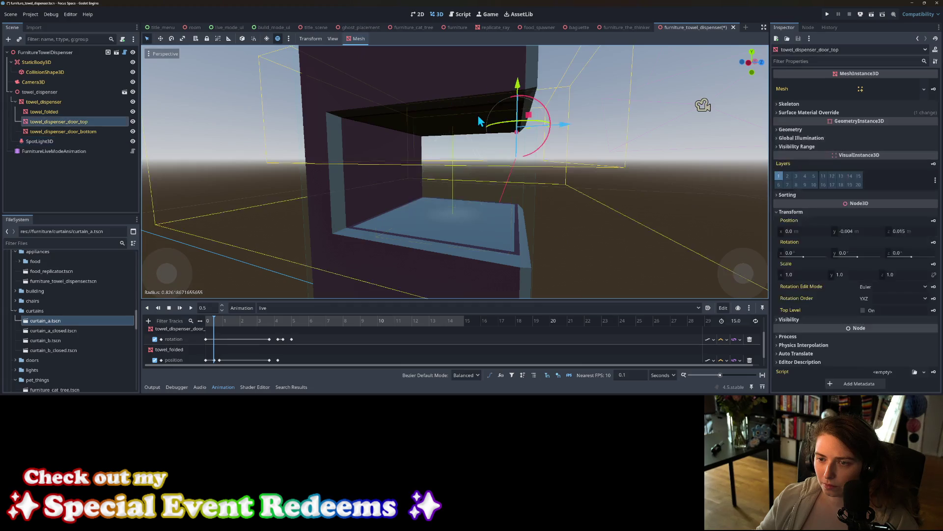
{"action": "left_click", "coordinate": [84, 141]}
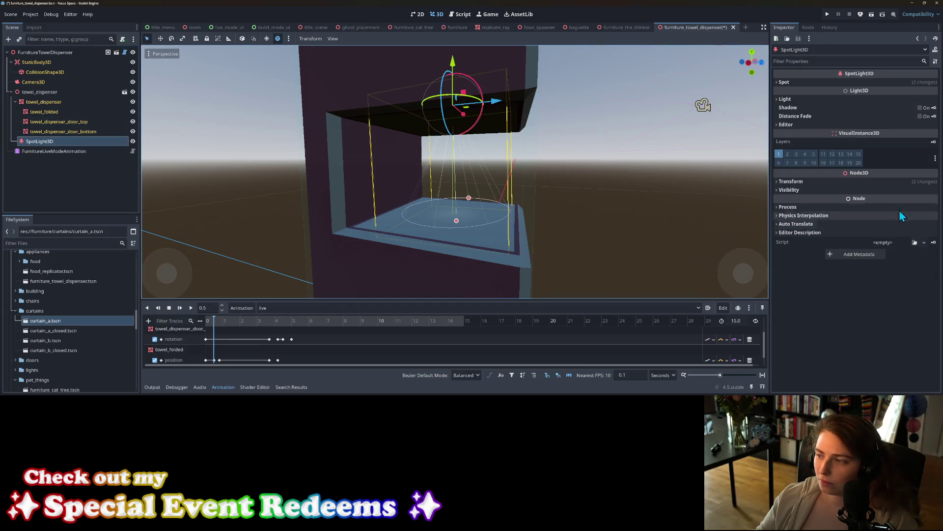
{"action": "left_click", "coordinate": [858, 181]}
{"action": "left_click", "coordinate": [798, 222]}
{"action": "type", "text": "-90.0"}
{"action": "left_click_drag", "start_coordinate": [494, 217], "coordinate": [446, 191]}
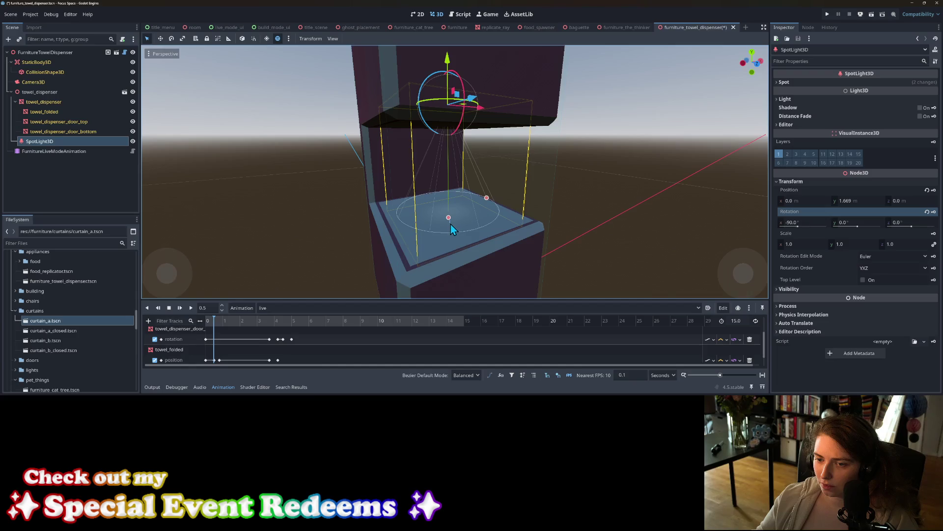
{"action": "left_click", "coordinate": [450, 219]}
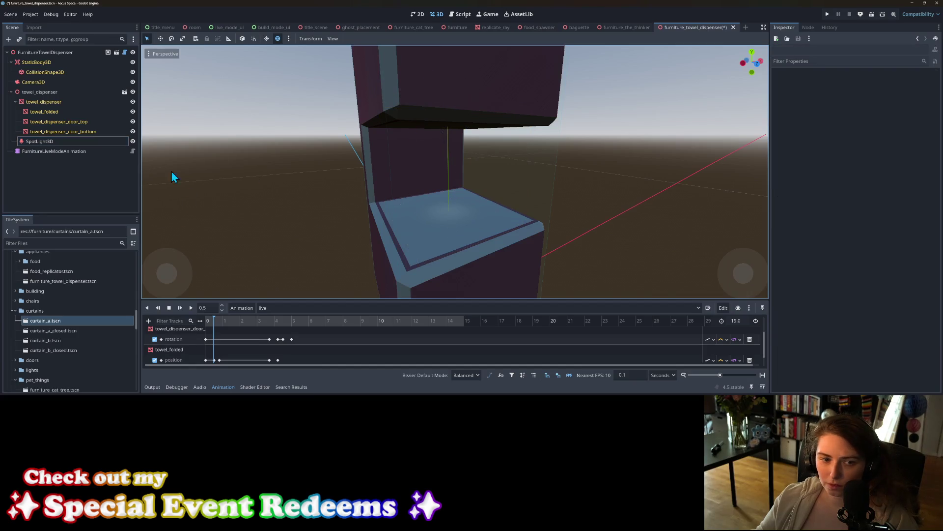
{"action": "left_click", "coordinate": [53, 140]}
{"action": "left_click_drag", "start_coordinate": [450, 219], "coordinate": [450, 232]}
{"action": "key", "text": "ctrl+s"}
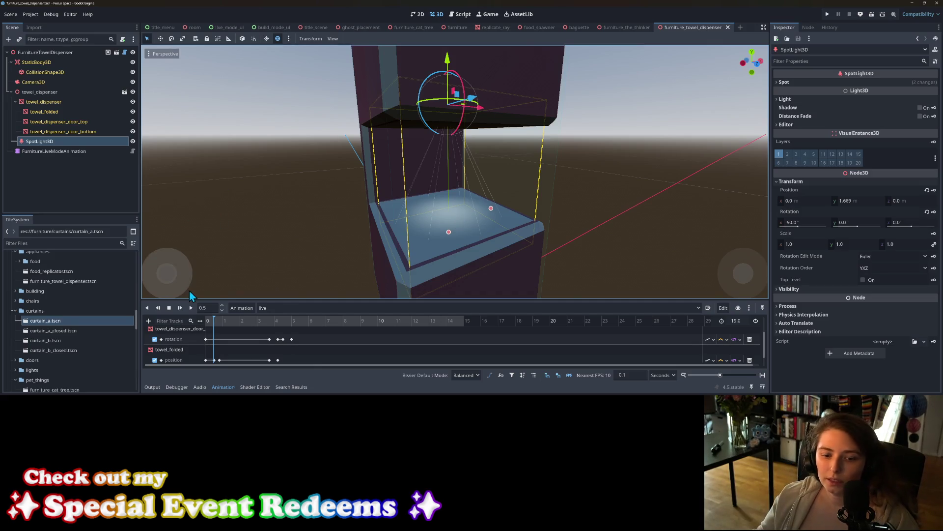
{"action": "left_click", "coordinate": [170, 308]}
At 1.0 s, widen the spotlight cone and extend its range over the towel, then save
{"action": "left_click", "coordinate": [180, 308]}
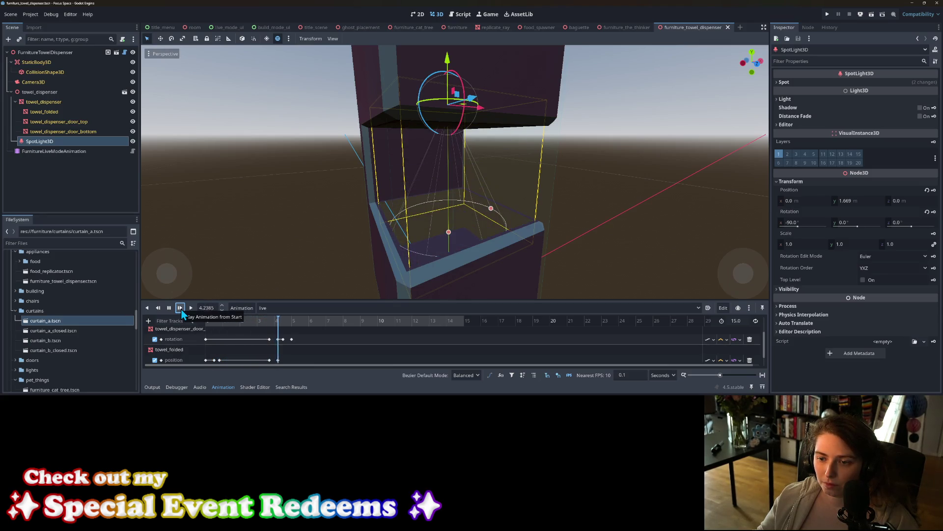
{"action": "left_click", "coordinate": [170, 308]}
{"action": "left_click_drag", "start_coordinate": [220, 324], "coordinate": [224, 324]}
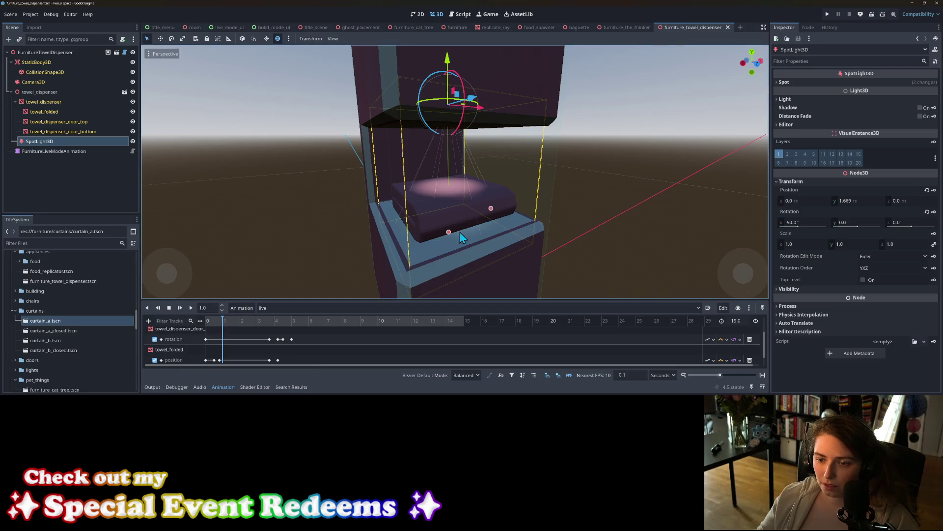
{"action": "left_click_drag", "start_coordinate": [491, 209], "coordinate": [536, 213]}
{"action": "left_click_drag", "start_coordinate": [448, 234], "coordinate": [449, 256]}
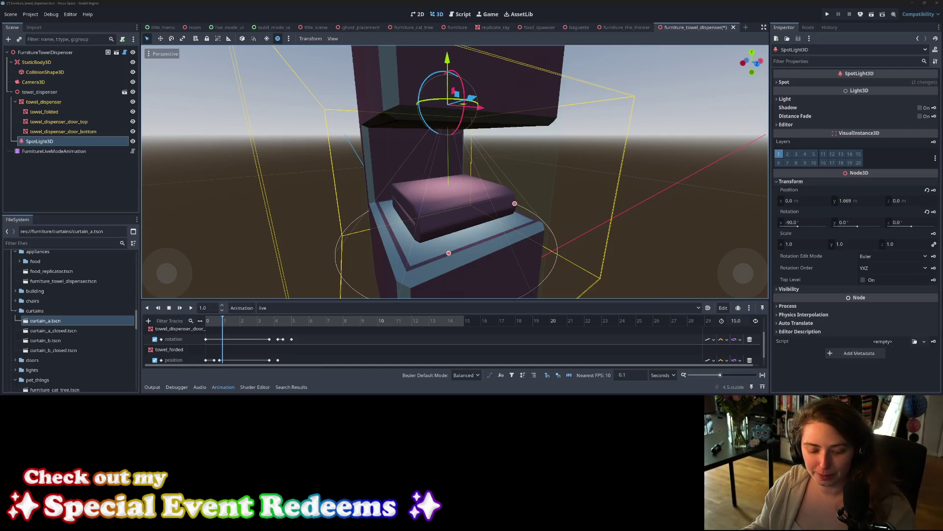
{"action": "key", "text": "ctrl+s"}
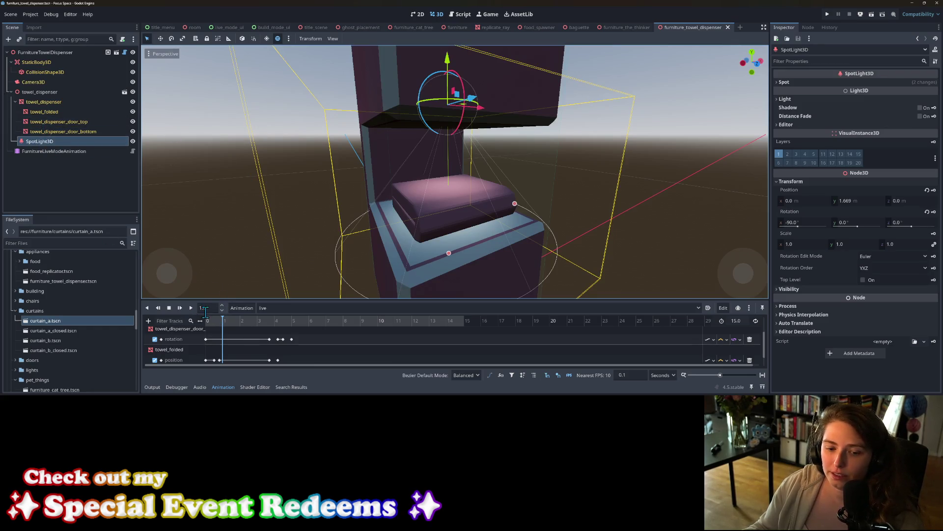
{"action": "left_click_drag", "start_coordinate": [220, 331], "coordinate": [205, 320]}
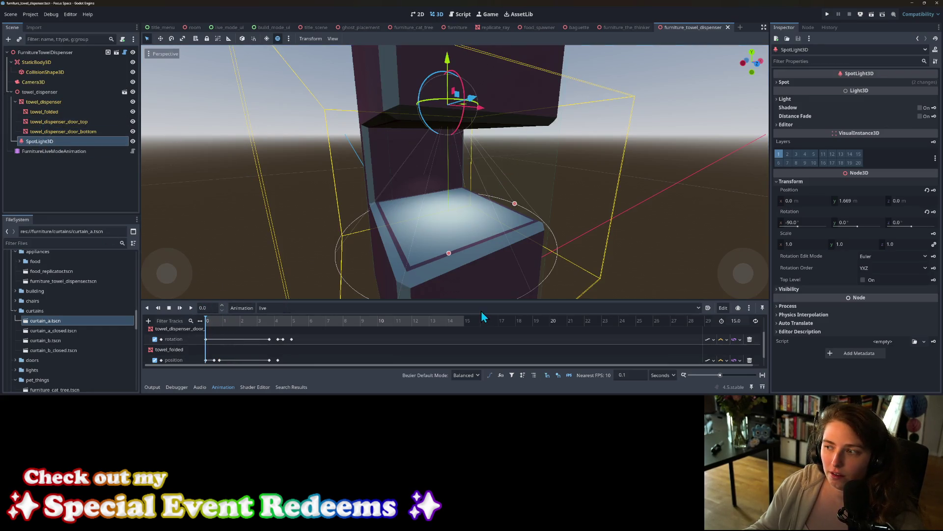
Add a light Energy animation track for the spotlight, keyed at 0
{"action": "left_click", "coordinate": [841, 82]}
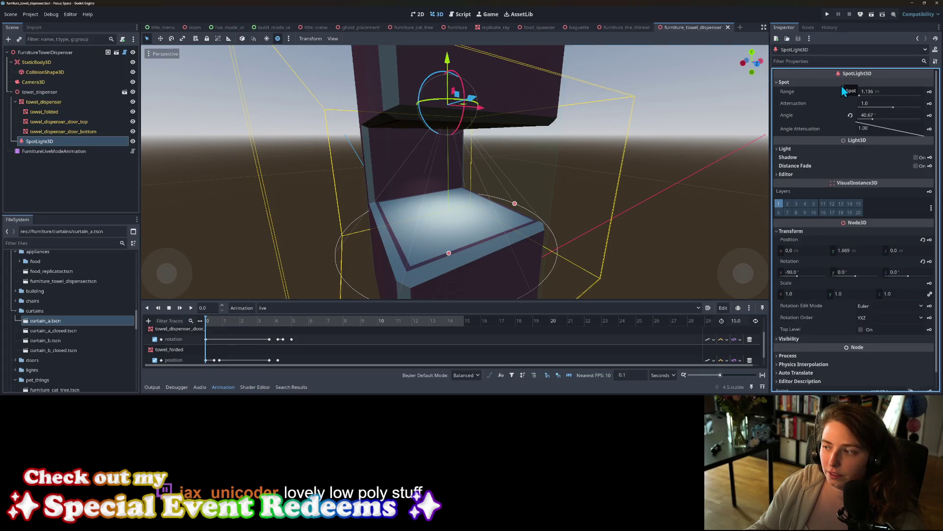
{"action": "left_click", "coordinate": [816, 150]}
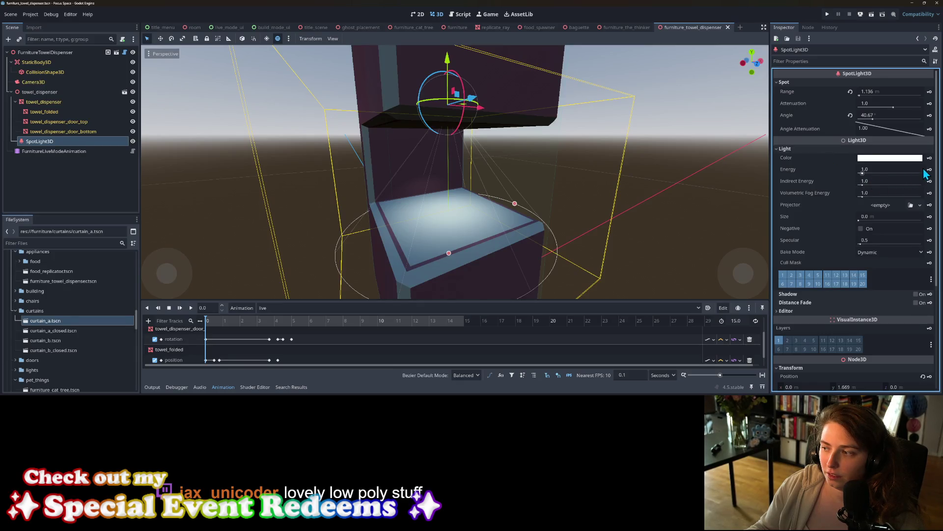
{"action": "left_click", "coordinate": [929, 169]}
{"action": "left_click", "coordinate": [441, 217]}
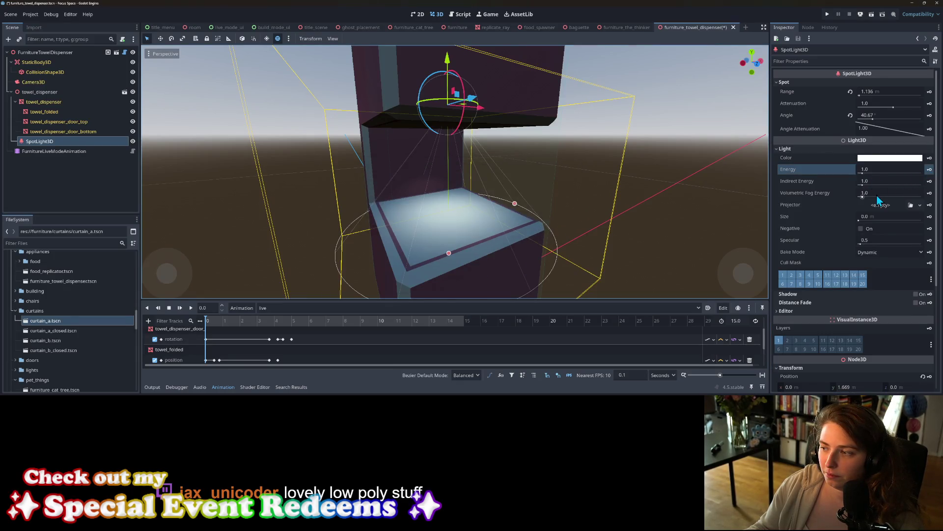
{"action": "left_click", "coordinate": [884, 170]}
{"action": "type", "text": "0"}
{"action": "key", "text": "Return"}
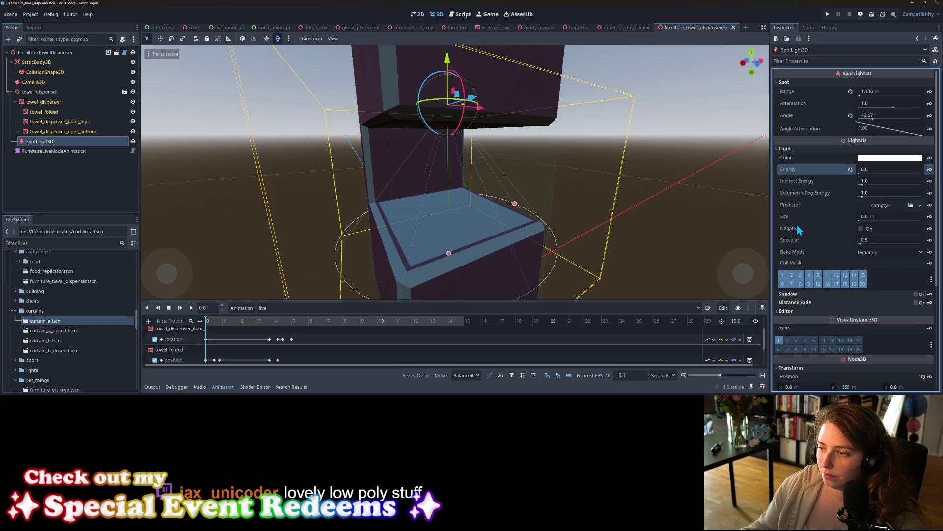
Key the spotlight Energy at 1.0 at 0.5 seconds
{"action": "left_click_drag", "start_coordinate": [210, 322], "coordinate": [215, 320]}
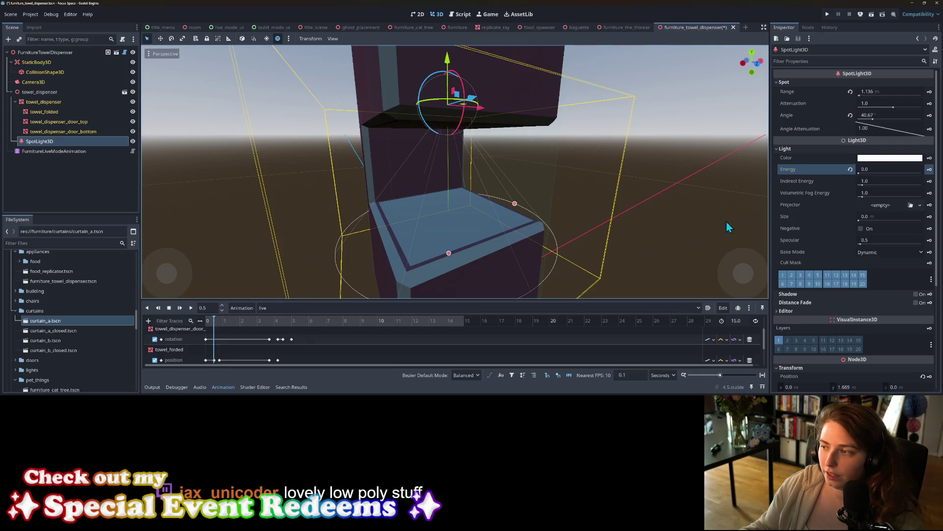
{"action": "left_click", "coordinate": [875, 169]}
{"action": "type", "text": "1"}
{"action": "key", "text": "Return"}
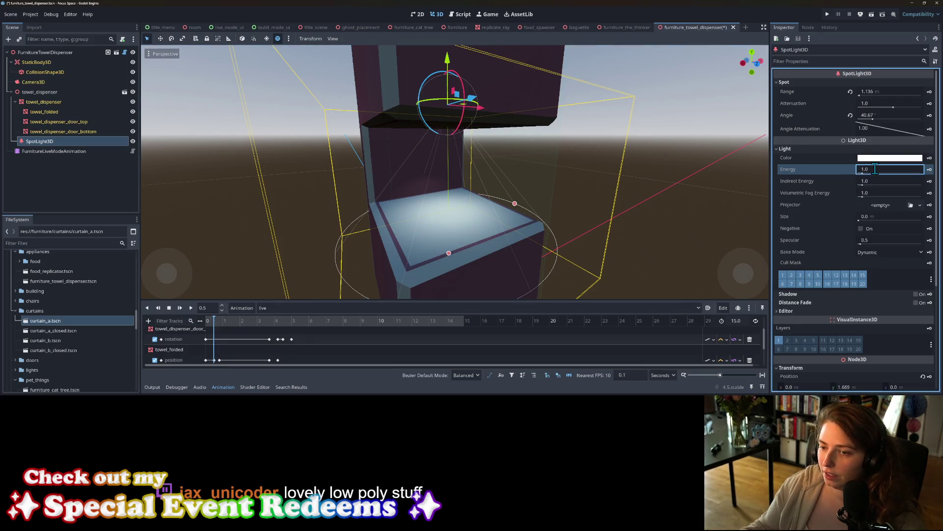
{"action": "left_click", "coordinate": [929, 169]}
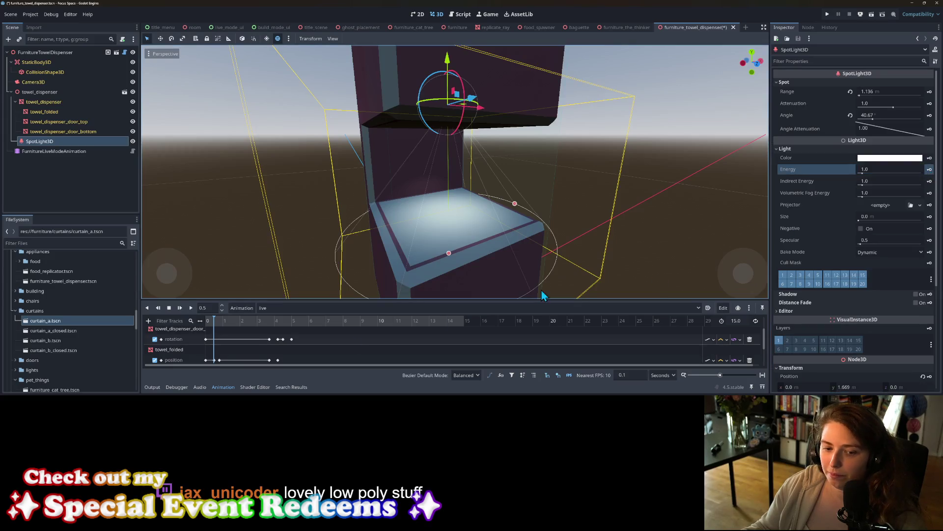
{"action": "scroll", "scroll_direction": "down", "scroll_amount": 3}
{"action": "left_click", "coordinate": [698, 355]}
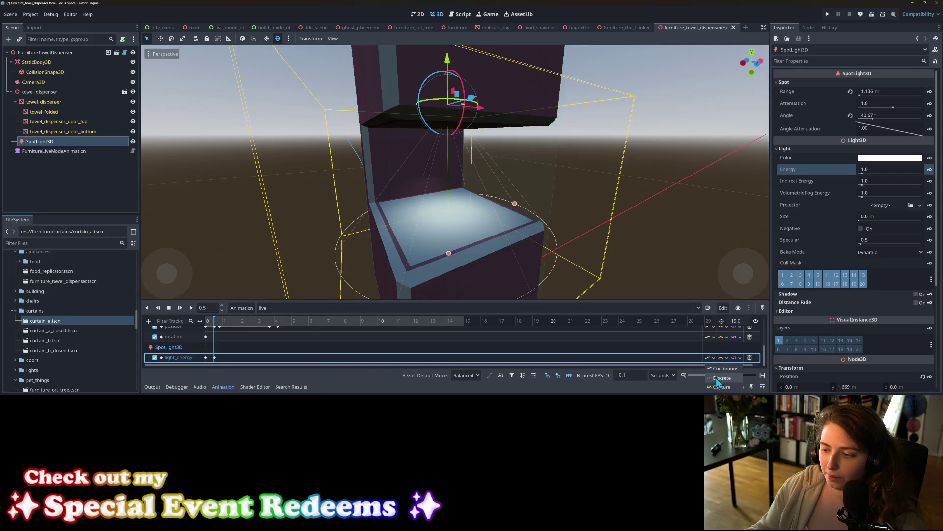
Set the light_energy key in the RESET animation to 0 and save the scene
{"action": "left_click", "coordinate": [285, 309]}
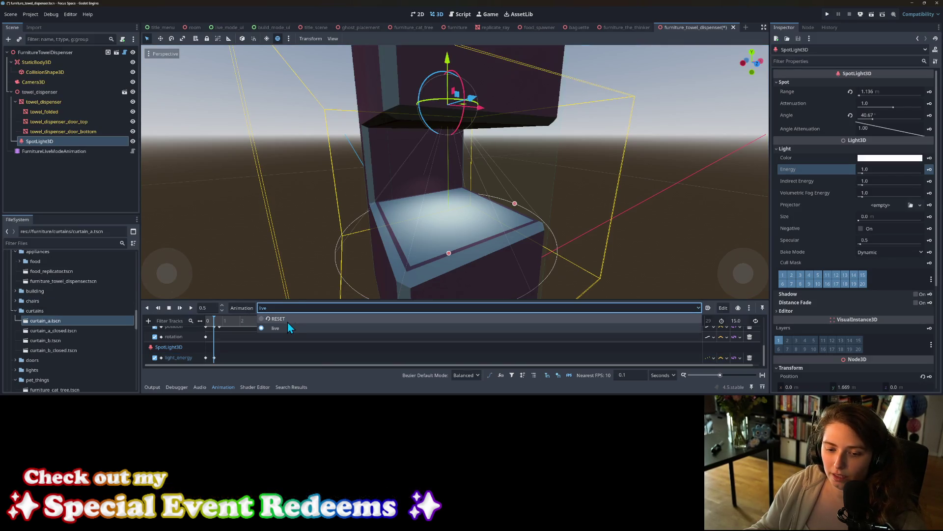
{"action": "left_click", "coordinate": [282, 322]}
{"action": "left_click", "coordinate": [206, 361]}
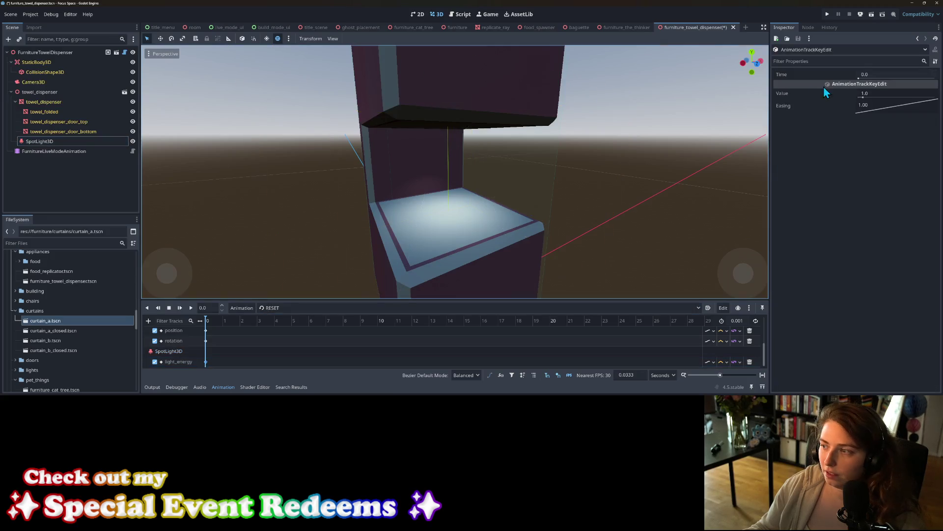
{"action": "left_click", "coordinate": [865, 93]}
{"action": "type", "text": "0"}
{"action": "key", "text": "Return"}
{"action": "key", "text": "ctrl+s"}
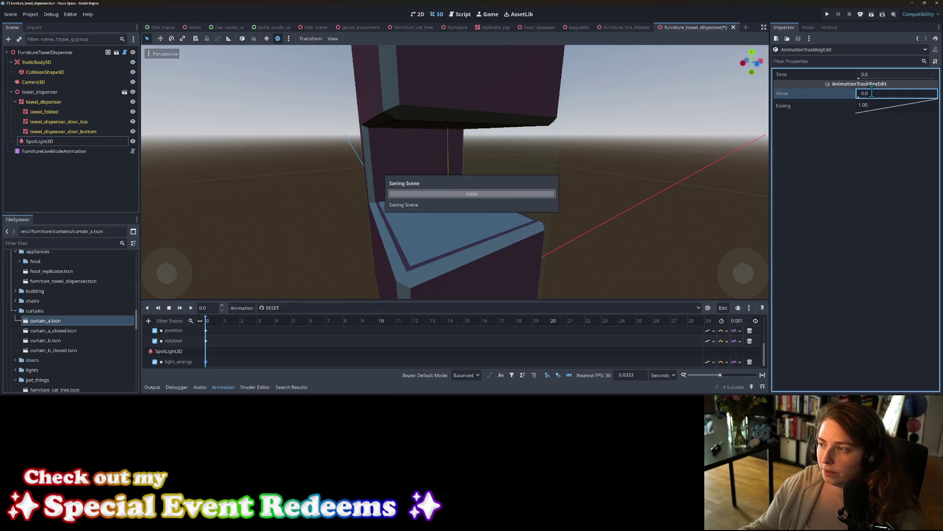
{"action": "left_click", "coordinate": [221, 65]}
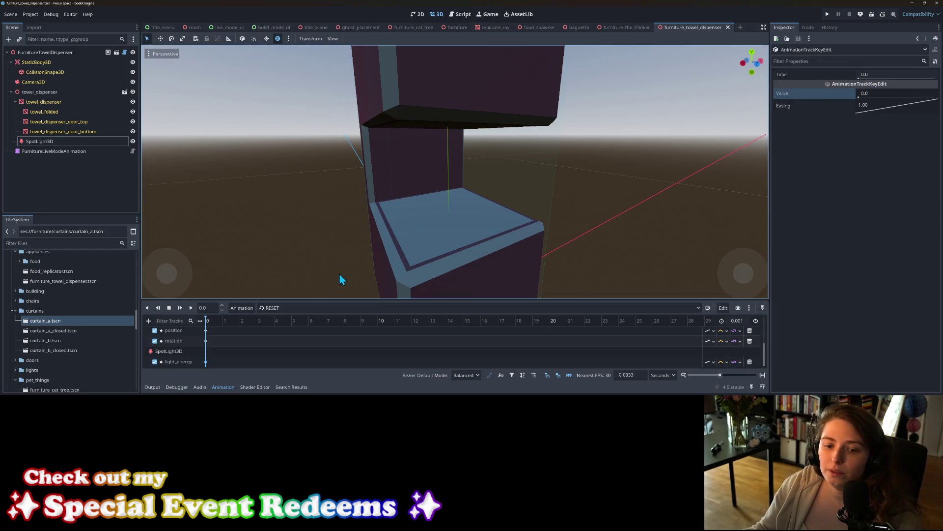
Switch to the live animation and move the playhead to about 5 seconds
{"action": "left_click", "coordinate": [293, 309]}
{"action": "left_click", "coordinate": [304, 327]}
{"action": "left_click_drag", "start_coordinate": [212, 321], "coordinate": [299, 323]}
{"action": "scroll", "scroll_direction": "down", "scroll_amount": 3}
{"action": "scroll", "scroll_direction": "up", "scroll_amount": 3}
{"action": "left_click", "coordinate": [294, 327]}
Insert a light_energy key at 5.0 s with energy 0 and save the scene
{"action": "left_click_drag", "start_coordinate": [295, 327], "coordinate": [293, 328]}
{"action": "scroll", "scroll_direction": "down", "scroll_amount": 3}
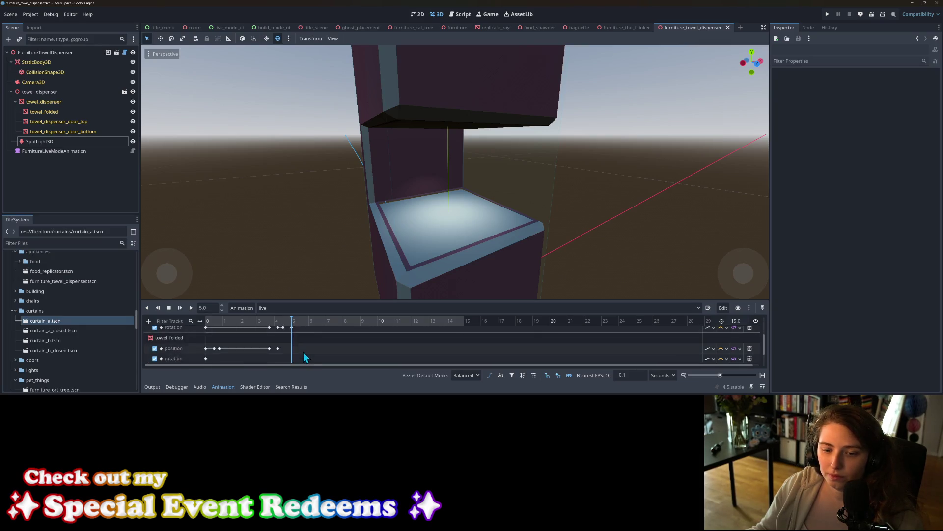
{"action": "scroll", "scroll_direction": "down", "scroll_amount": 3}
{"action": "right_click", "coordinate": [291, 358]}
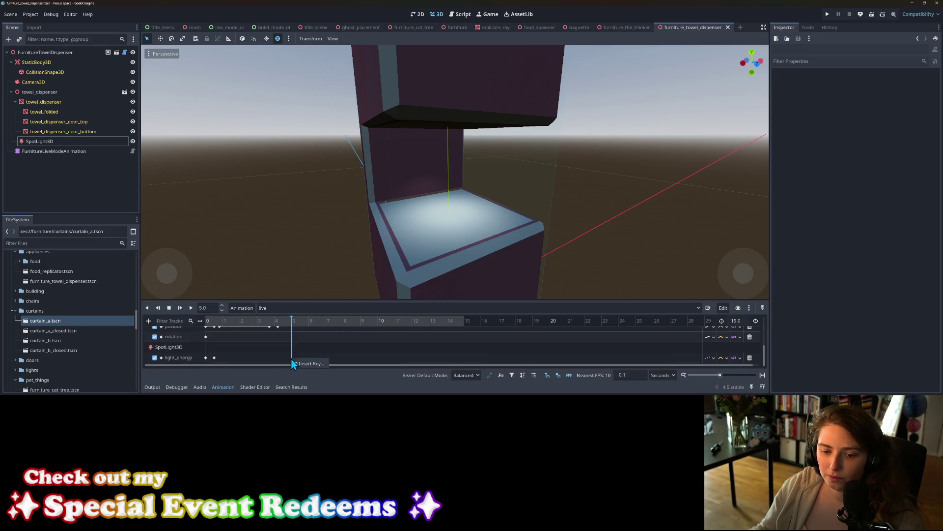
{"action": "left_click", "coordinate": [306, 365]}
{"action": "left_click", "coordinate": [291, 358]}
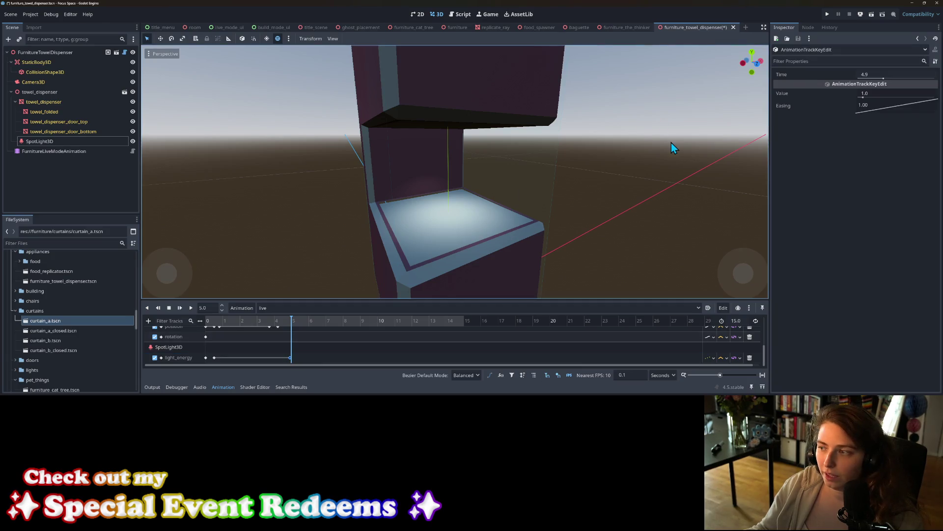
{"action": "left_click", "coordinate": [887, 96]}
{"action": "type", "text": "0"}
{"action": "left_click", "coordinate": [880, 74]}
{"action": "type", "text": "5"}
{"action": "key", "text": "Return"}
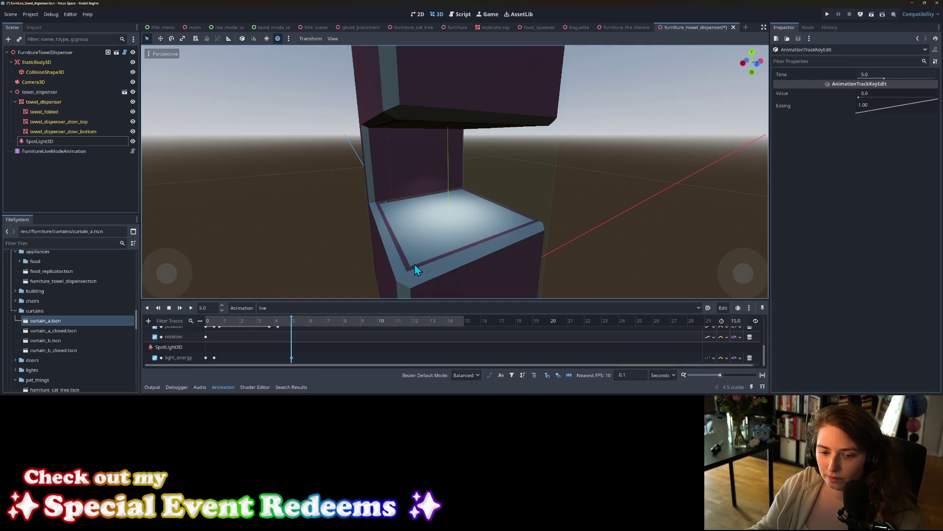
{"action": "scroll", "scroll_direction": "up", "scroll_amount": 3}
{"action": "key", "text": "ctrl+s"}
Preview the live animation from the start, then enlarge the animation panel
{"action": "left_click", "coordinate": [181, 310]}
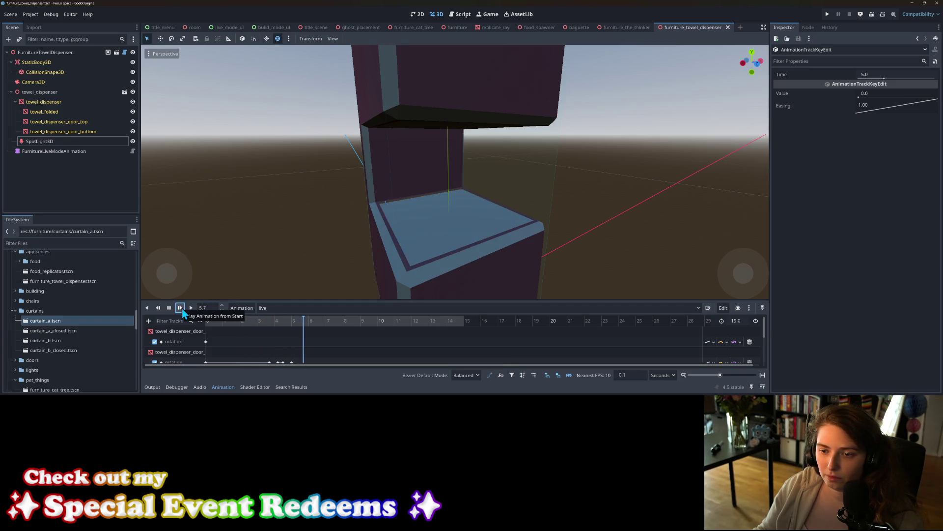
{"action": "scroll", "scroll_direction": "up", "scroll_amount": 3}
{"action": "left_click_drag", "start_coordinate": [288, 255], "coordinate": [324, 270]}
{"action": "scroll", "scroll_direction": "up", "scroll_amount": 3}
{"action": "scroll", "scroll_direction": "down", "scroll_amount": 3}
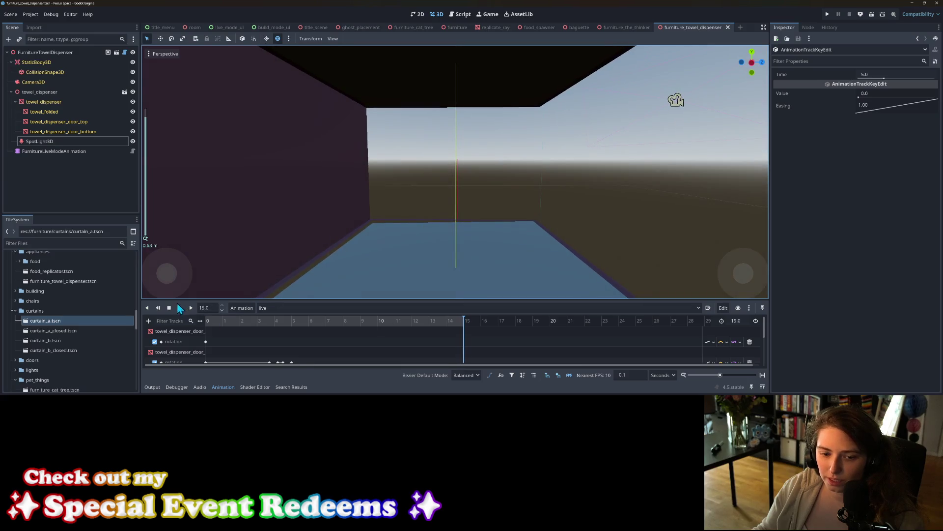
{"action": "left_click", "coordinate": [169, 308]}
{"action": "scroll", "scroll_direction": "down", "scroll_amount": 3}
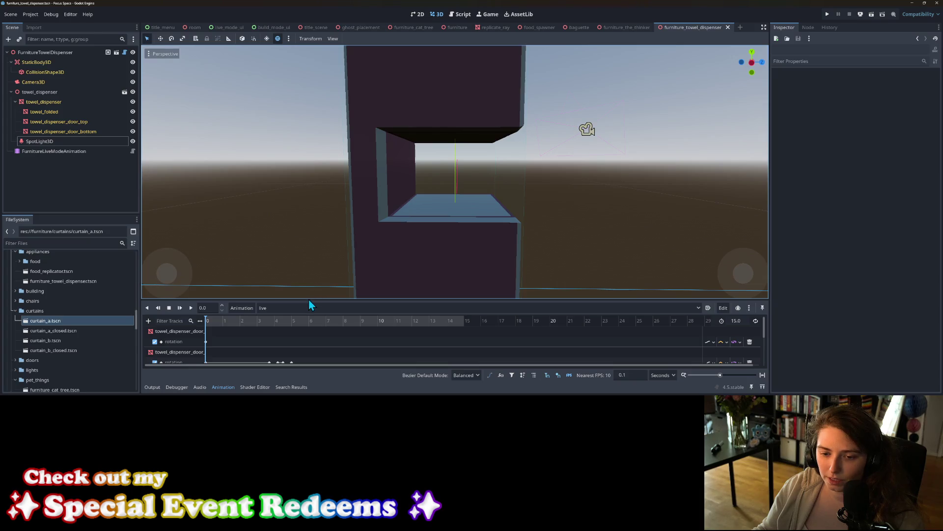
{"action": "left_click_drag", "start_coordinate": [308, 299], "coordinate": [312, 175]}
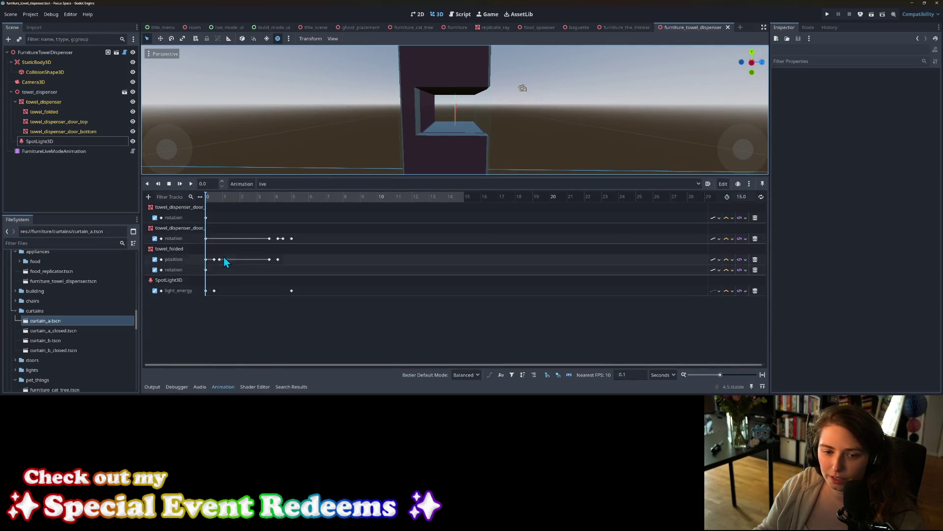
Set the bottom door's rotation key at 5.0 s to x 0 so it closes
{"action": "left_click_drag", "start_coordinate": [204, 195], "coordinate": [240, 195]}
{"action": "left_click", "coordinate": [304, 238]}
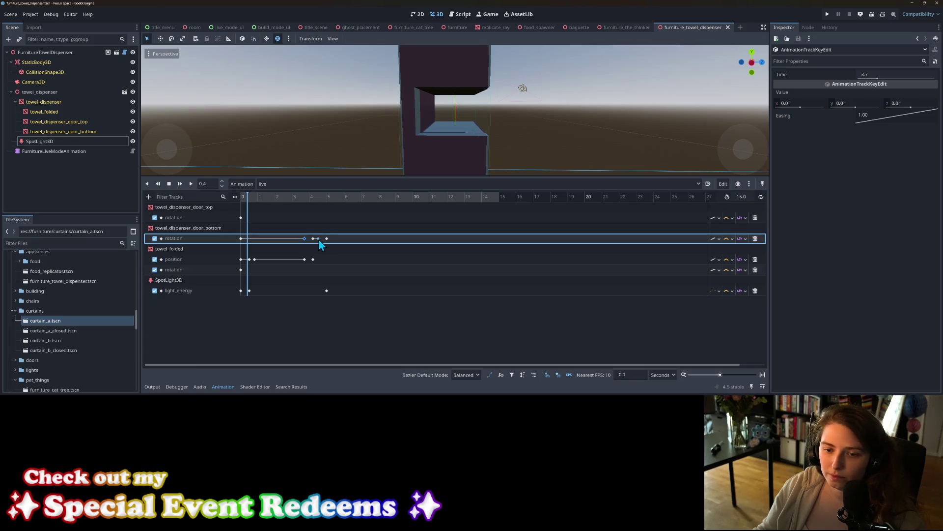
{"action": "mouse_move", "coordinate": [320, 244]}
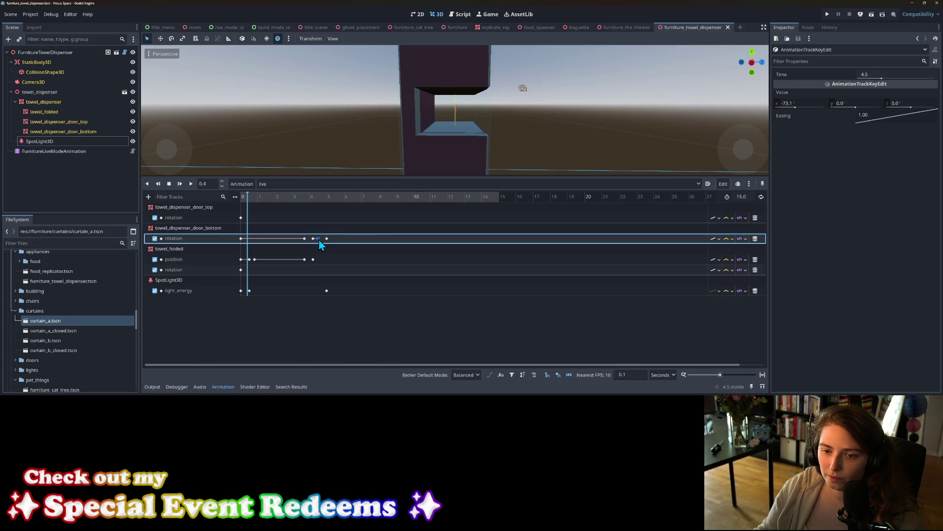
{"action": "left_click", "coordinate": [326, 237]}
{"action": "left_click", "coordinate": [805, 105]}
{"action": "type", "text": "0"}
{"action": "key", "text": "Return"}
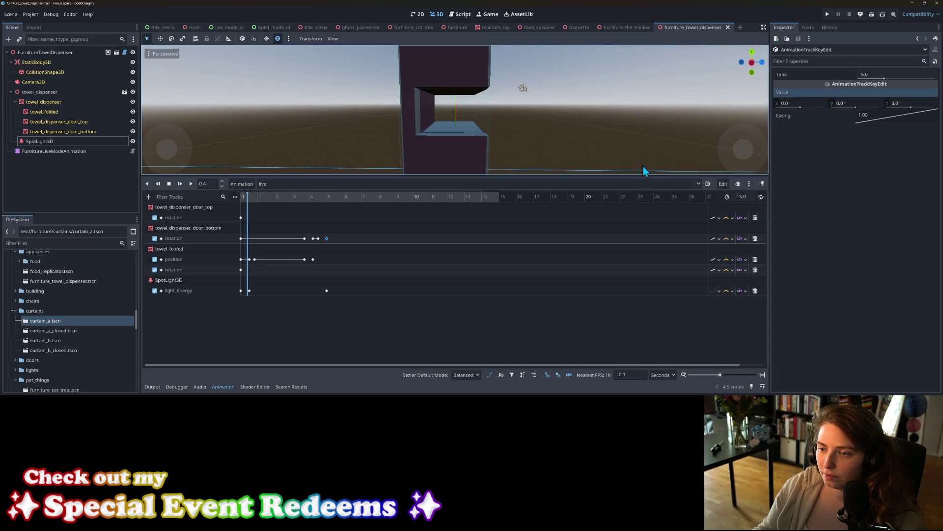
Orbit to a low frontal view of the dispenser, then switch to Blender
{"action": "left_click_drag", "start_coordinate": [639, 175], "coordinate": [644, 301]}
{"action": "scroll", "scroll_direction": "down", "scroll_amount": 3}
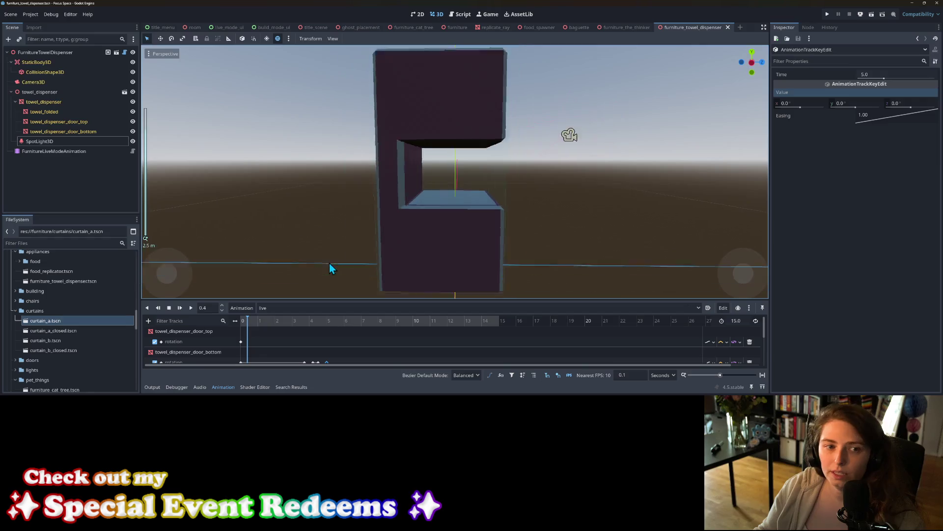
{"action": "left_click_drag", "start_coordinate": [375, 226], "coordinate": [331, 241]}
{"action": "left_click_drag", "start_coordinate": [467, 217], "coordinate": [565, 249]}
{"action": "scroll", "scroll_direction": "up", "scroll_amount": 3}
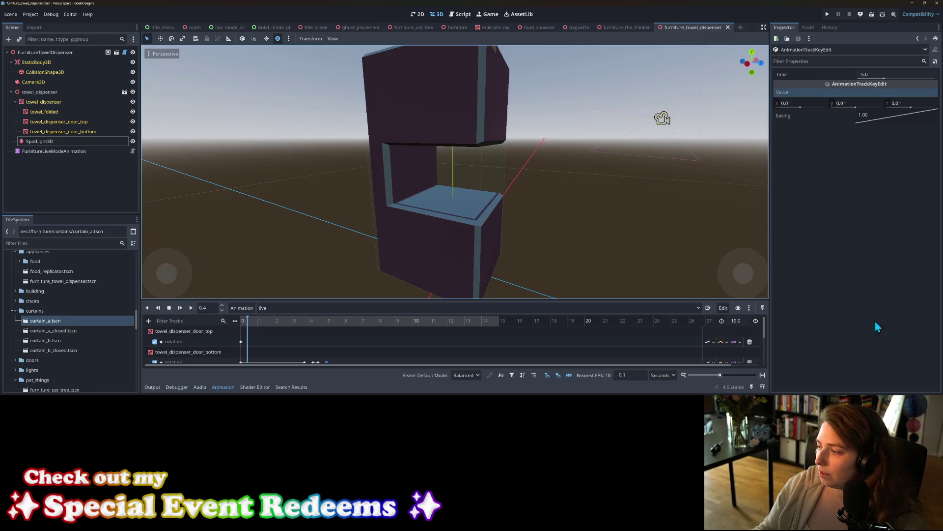
{"action": "left_click_drag", "start_coordinate": [608, 271], "coordinate": [549, 235]}
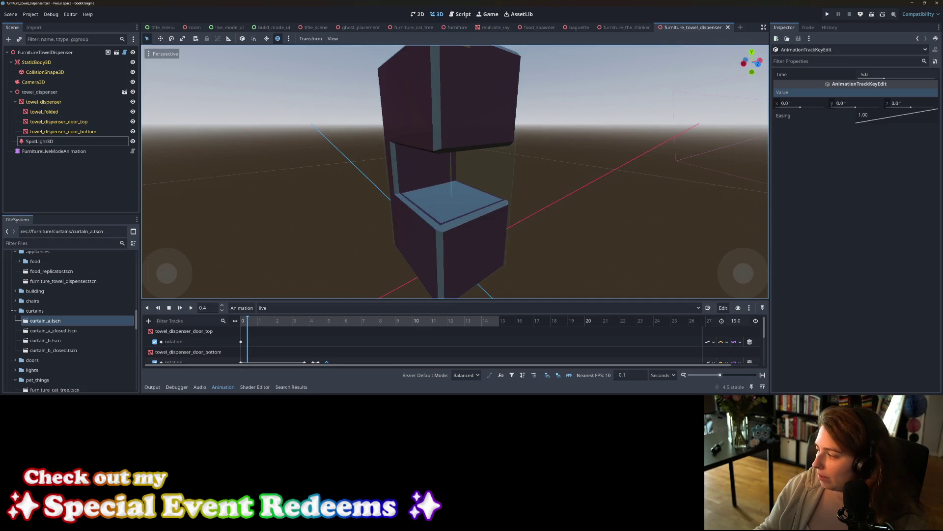
{"action": "key", "text": "alt+Tab"}
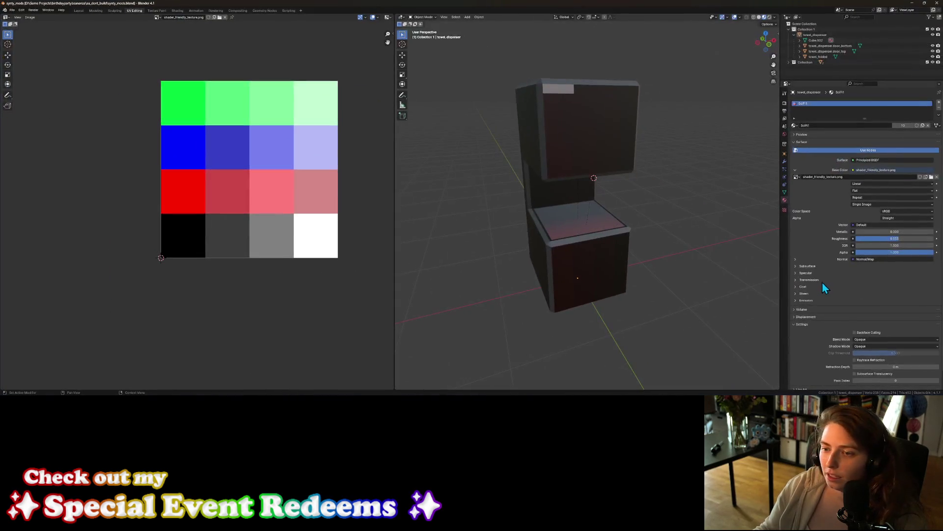
Hide door_bottom in the Outliner to expose the empty lower compartment
{"action": "left_click_drag", "start_coordinate": [571, 287], "coordinate": [598, 281]}
{"action": "scroll", "scroll_direction": "up", "scroll_amount": 3}
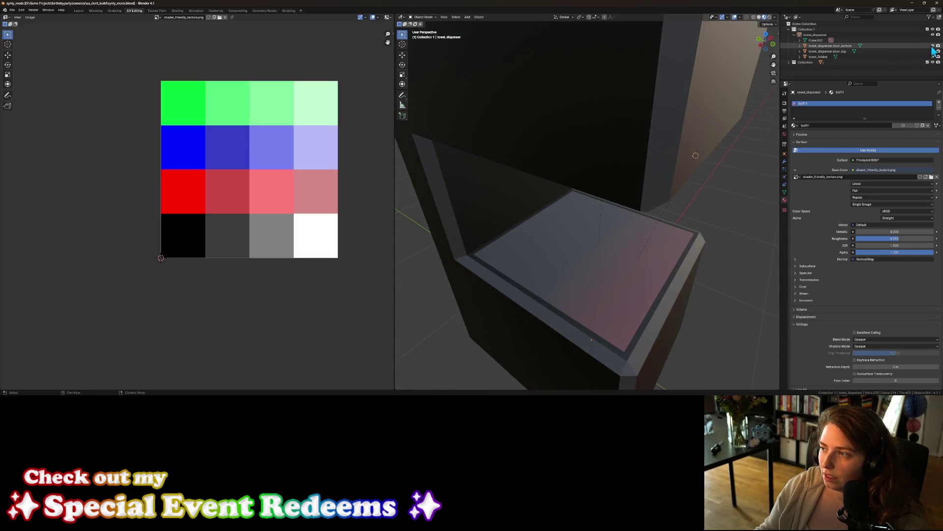
{"action": "left_click", "coordinate": [933, 46]}
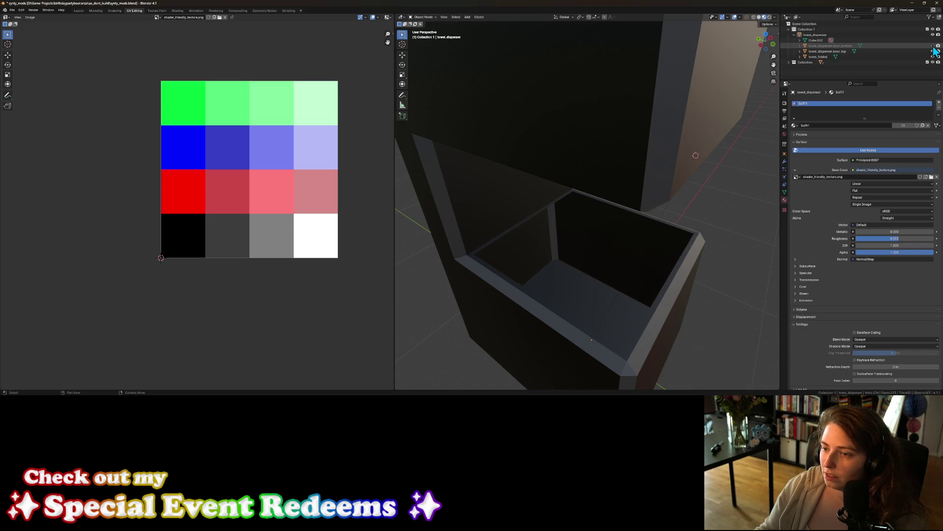
{"action": "left_click_drag", "start_coordinate": [597, 211], "coordinate": [519, 280]}
In towel_dispenser's mesh, select the compartment's rim loop and fill it with a face
{"action": "left_click", "coordinate": [520, 215]}
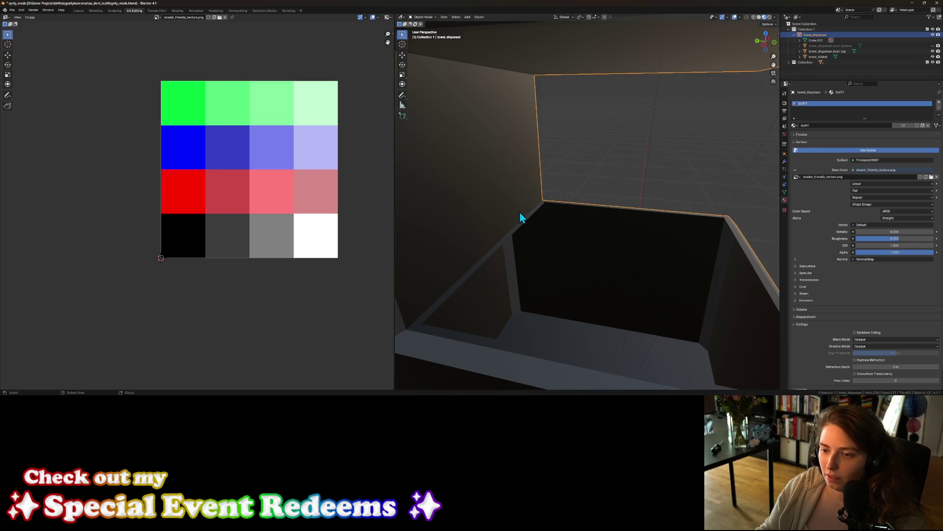
{"action": "key", "text": "Tab"}
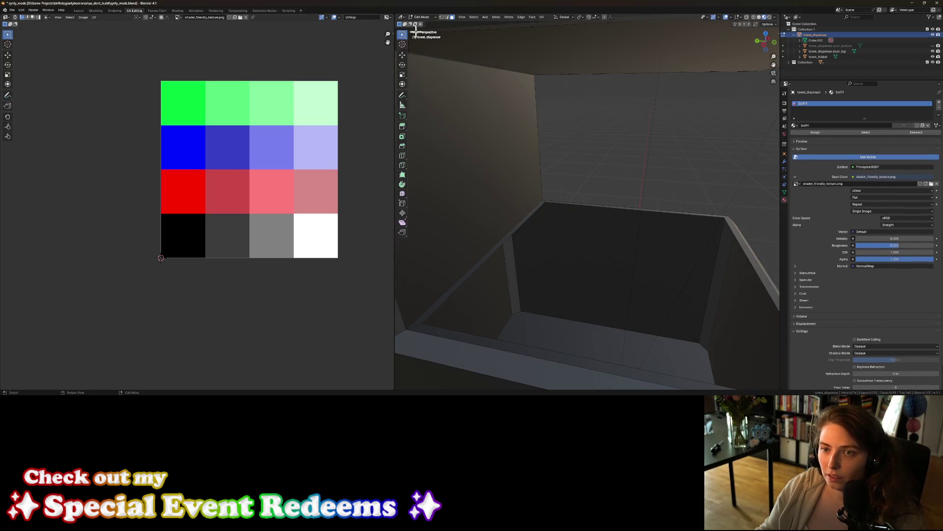
{"action": "left_click", "coordinate": [443, 18]}
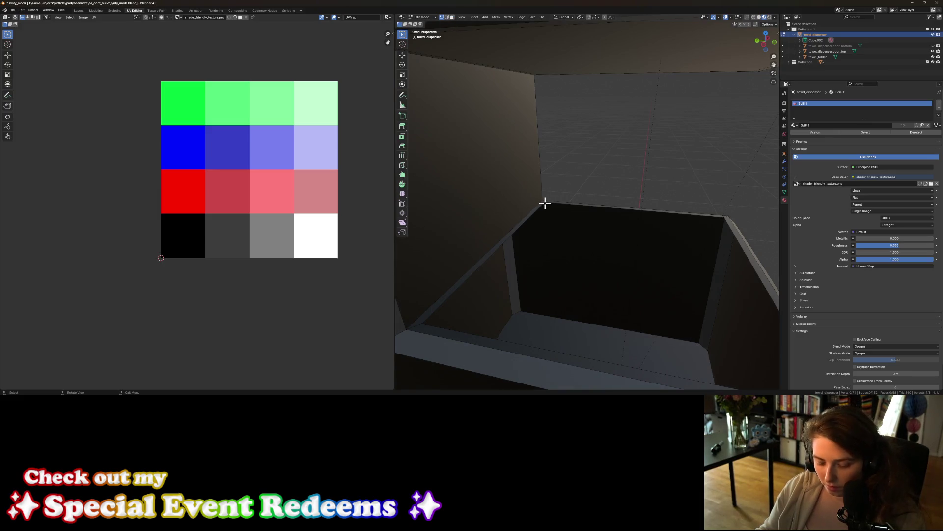
{"action": "left_click", "coordinate": [545, 203]}
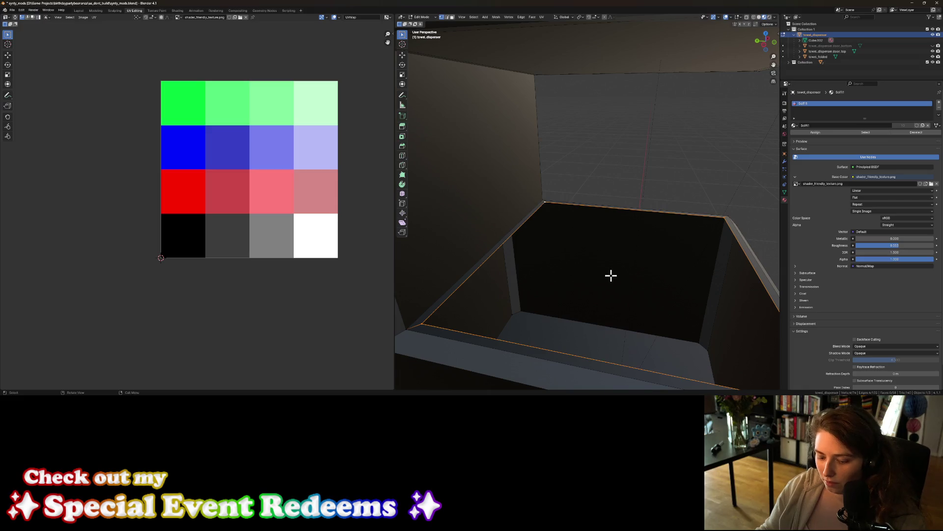
{"action": "key", "text": "f"}
Extrude the new face straight down about 0.25 m as the sunk floor, then leave Edit Mode
{"action": "key", "text": "g"}
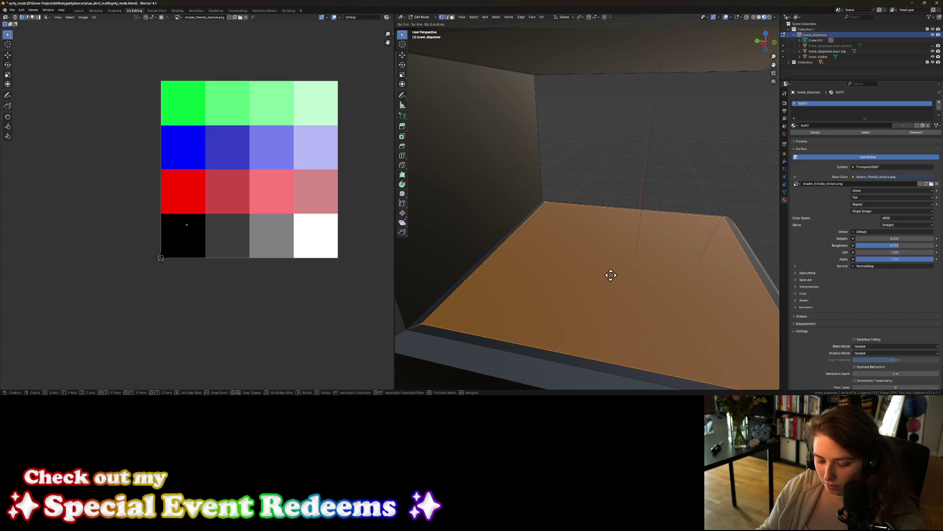
{"action": "key", "text": "z"}
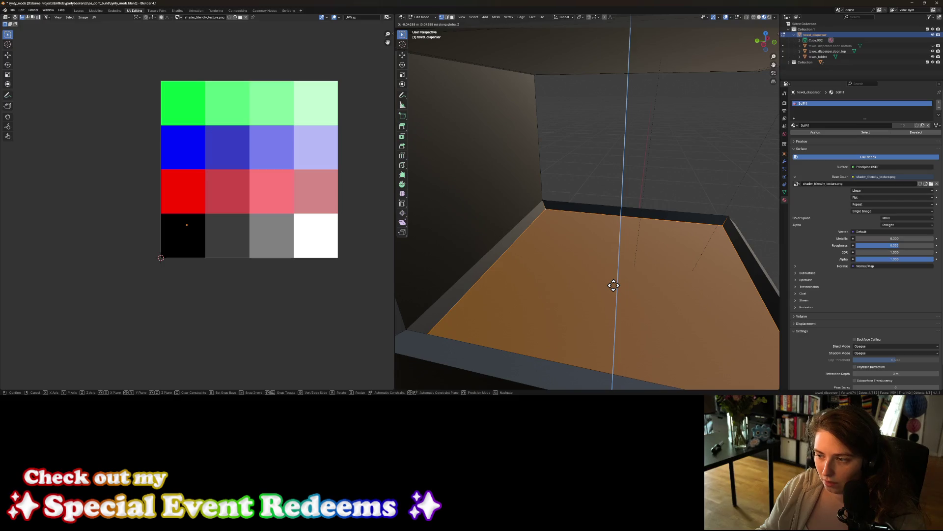
{"action": "key", "text": "Escape"}
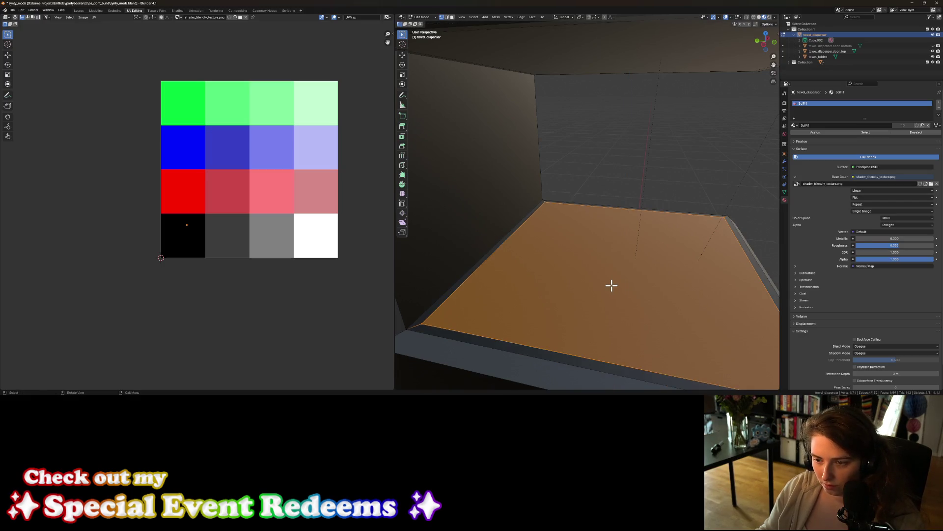
{"action": "key", "text": "e"}
{"action": "key", "text": "z"}
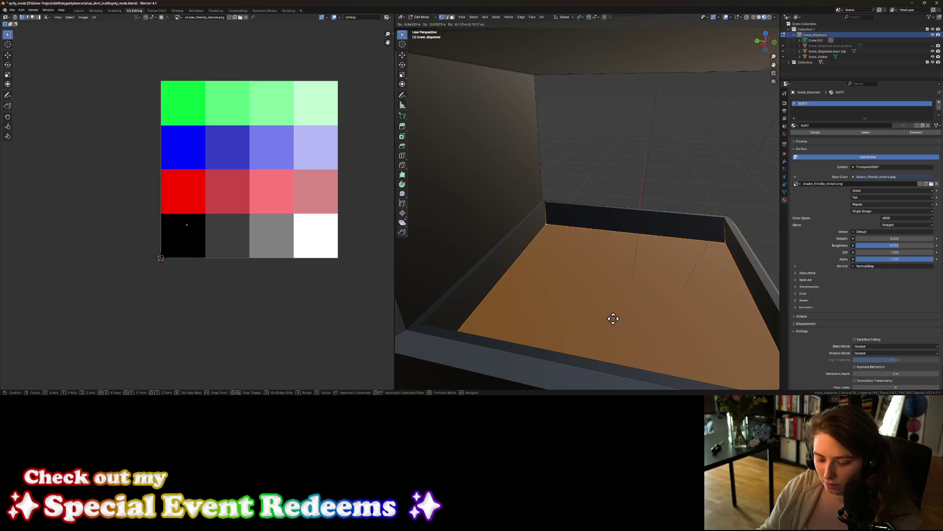
{"action": "key", "text": "z"}
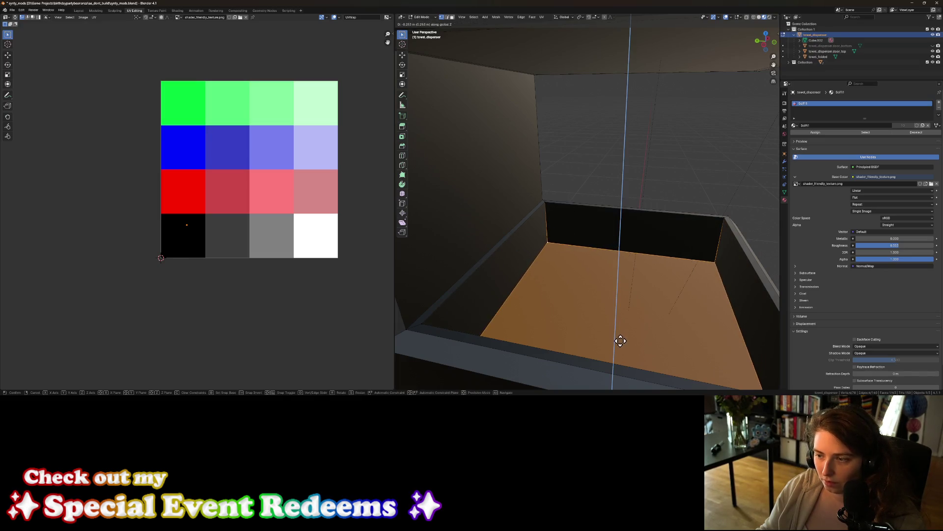
{"action": "left_click", "coordinate": [599, 374]}
{"action": "scroll", "scroll_direction": "down", "scroll_amount": 3}
{"action": "left_click_drag", "start_coordinate": [591, 369], "coordinate": [605, 355]}
{"action": "key", "text": "Tab"}
{"action": "scroll", "scroll_direction": "up", "scroll_amount": 3}
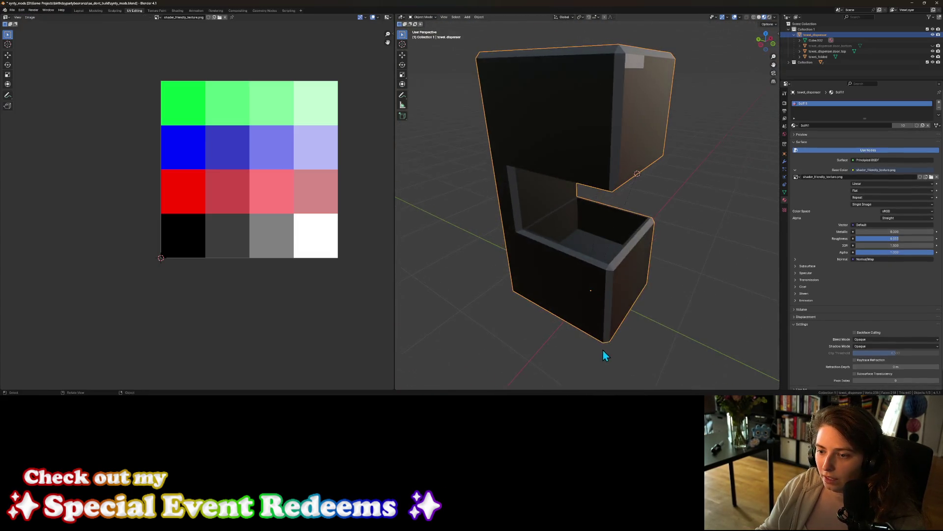
Unhide the bottom door, test-rotate it on X, cancel, and hide it again
{"action": "left_click", "coordinate": [933, 46]}
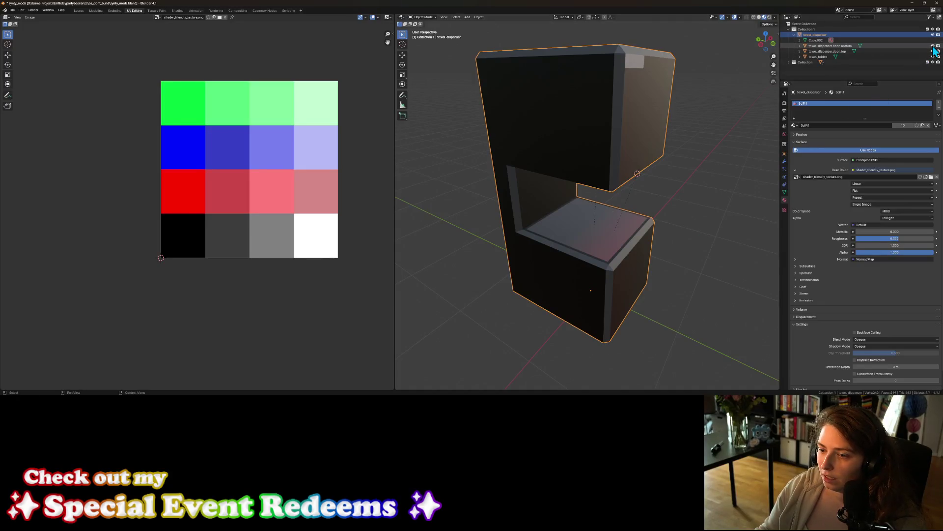
{"action": "left_click", "coordinate": [605, 242]}
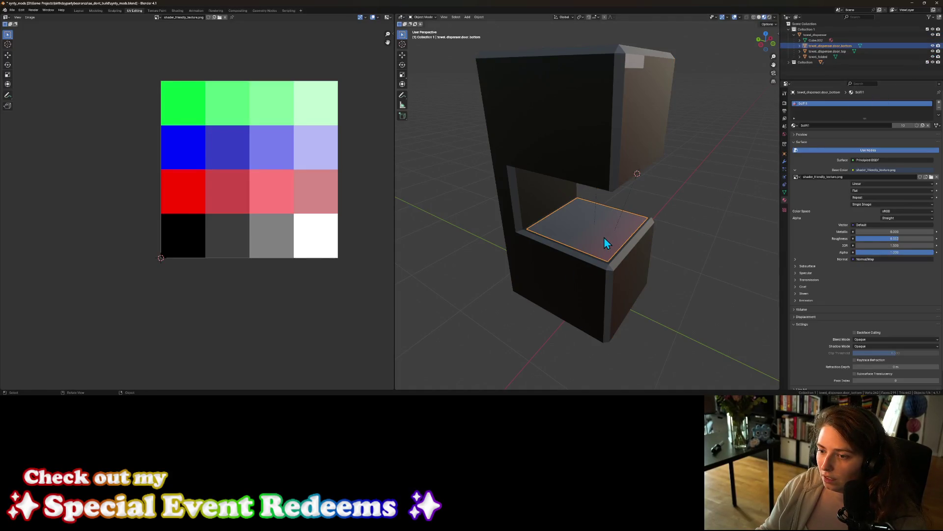
{"action": "key", "text": "r"}
{"action": "key", "text": "x"}
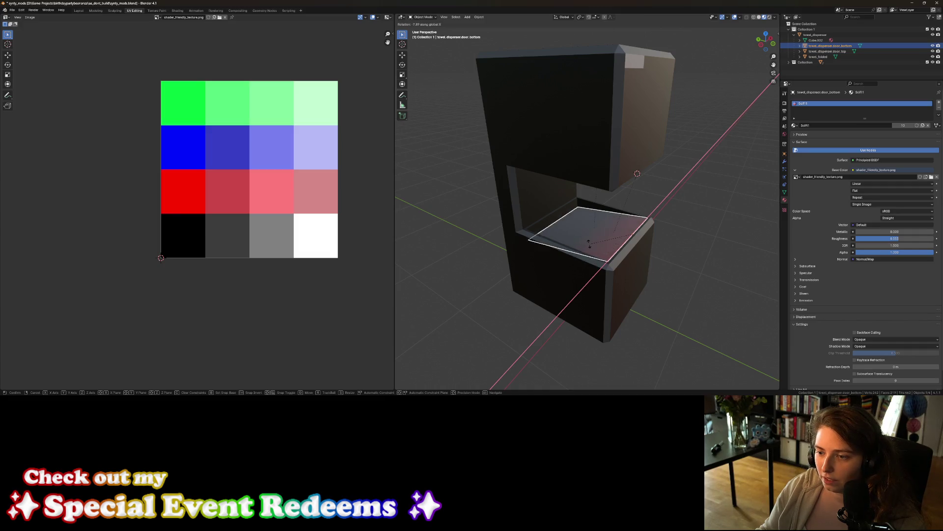
{"action": "key", "text": "Escape"}
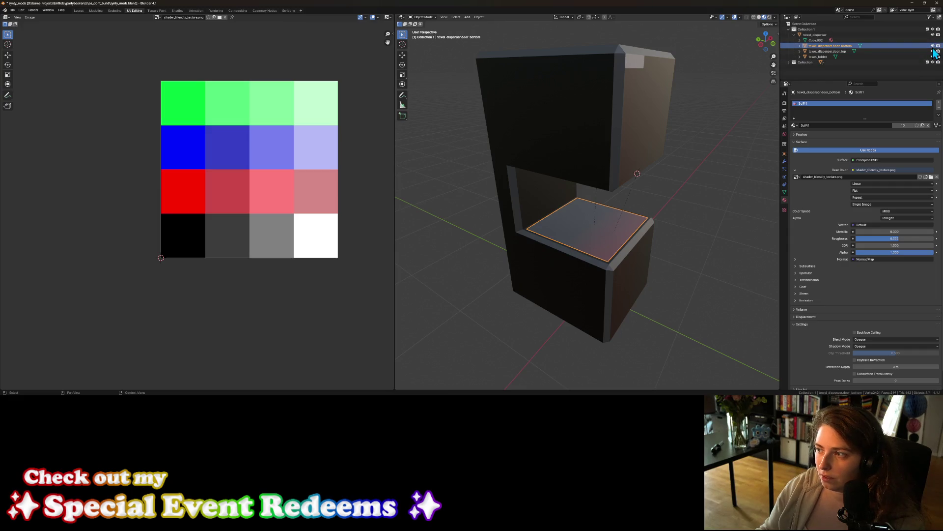
{"action": "left_click", "coordinate": [933, 45]}
{"action": "scroll", "scroll_direction": "up", "scroll_amount": 3}
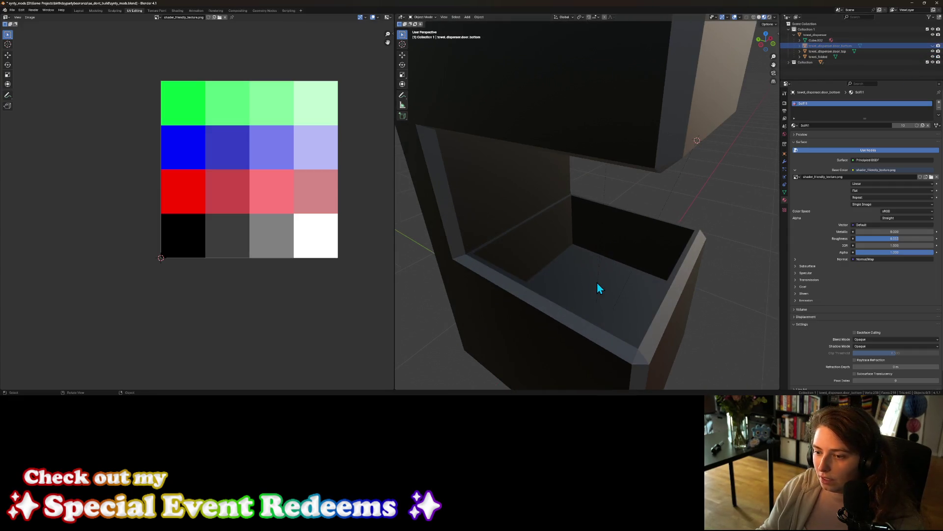
Move towel_dispenser's floor face inside the opening down along Z, then return to Object Mode
{"action": "left_click", "coordinate": [596, 285]}
{"action": "key", "text": "Tab"}
{"action": "left_click", "coordinate": [556, 312]}
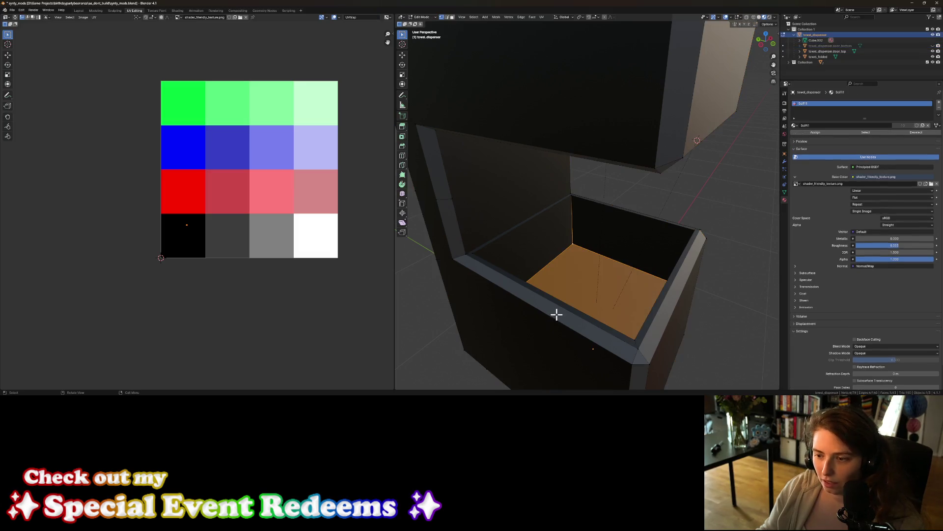
{"action": "left_click_drag", "start_coordinate": [590, 295], "coordinate": [606, 294]}
{"action": "key", "text": "g"}
{"action": "key", "text": "z"}
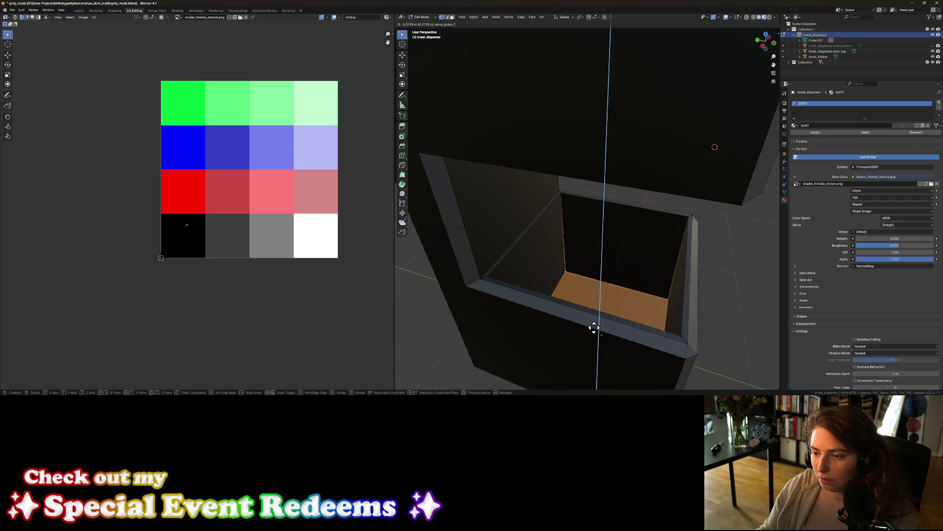
{"action": "left_click", "coordinate": [593, 327]}
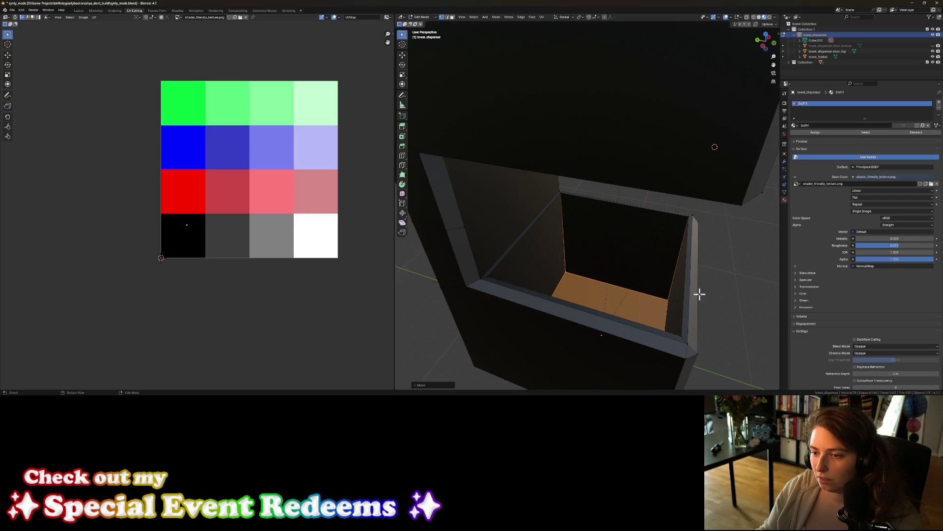
{"action": "left_click", "coordinate": [699, 294]}
{"action": "key", "text": "Tab"}
{"action": "left_click_drag", "start_coordinate": [688, 304], "coordinate": [668, 249]}
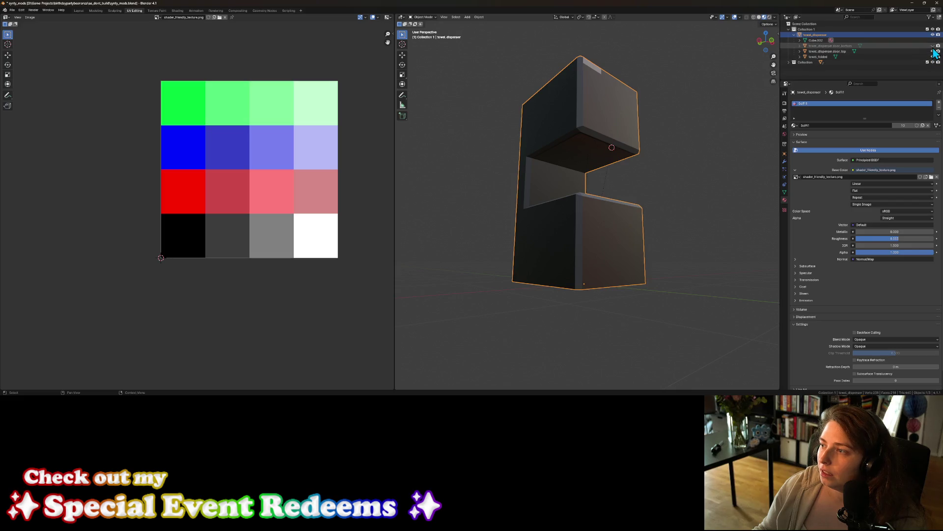
Select towel_folded and enter Edit Mode with its faces and UVs selected
{"action": "left_click_drag", "start_coordinate": [614, 205], "coordinate": [640, 228]}
{"action": "scroll", "scroll_direction": "up", "scroll_amount": 3}
{"action": "scroll", "scroll_direction": "down", "scroll_amount": 3}
{"action": "scroll", "scroll_direction": "up", "scroll_amount": 3}
{"action": "scroll", "scroll_direction": "down", "scroll_amount": 3}
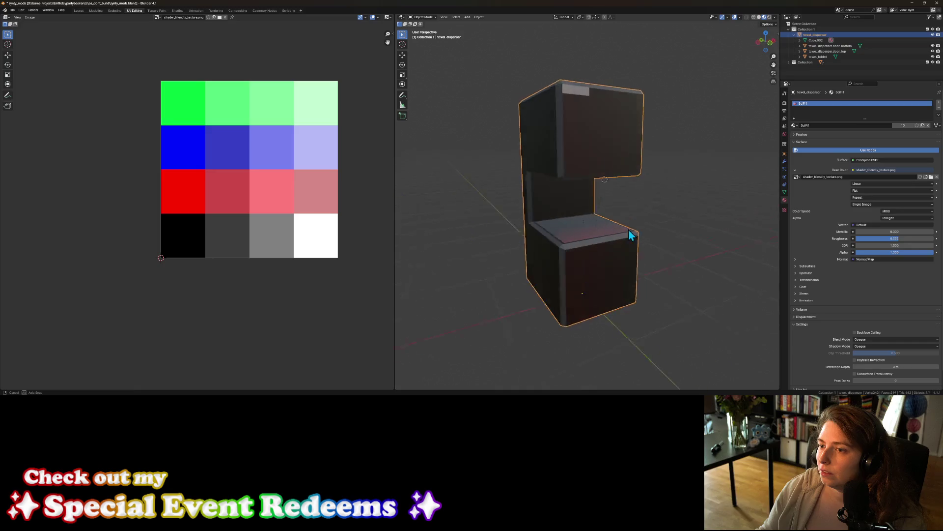
{"action": "scroll", "scroll_direction": "up", "scroll_amount": 3}
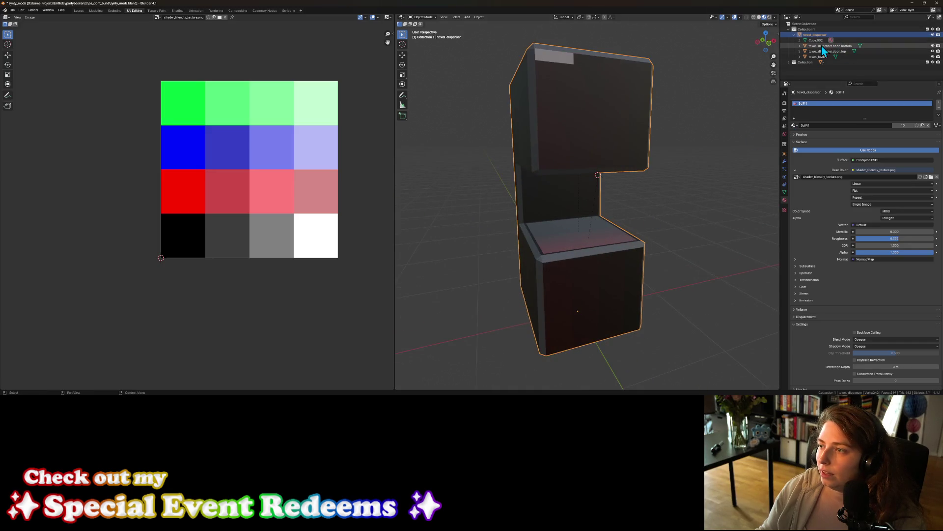
{"action": "left_click", "coordinate": [817, 57]}
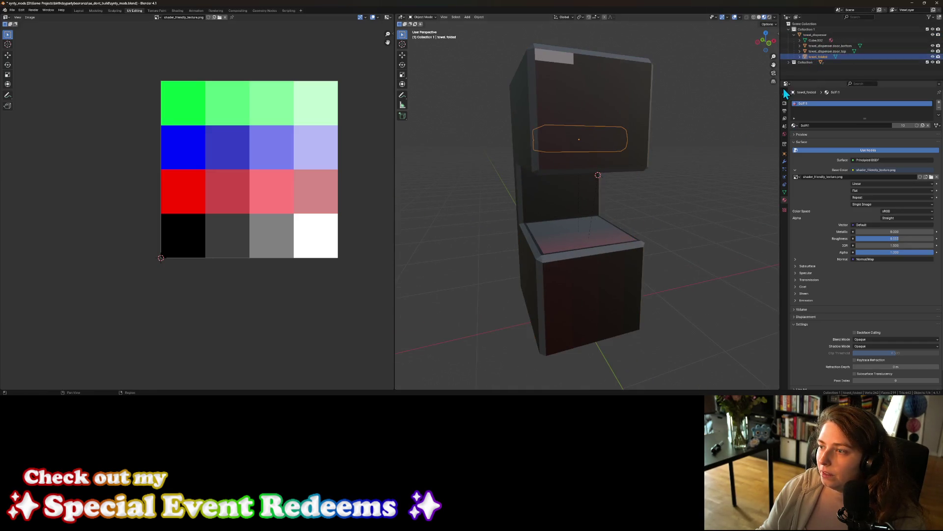
{"action": "key", "text": "Tab"}
{"action": "left_click", "coordinate": [651, 126]}
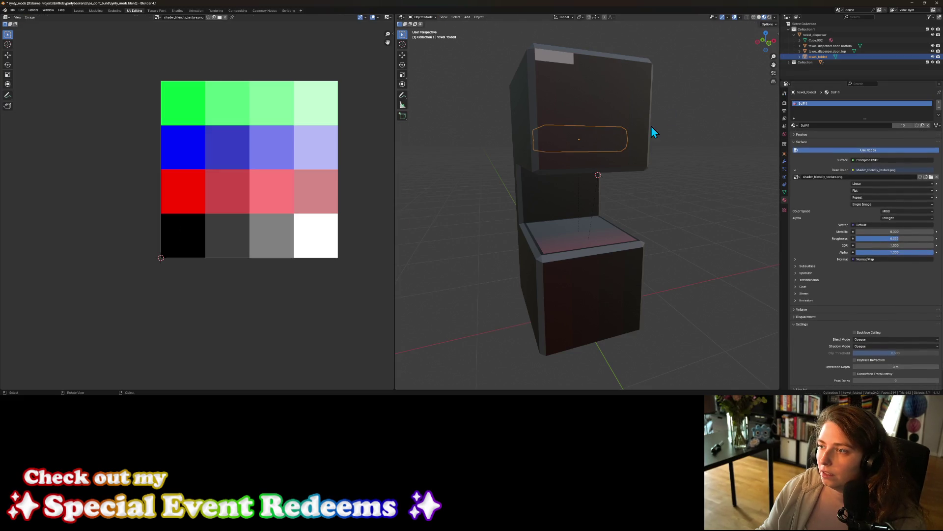
{"action": "key", "text": "ctrl+z"}
Move the towel's UV island onto the dark grey palette square and save synty_mods.blend
{"action": "key", "text": "g"}
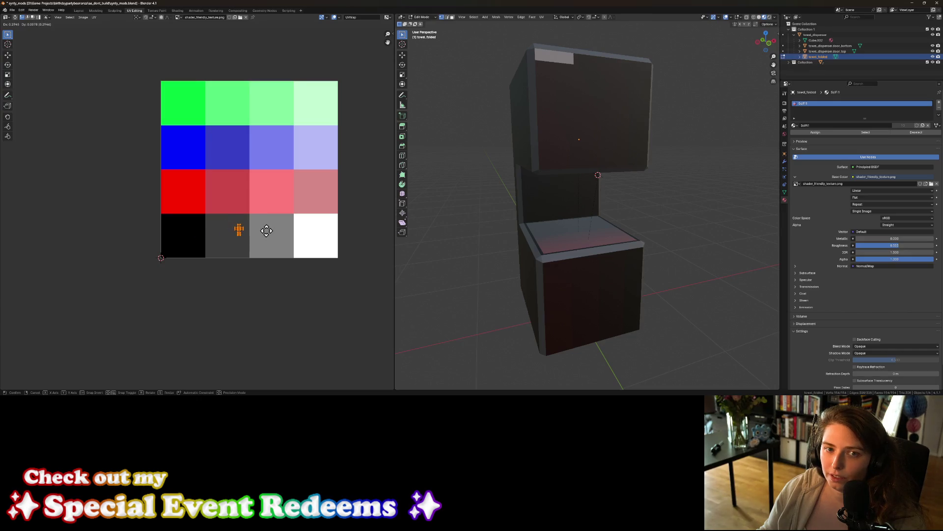
{"action": "left_click", "coordinate": [267, 230]}
{"action": "key", "text": "Tab"}
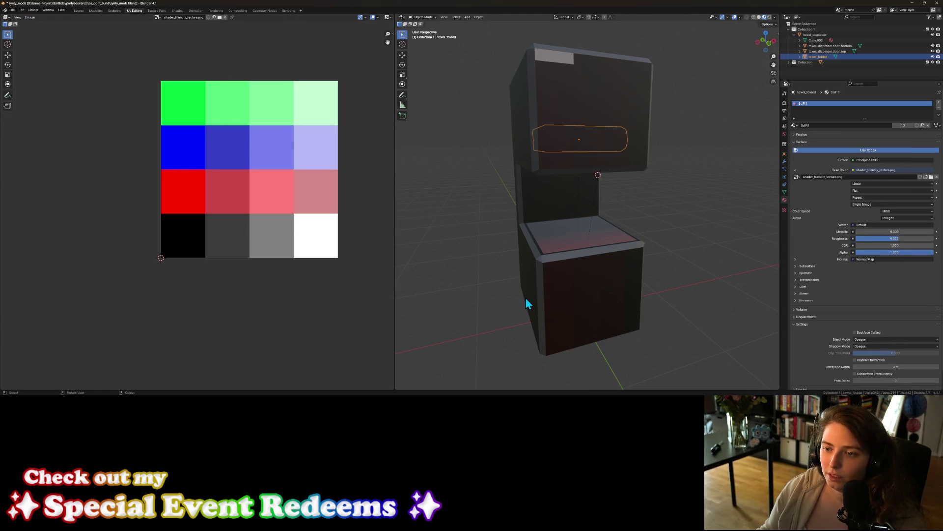
{"action": "key", "text": "ctrl+s"}
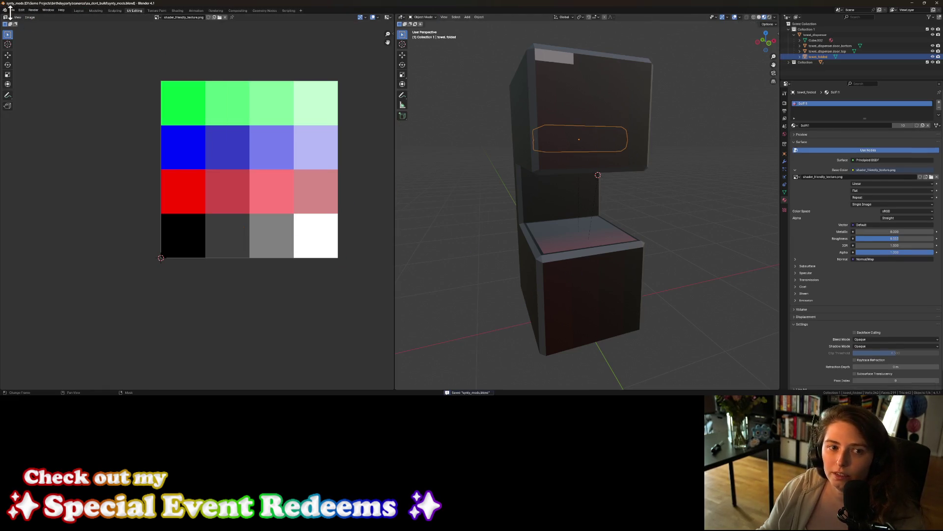
Export the model as towel_dispenser.fbx via File > Export > FBX, then minimize Blender
{"action": "left_click", "coordinate": [11, 10]}
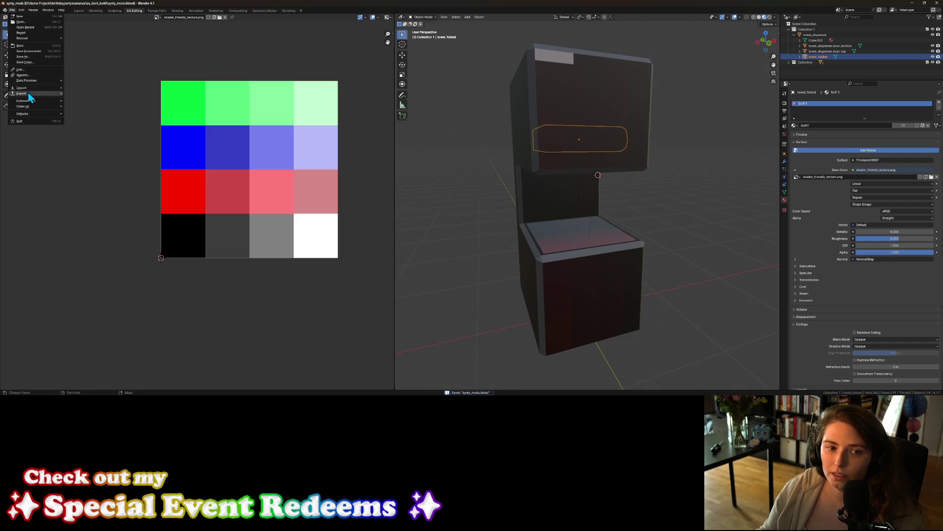
{"action": "mouse_move", "coordinate": [27, 93]}
{"action": "left_click", "coordinate": [81, 148]}
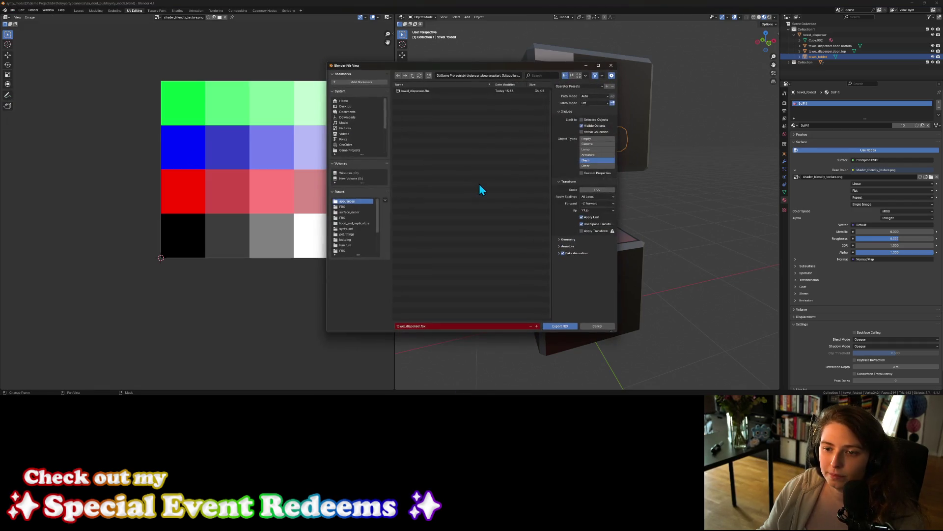
{"action": "left_click", "coordinate": [559, 328]}
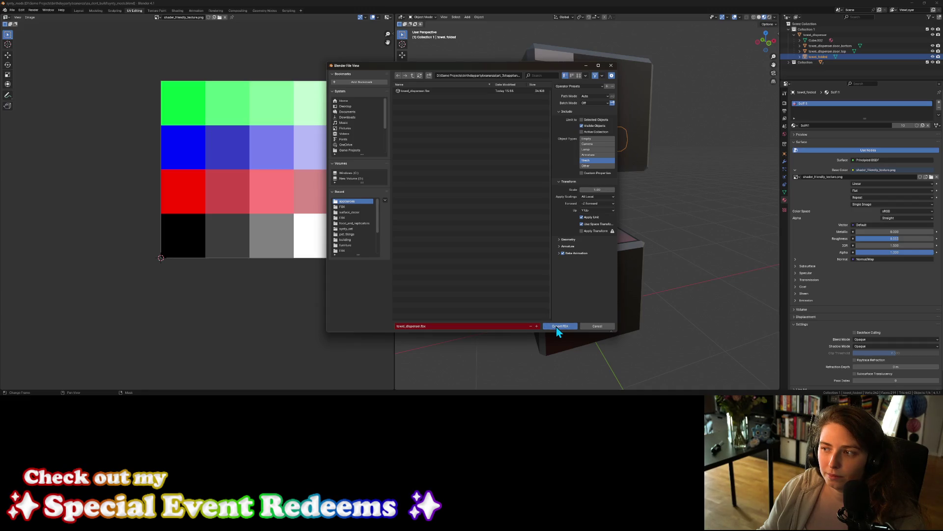
{"action": "left_click", "coordinate": [914, 5]}
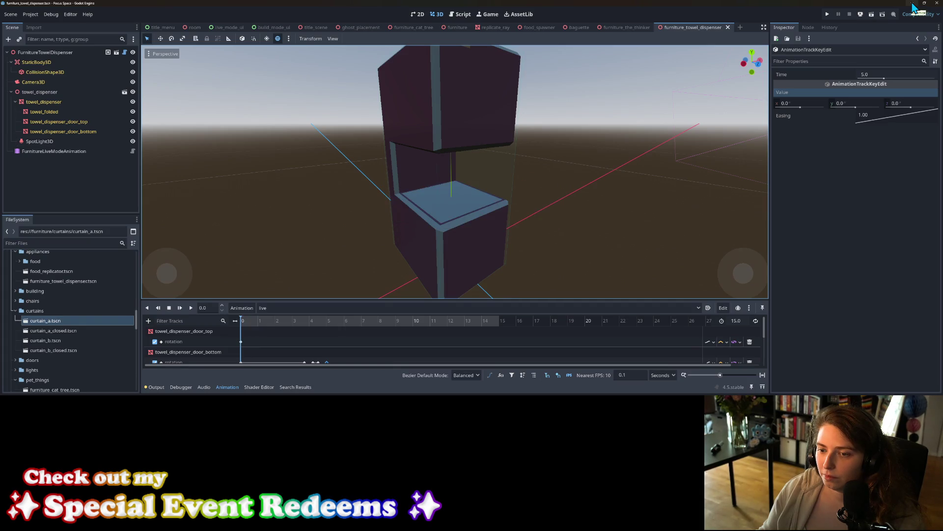
Set FurnitureTowelDispenser's My Color to Blue 2 and replay the live animation to check it
{"action": "left_click", "coordinate": [181, 310]}
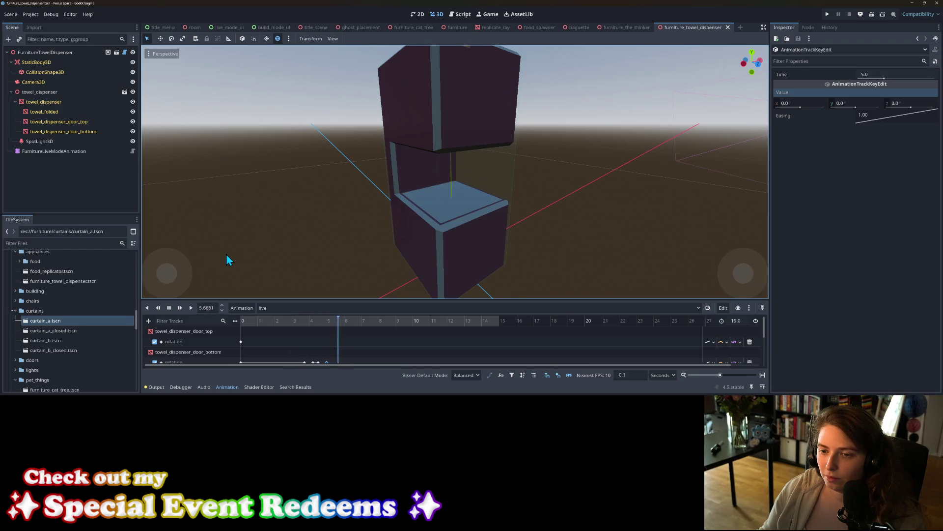
{"action": "left_click", "coordinate": [60, 54]}
{"action": "left_click", "coordinate": [880, 114]}
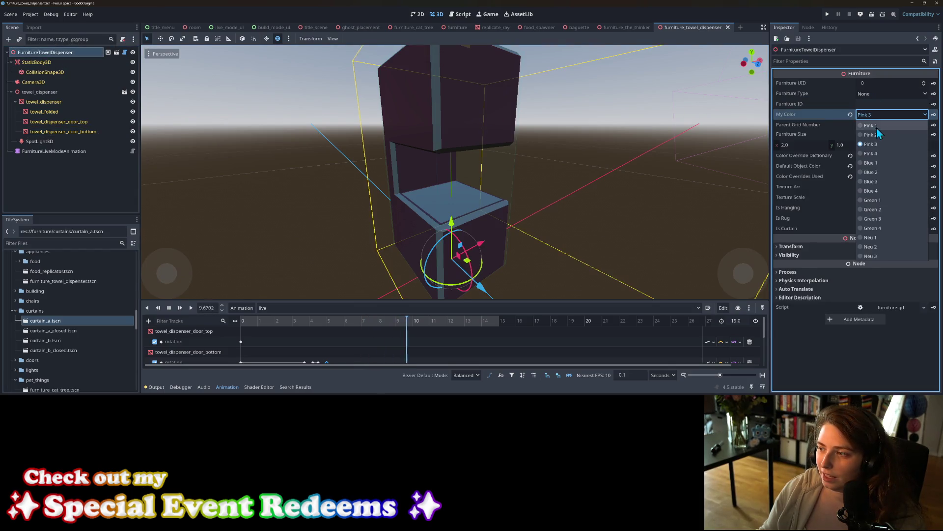
{"action": "left_click", "coordinate": [878, 173]}
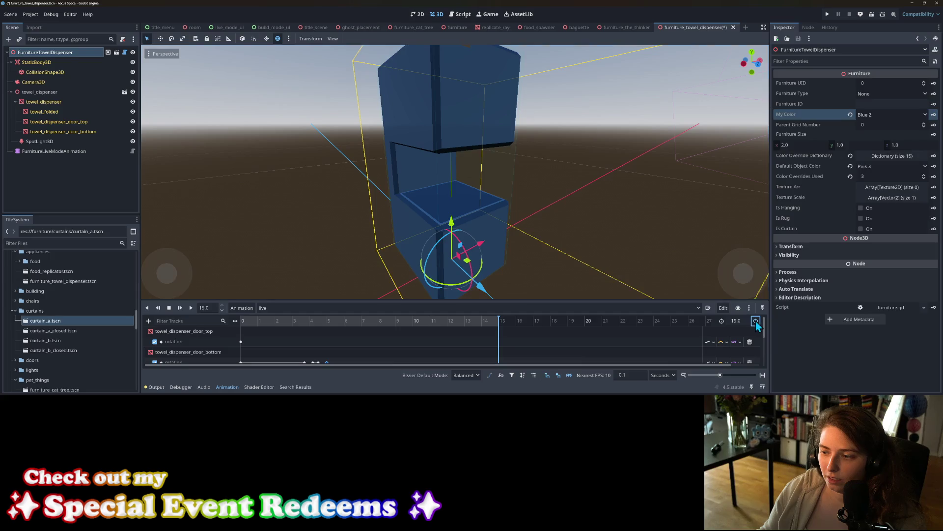
{"action": "left_click", "coordinate": [183, 309]}
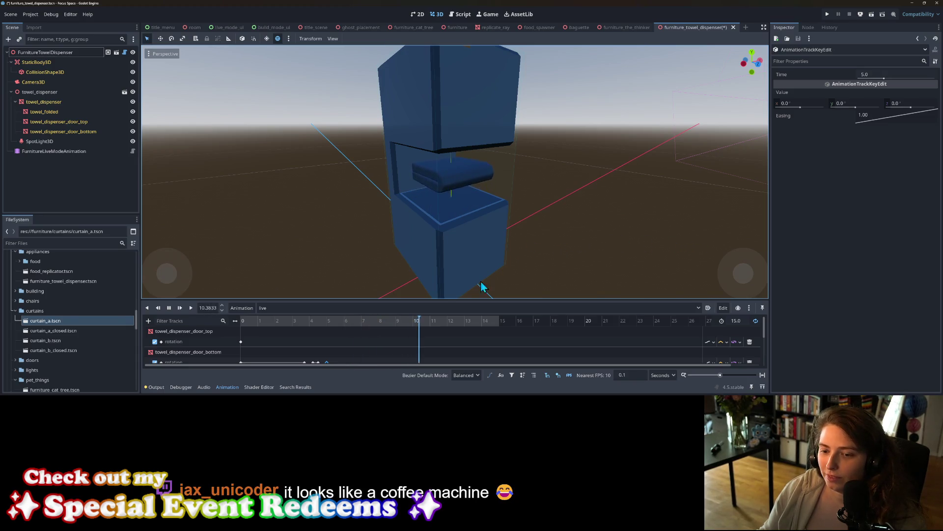
{"action": "left_click", "coordinate": [169, 311]}
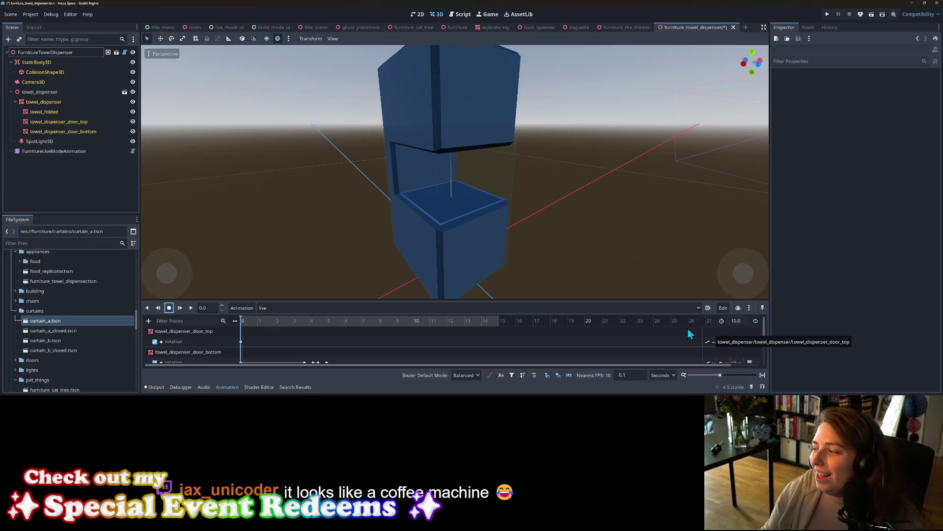
Orbit to a side view of the dispenser and play the live animation from the start
{"action": "scroll", "scroll_direction": "down", "scroll_amount": 3}
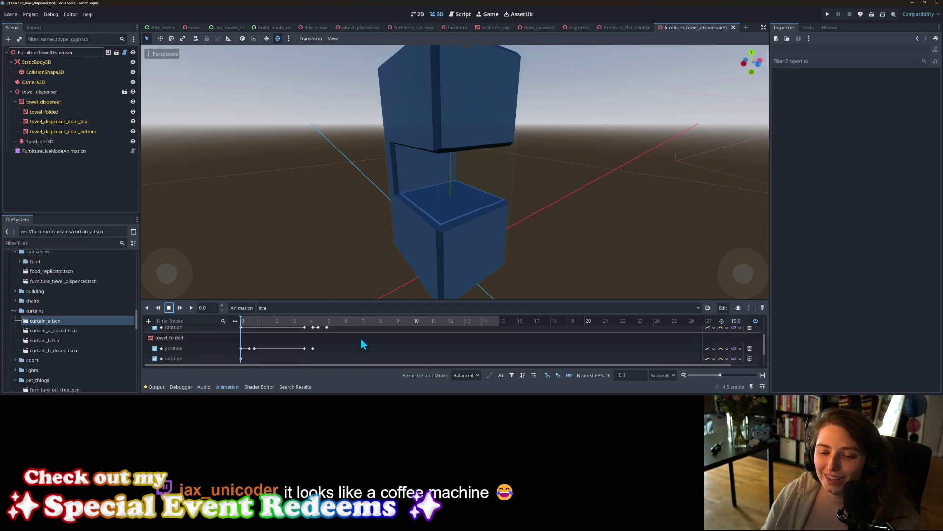
{"action": "scroll", "scroll_direction": "up", "scroll_amount": 3}
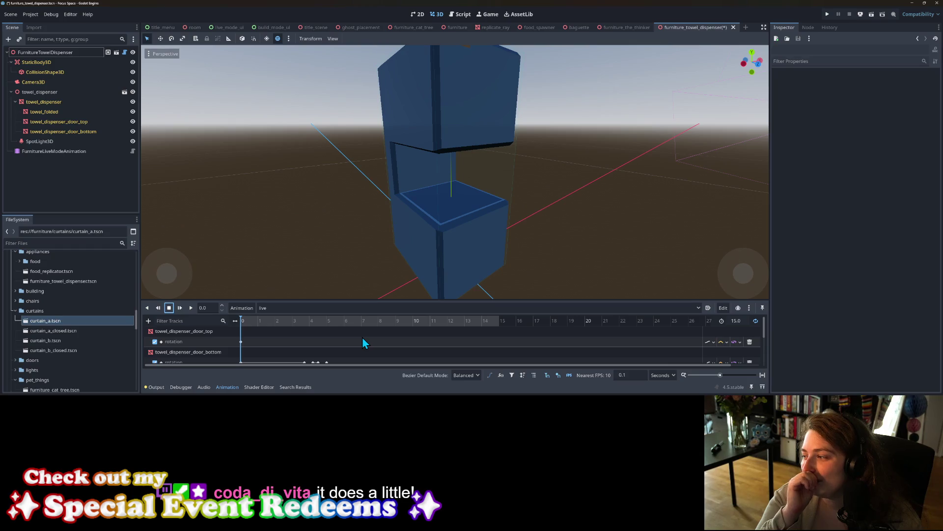
{"action": "scroll", "scroll_direction": "down", "scroll_amount": 3}
{"action": "scroll", "scroll_direction": "down", "scroll_amount": 3}
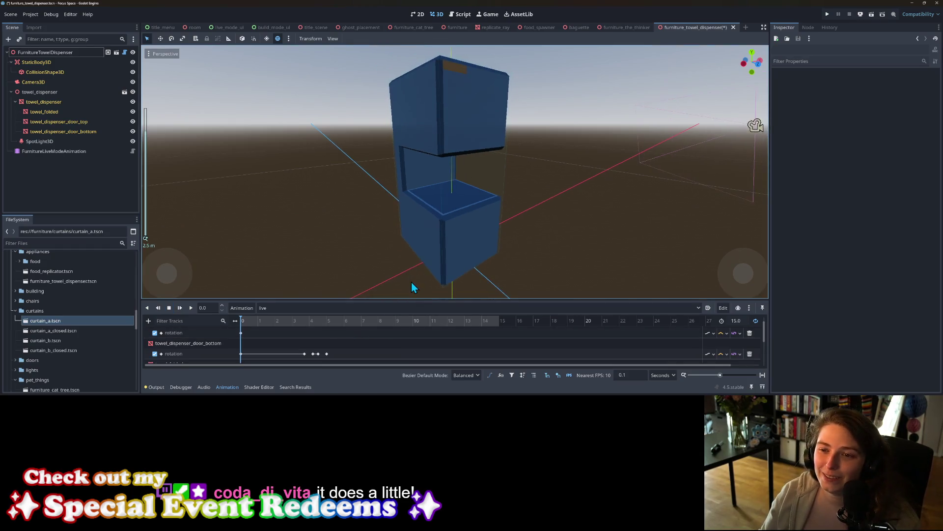
{"action": "left_click_drag", "start_coordinate": [447, 274], "coordinate": [518, 263]}
{"action": "scroll", "scroll_direction": "up", "scroll_amount": 3}
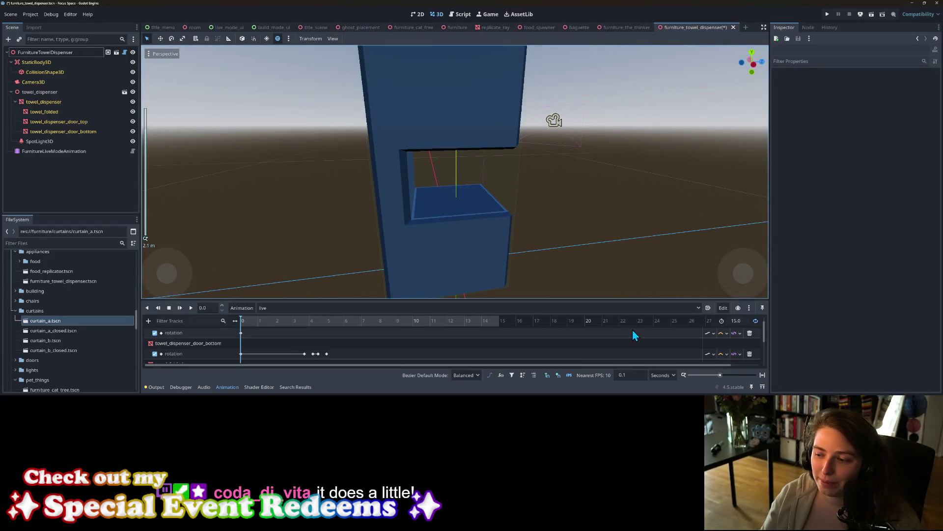
{"action": "scroll", "scroll_direction": "down", "scroll_amount": 3}
{"action": "left_click_drag", "start_coordinate": [533, 193], "coordinate": [530, 243]}
{"action": "scroll", "scroll_direction": "up", "scroll_amount": 3}
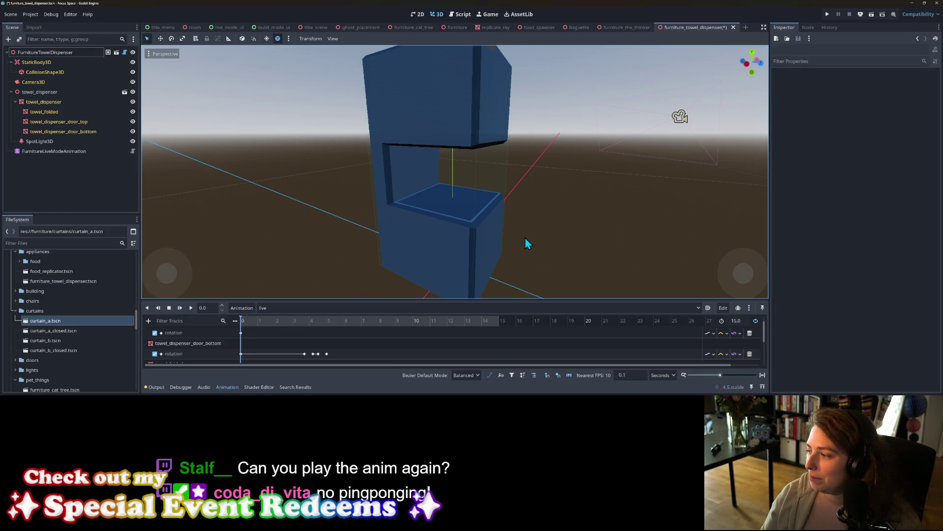
{"action": "left_click", "coordinate": [180, 308]}
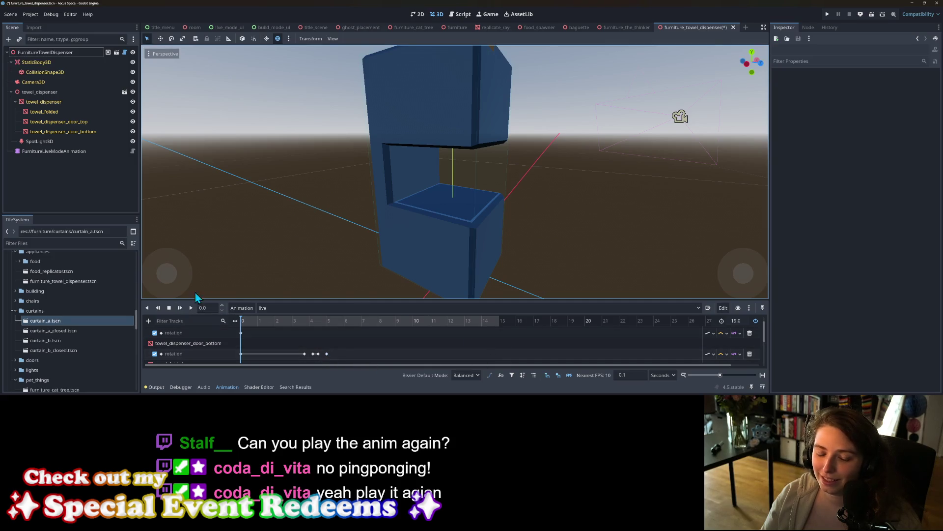
Toggle the animation's loop mode and replay the 15-second live animation from the start
{"action": "scroll", "scroll_direction": "down", "scroll_amount": 3}
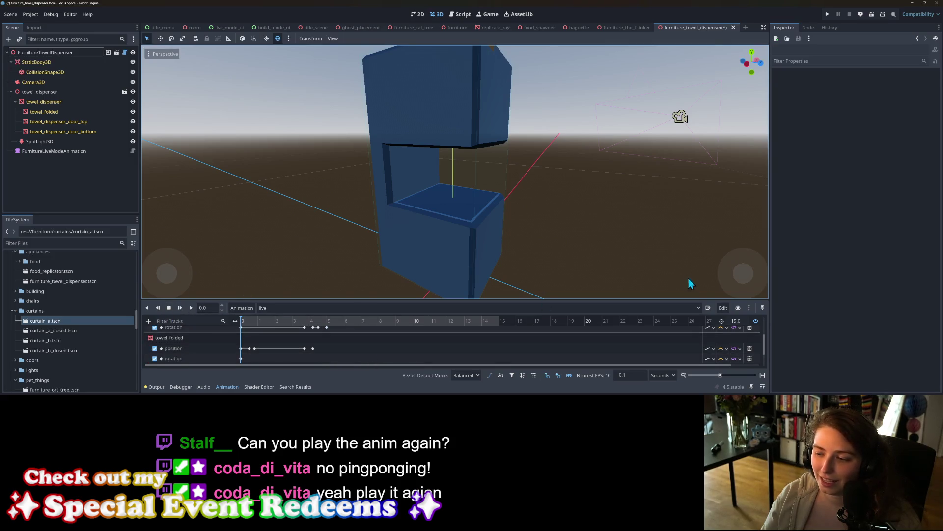
{"action": "left_click", "coordinate": [756, 320]}
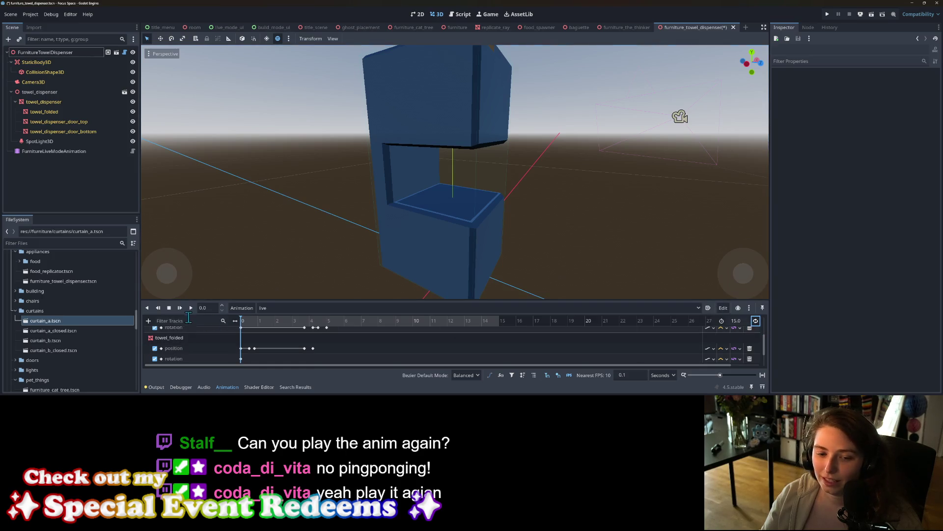
{"action": "left_click", "coordinate": [180, 310]}
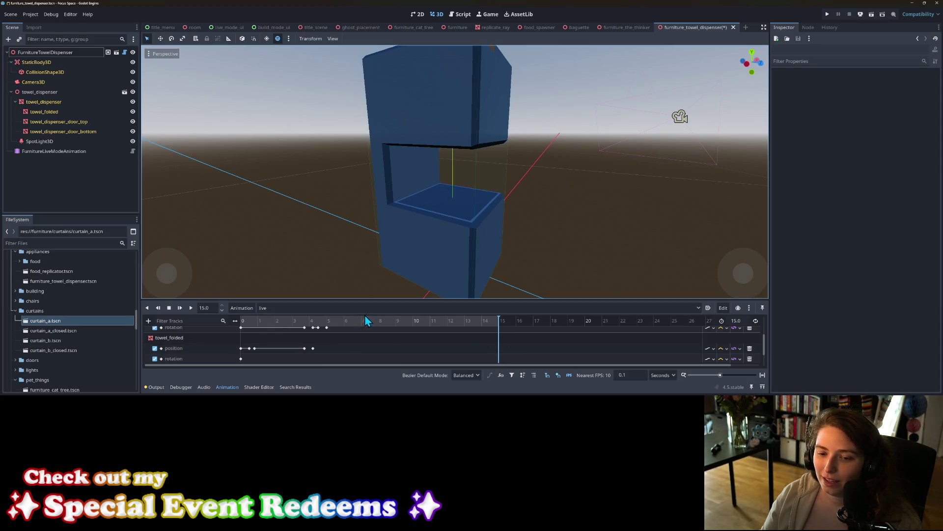
{"action": "scroll", "scroll_direction": "down", "scroll_amount": 3}
{"action": "left_click_drag", "start_coordinate": [373, 280], "coordinate": [426, 265]}
{"action": "scroll", "scroll_direction": "up", "scroll_amount": 3}
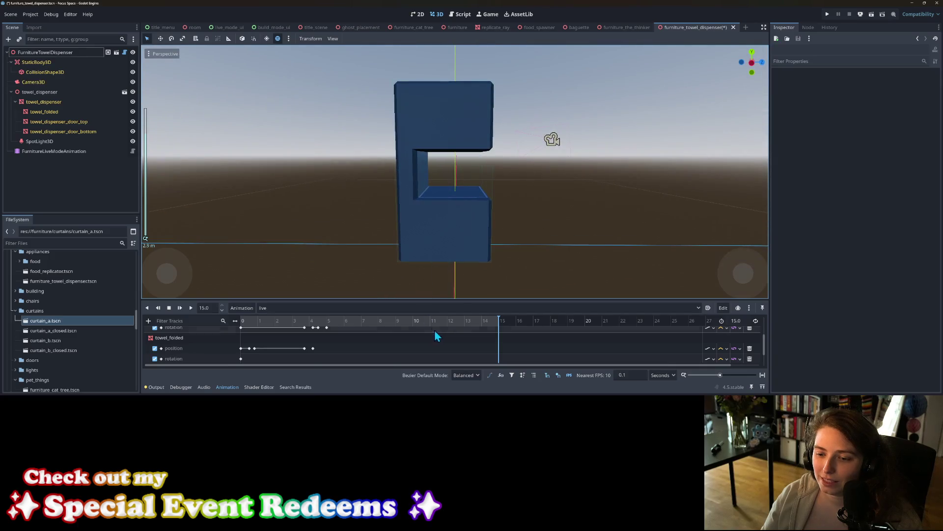